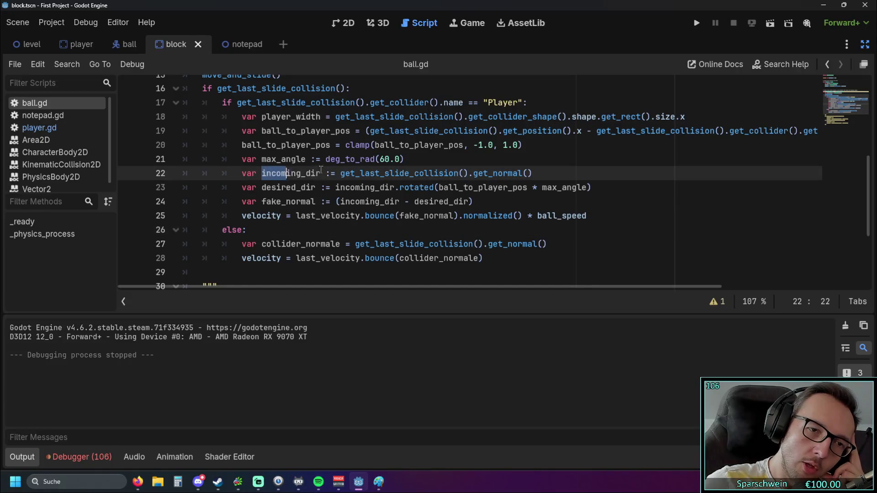
- Inspect how desired_dir and incoming_dir are defined, dismissing the documentation popups
double_click(261, 187)
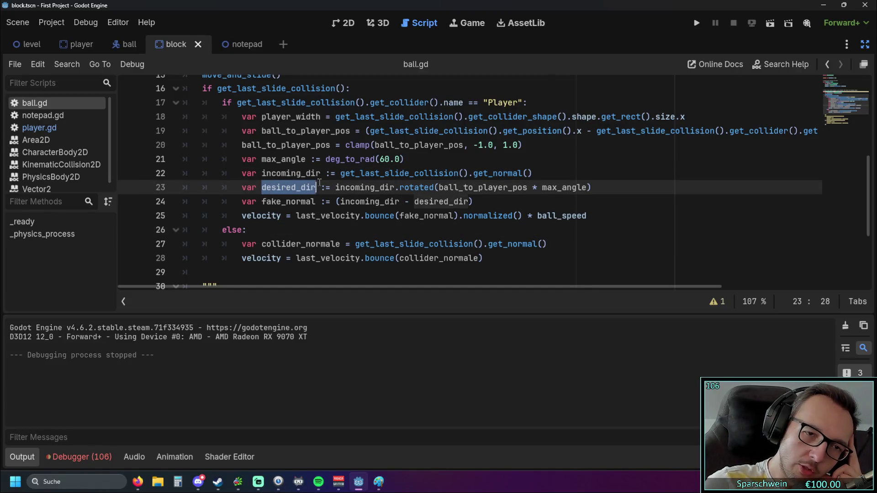
left_click(341, 176)
left_click(276, 228)
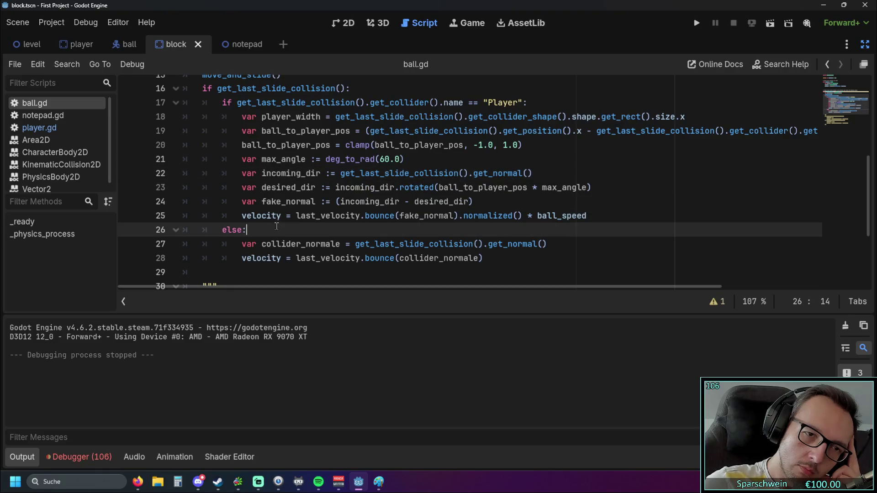
mouse_move(277, 218)
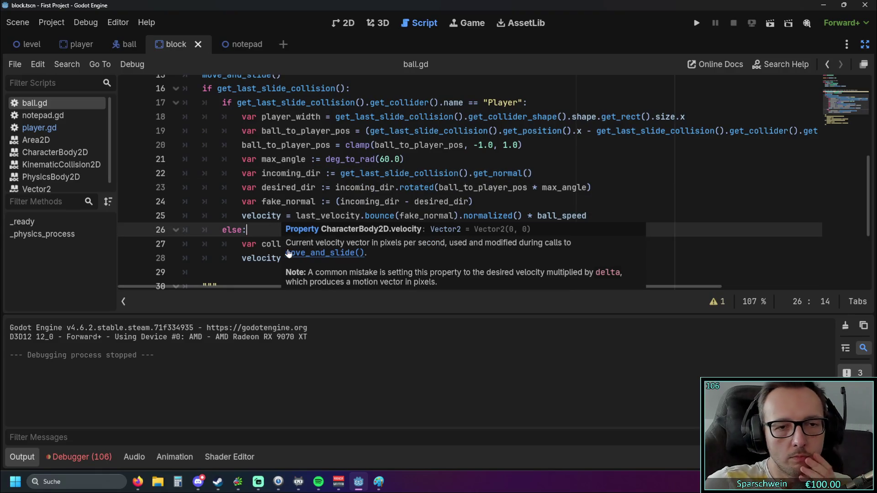
left_click(258, 245)
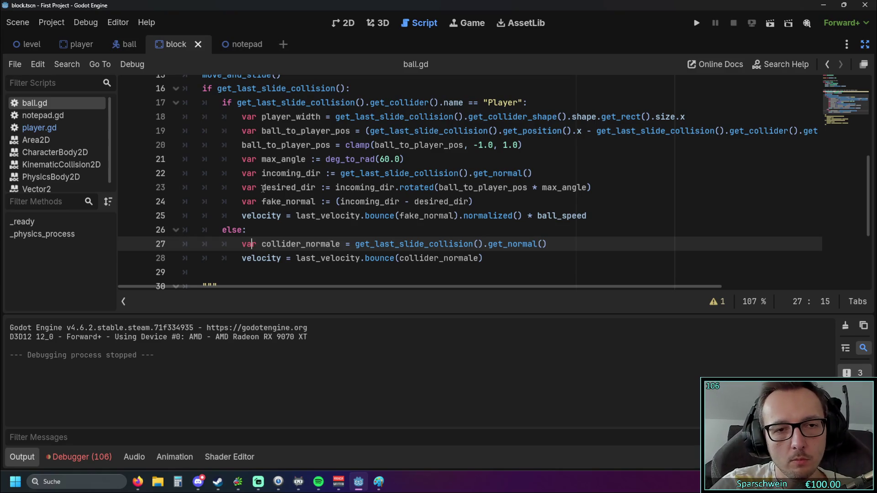
- Highlight desired_dir and the incoming_dir - desired_dir expression on lines 23-24
left_click_drag(263, 188, 321, 189)
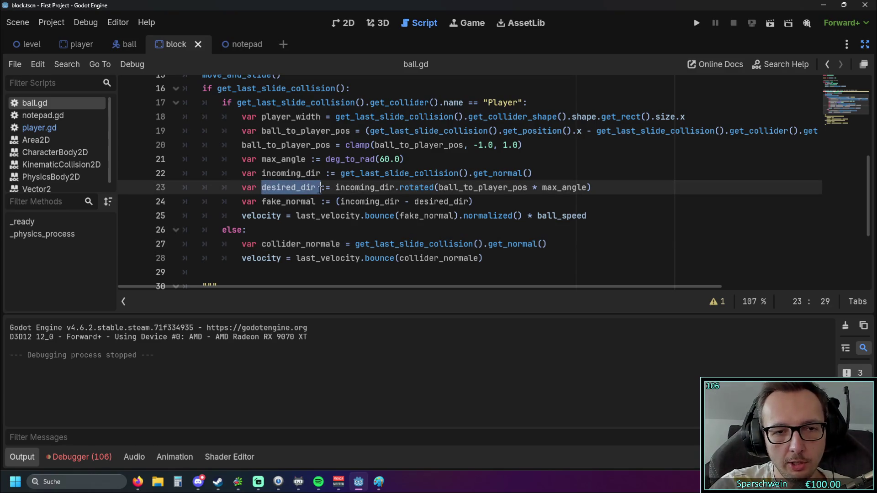
key("Down")
key("Down")
left_click_drag(263, 188, 317, 188)
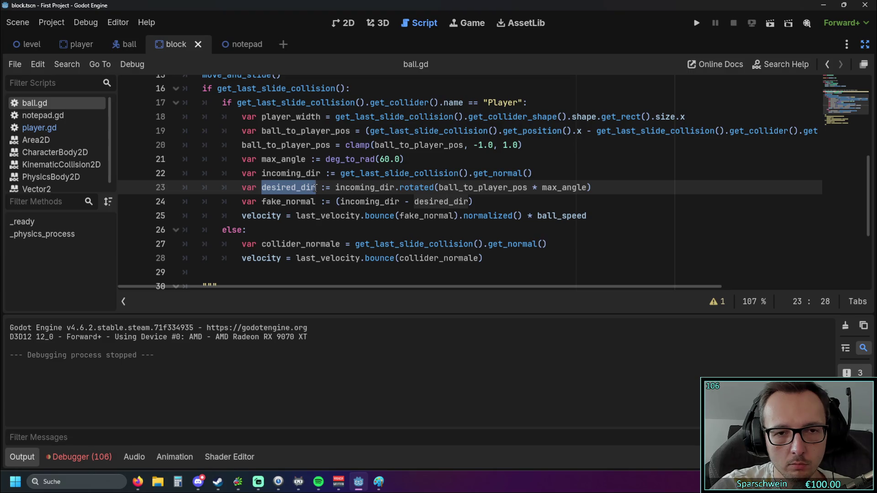
left_click(315, 199)
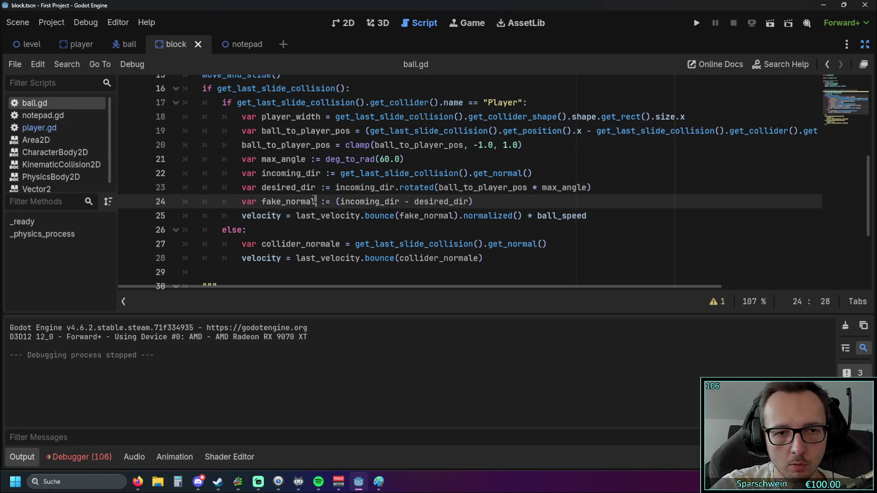
left_click_drag(340, 201, 469, 202)
left_click(380, 224)
double_click(365, 201)
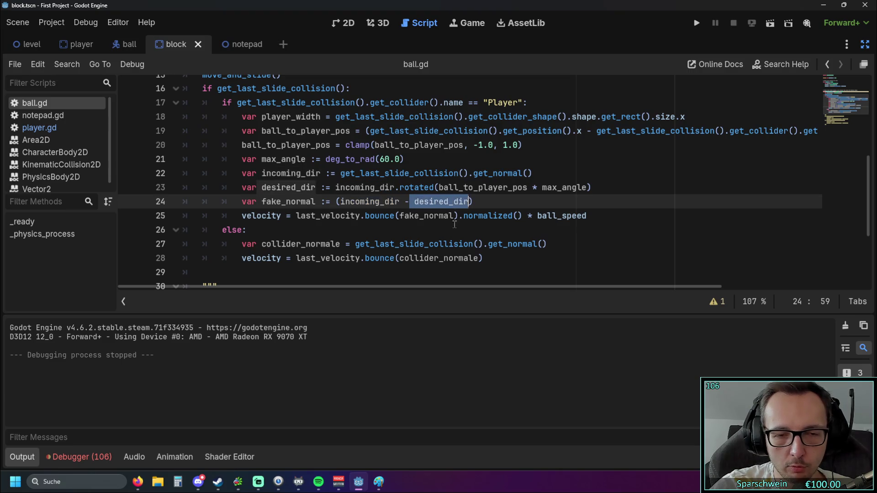
left_click(446, 231)
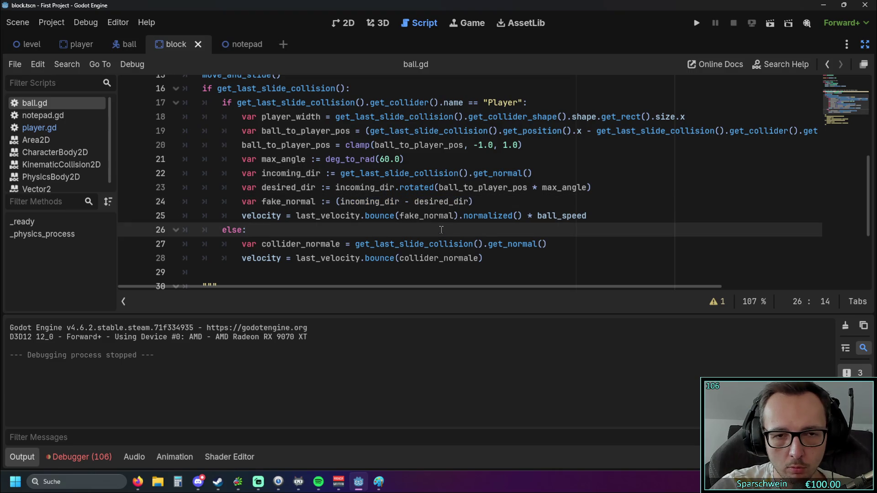
left_click_drag(340, 201, 469, 202)
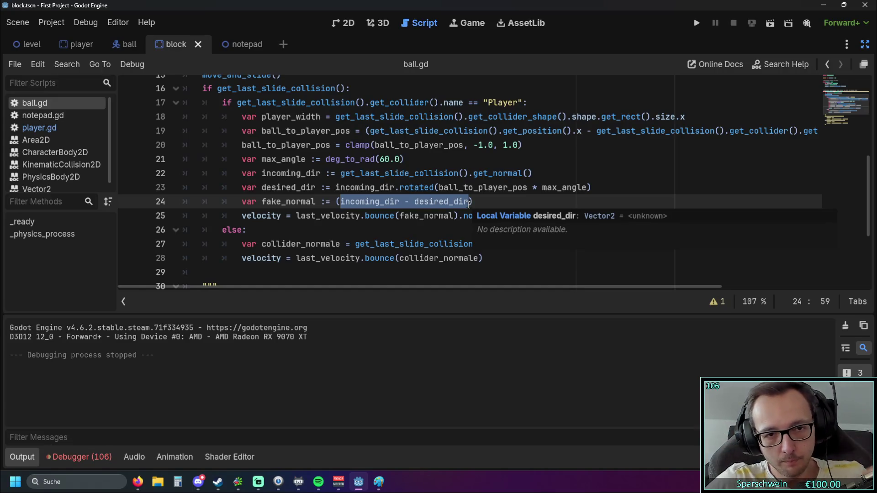
- Change the fake_normal expression to incoming_dir * 0.7 - desired_dir * 0.3
left_click(400, 201)
type("*")
type(" .")
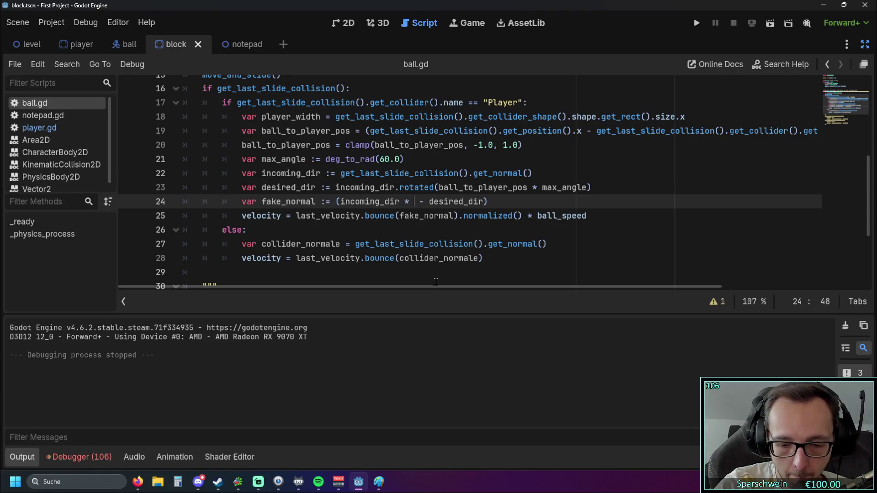
key("BackSpace")
type("0.7 ")
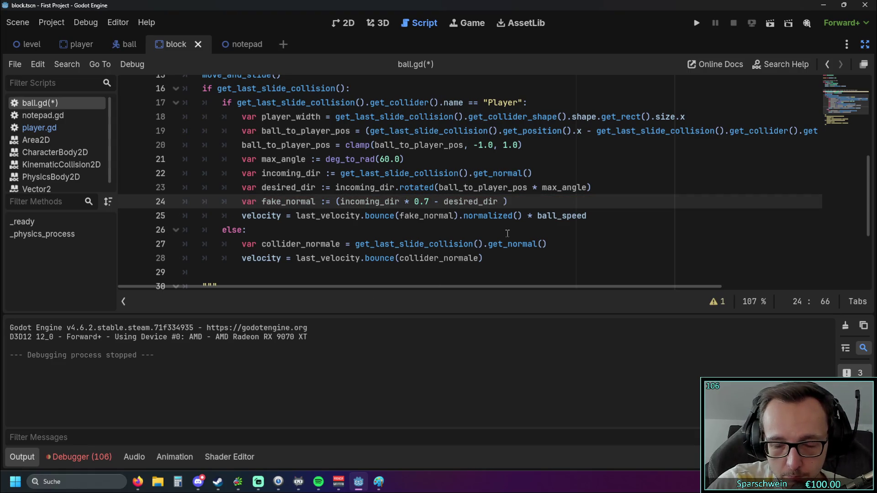
type("* 0.3")
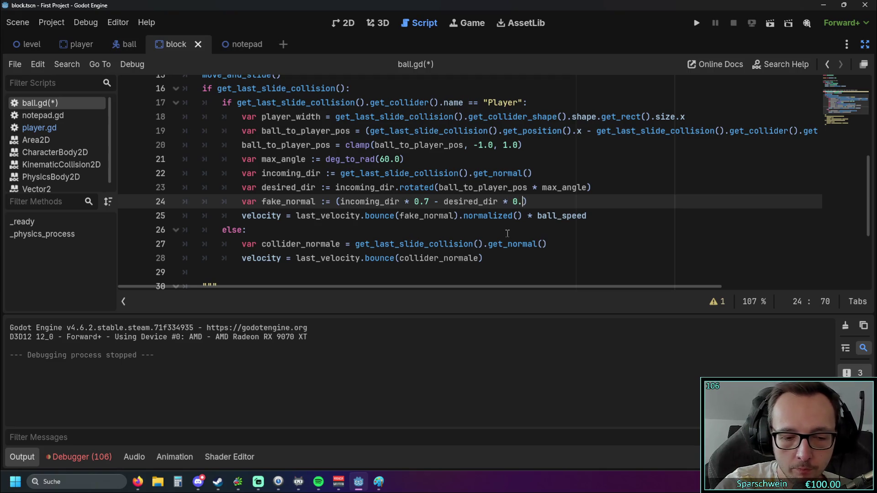
left_click(592, 243)
- Run the game to test the weighted bounce, then stop it
left_click(542, 204)
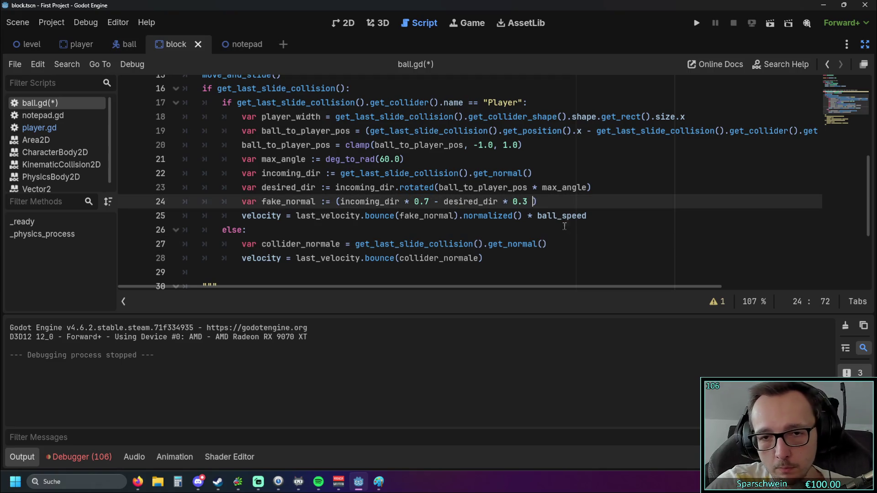
left_click(697, 23)
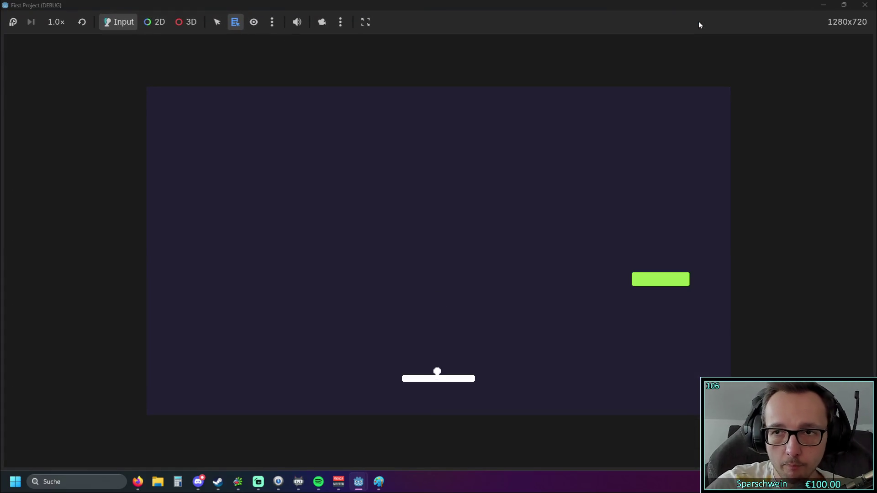
left_click(865, 5)
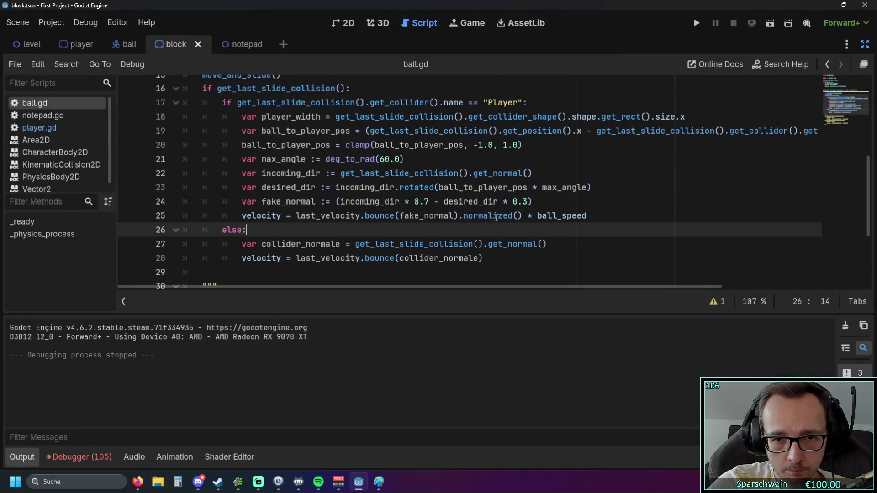
- Append .normalized() to the fake_normal, desired_dir and incoming_dir lines, then launch the game
left_click_drag(524, 216, 459, 217)
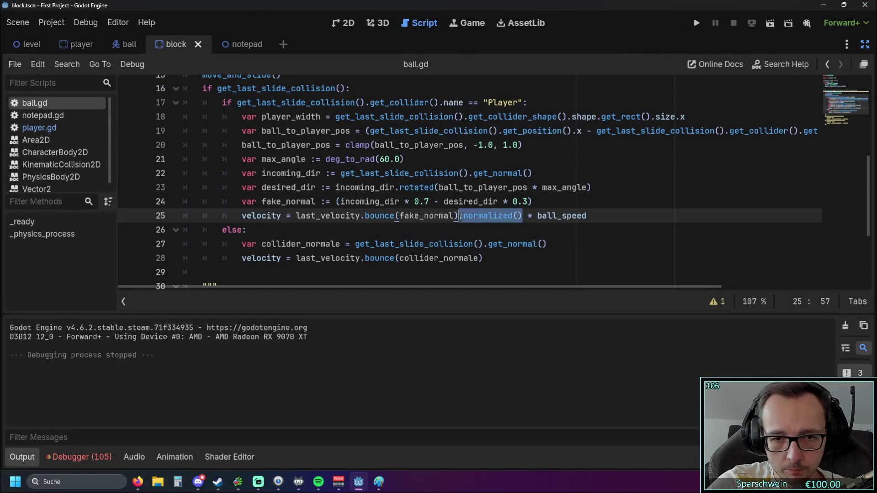
key("ctrl+c")
left_click(534, 201)
key("ctrl+v")
left_click(596, 188)
key("ctrl+v")
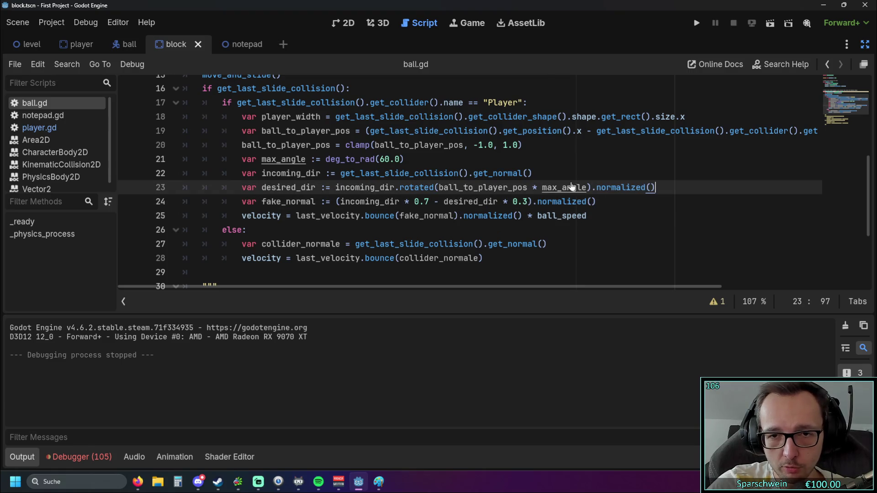
left_click(541, 173)
key("ctrl+v")
left_click(696, 23)
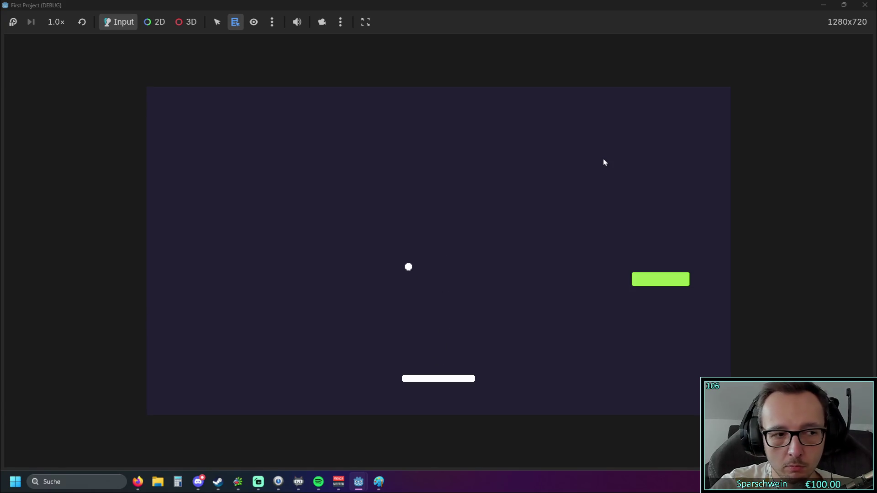
- Steer the paddle left and right to test the normalized bounce, then stop the game
key("Left")
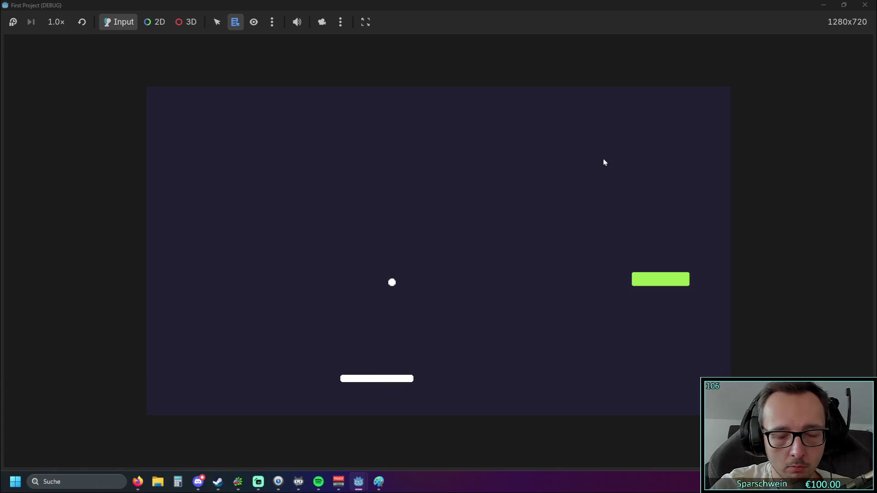
key("Right")
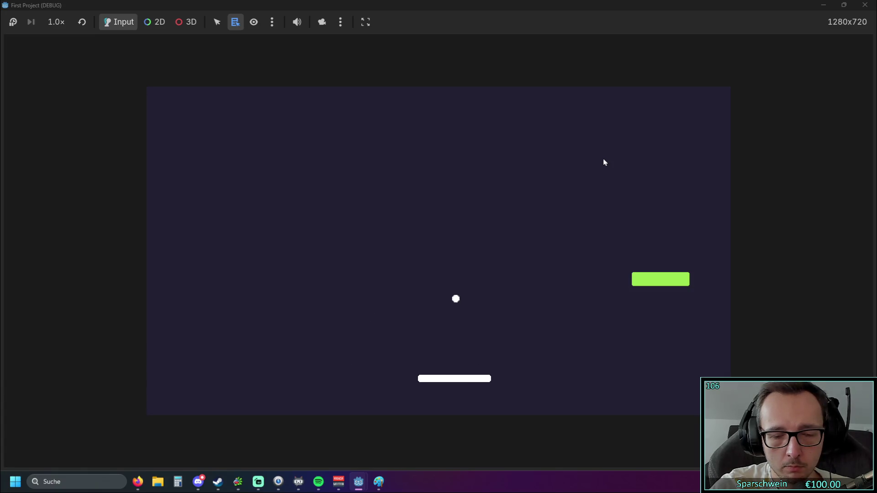
key("Left")
key("Right")
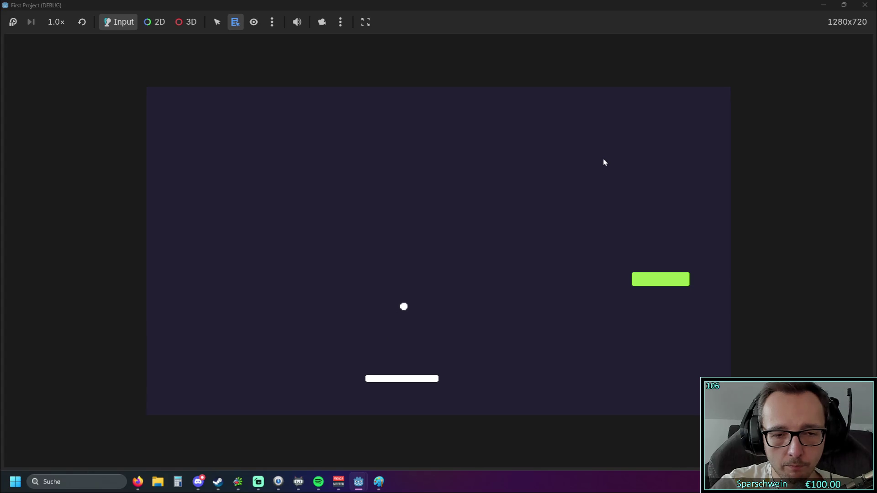
key("Right")
key("Right")
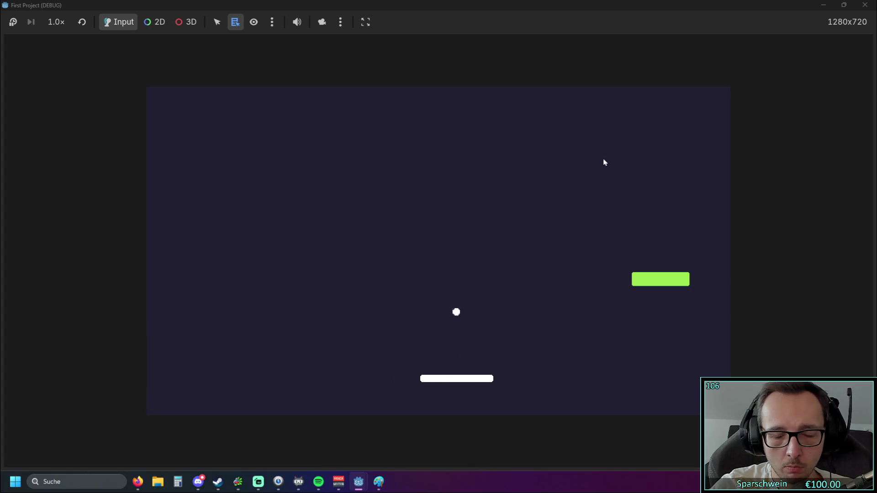
key("Left")
key("Left")
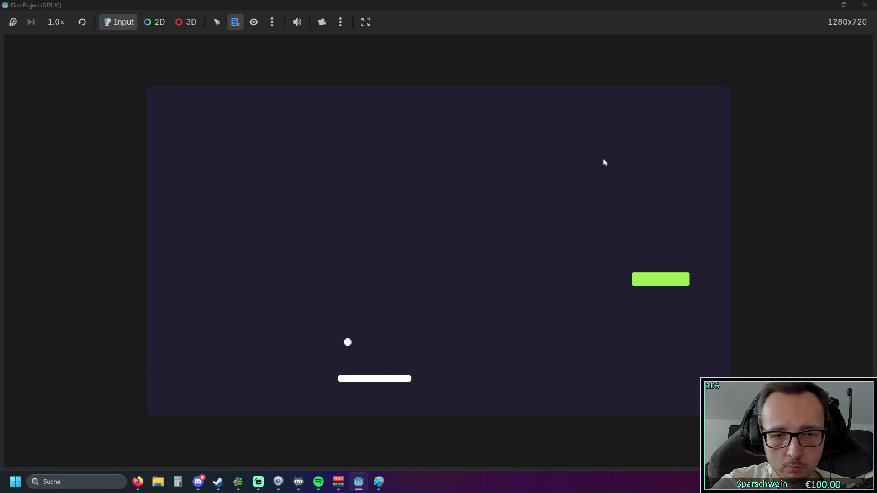
key("Left")
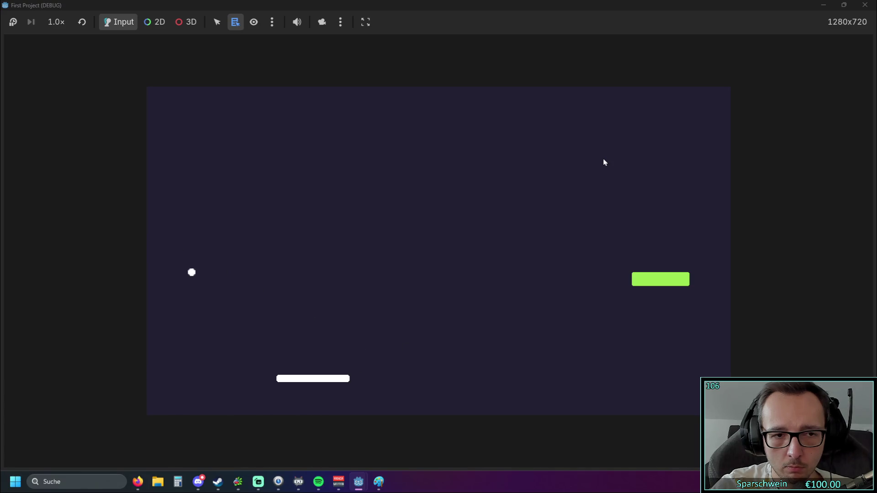
key("Right")
key("Right")
key("Right")
key("Right")
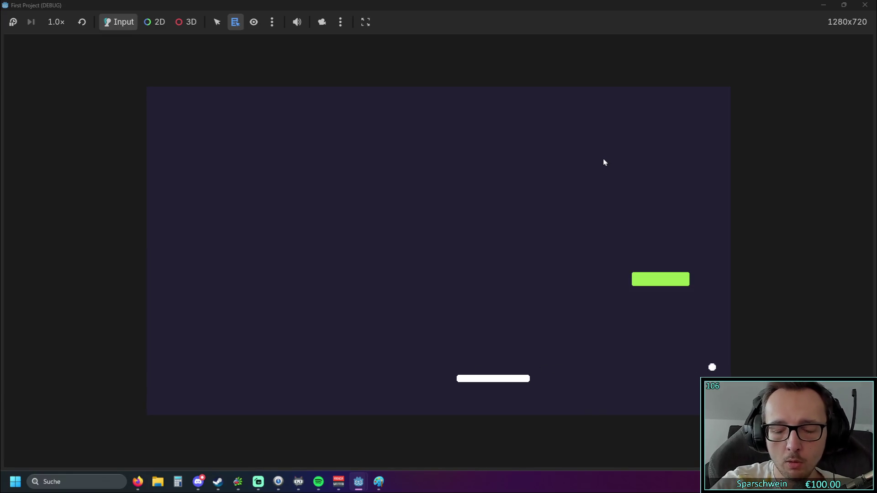
key("Right")
key("Left")
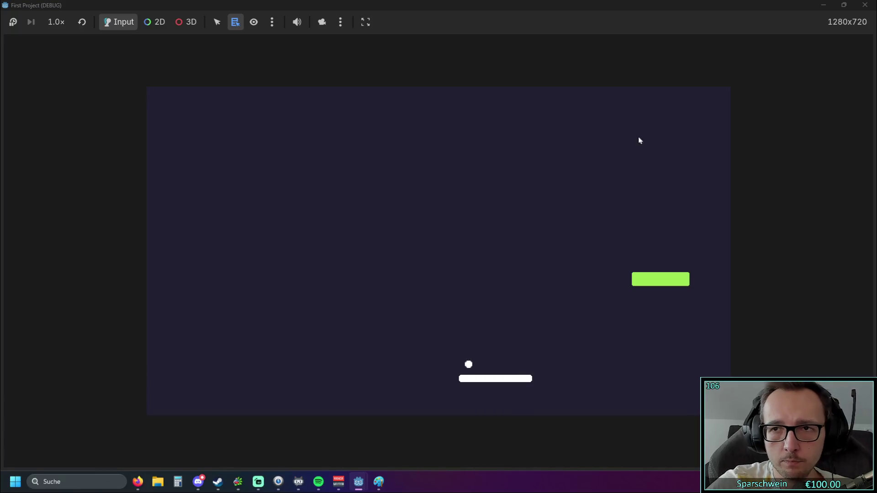
left_click(864, 5)
- Remove .normalized() from the incoming_dir line and playtest the bounce again
left_click_drag(533, 174, 621, 177)
key("BackSpace")
left_click(696, 131)
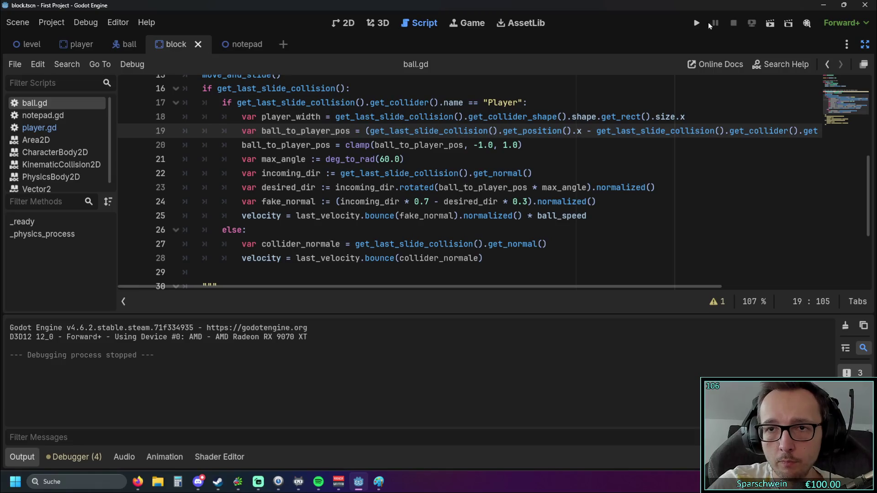
left_click(698, 23)
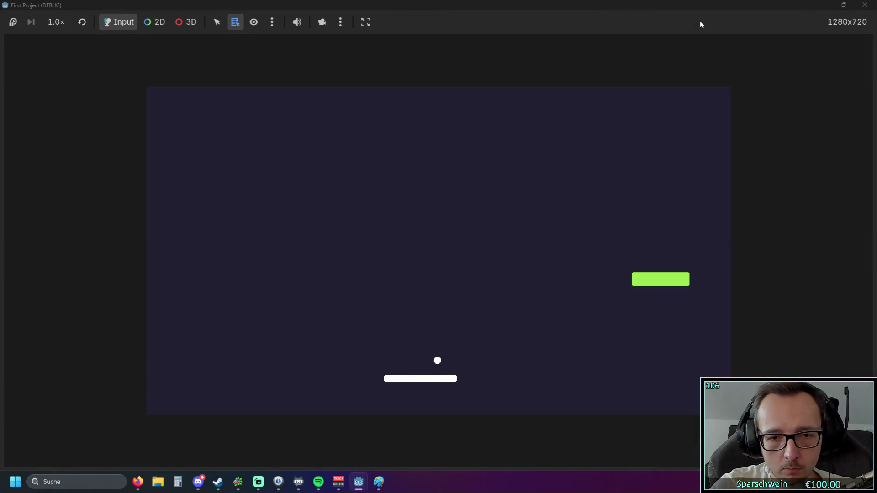
key("Left")
key("Left")
key("Right")
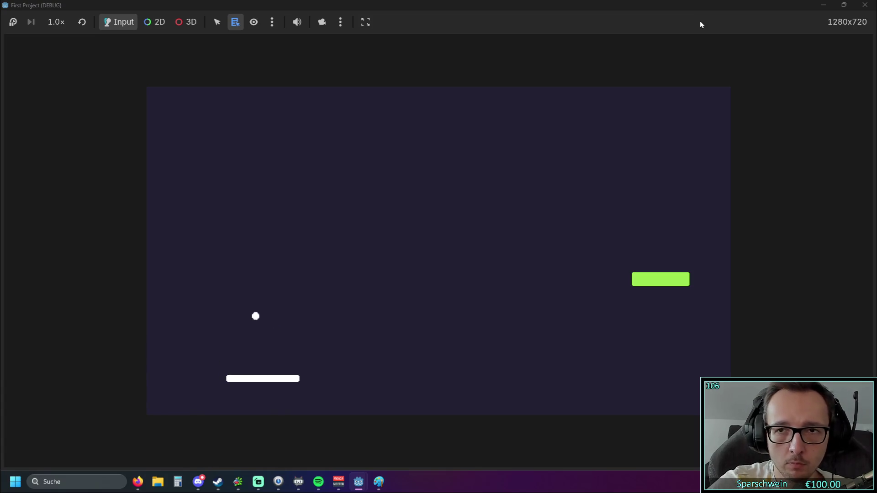
left_click(865, 5)
- Remove normalized() from the desired_dir line, rerun the game, then close it
left_click_drag(656, 190, 533, 202)
key("BackSpace")
key("BackSpace")
left_click(696, 23)
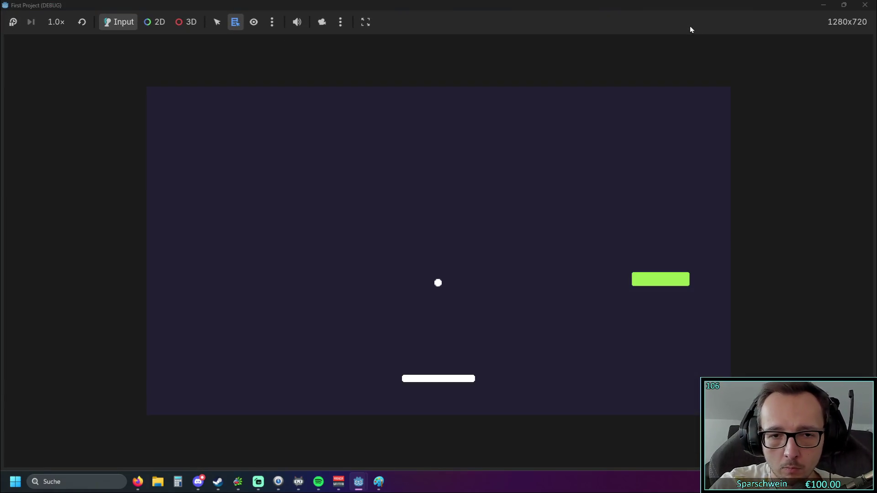
left_click(844, 5)
left_click(844, 4)
left_click(864, 5)
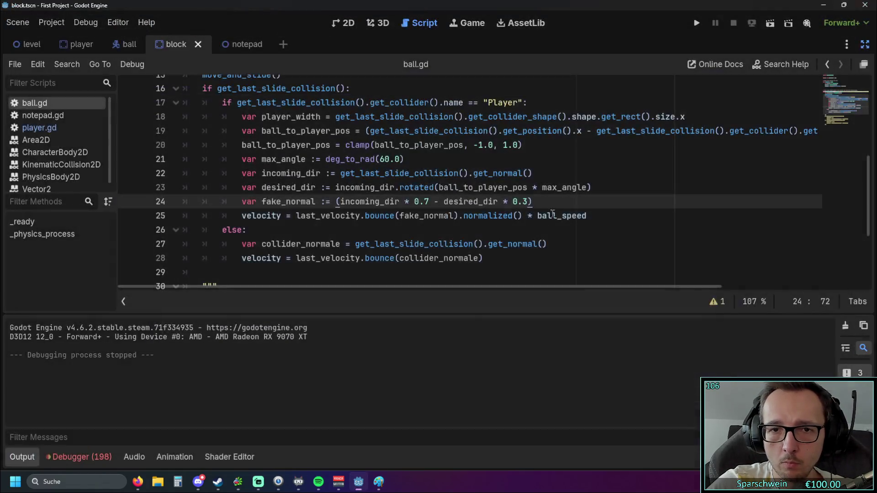
- Run the game, steer the paddle left and right, and stop it with F8
left_click(547, 258)
left_click(566, 244)
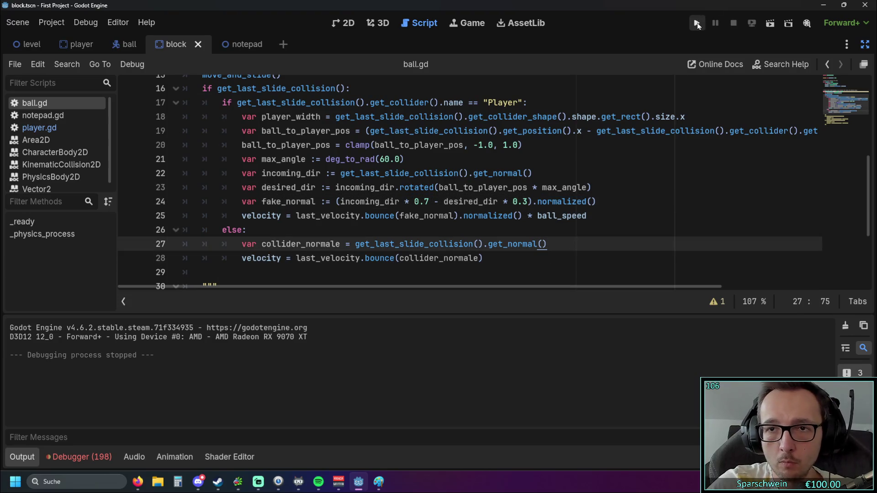
left_click(696, 23)
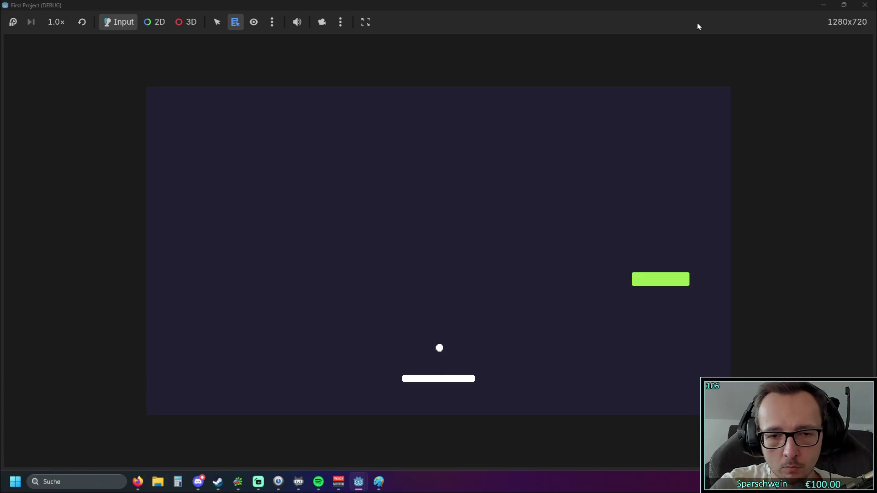
key("Left")
key("Left")
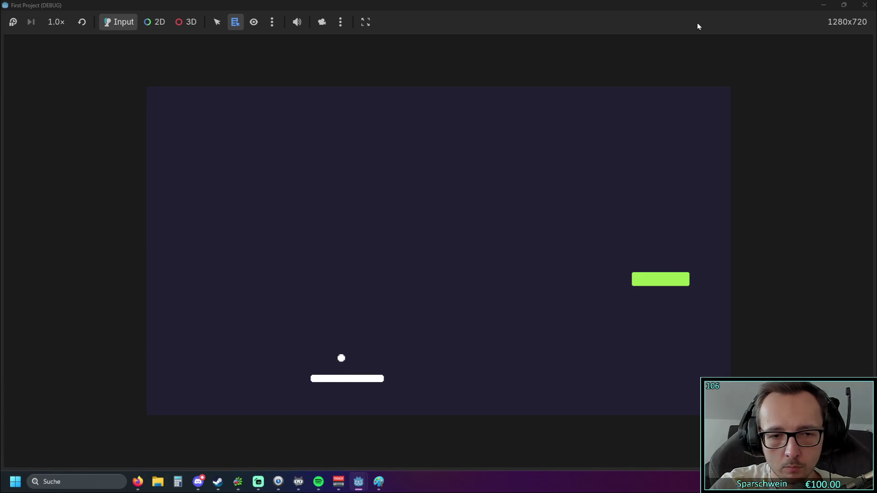
key("Left")
key("Left")
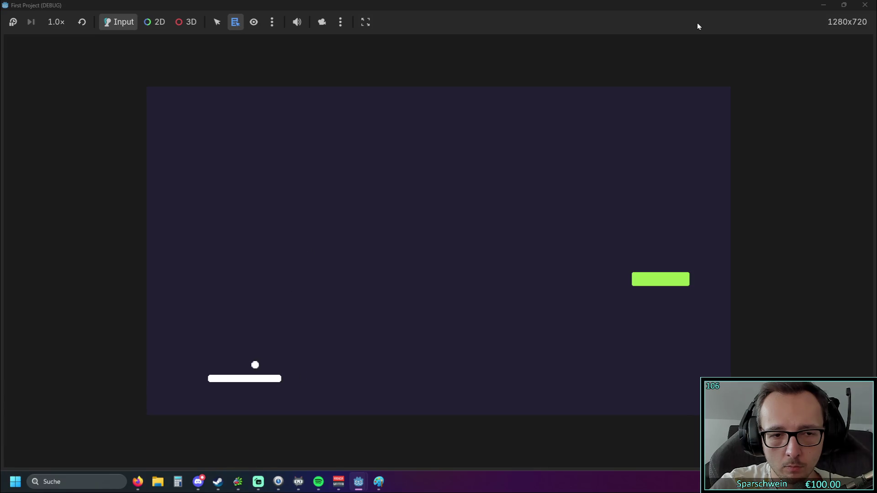
key("Right")
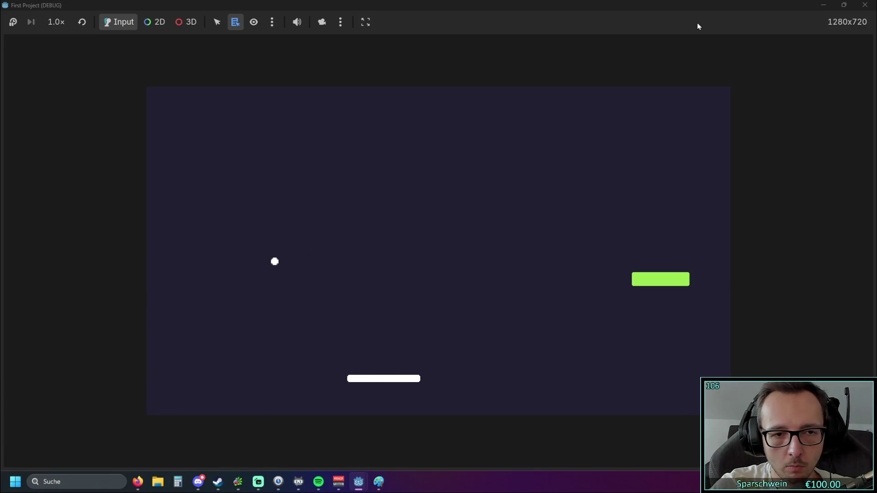
key("Right")
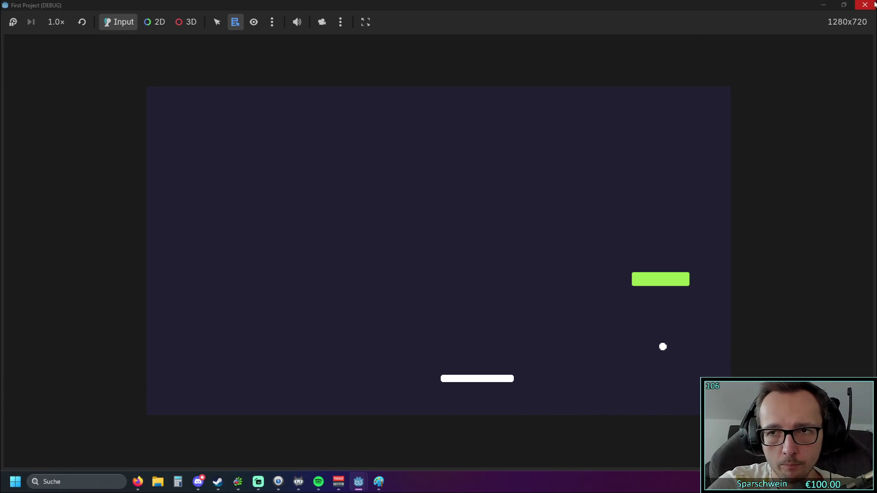
key("F8")
- With .normalized() back on the fake_normal line, run the game again and close it
left_click(509, 231)
scroll(493, 228, "up", 1)
scroll(485, 227, "down", 1)
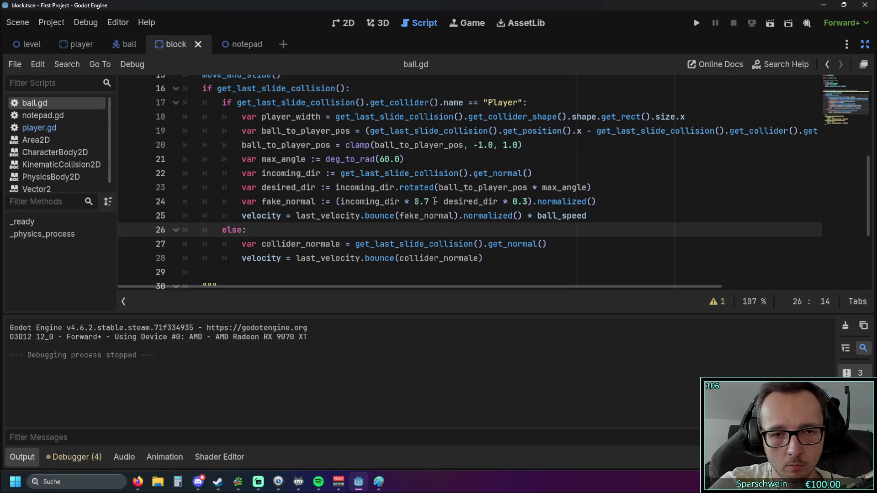
left_click(701, 25)
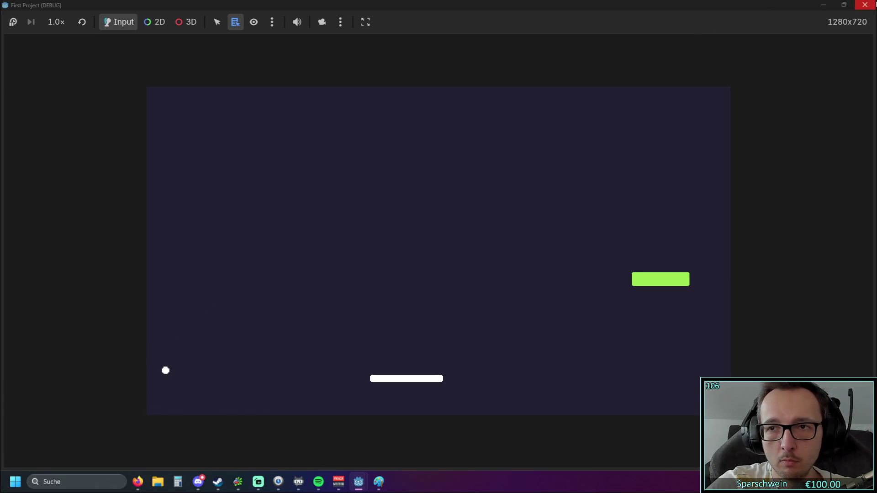
left_click(859, 9)
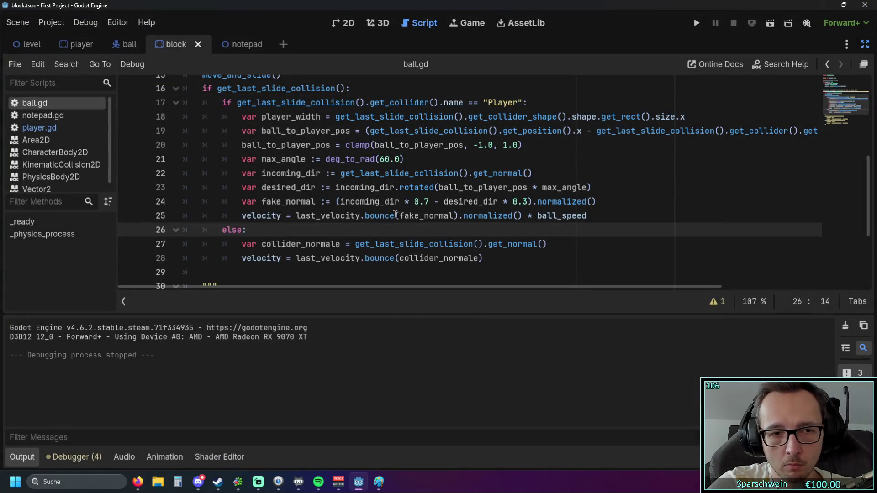
- Replace fake_normal with desired_dir in the line 25 bounce() call
scroll(380, 229, "up", 1)
left_click_drag(607, 244, 154, 245)
left_click(253, 272)
scroll(365, 265, "down", 1)
scroll(457, 265, "up", 1)
mouse_move(498, 259)
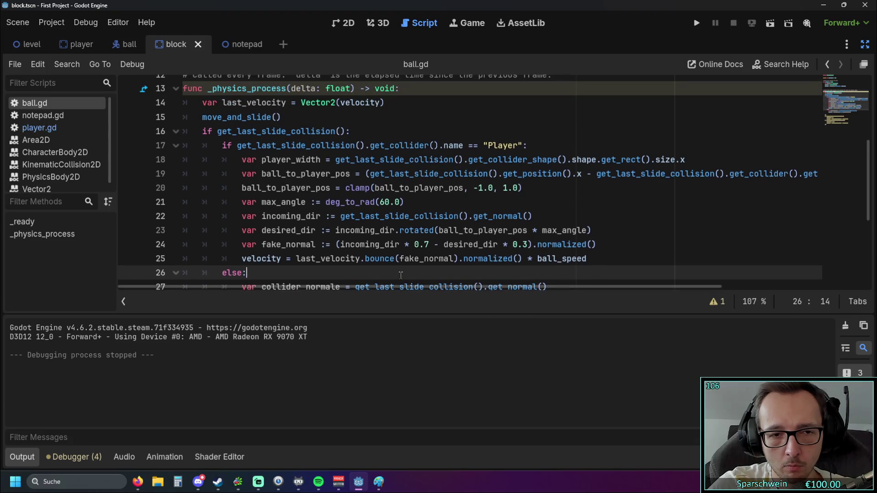
scroll(421, 258, "down", 1)
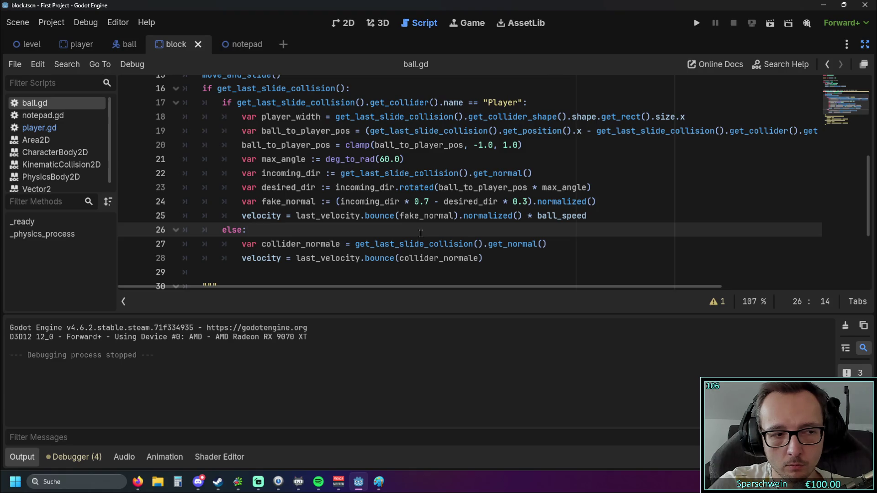
left_click_drag(261, 187, 316, 188)
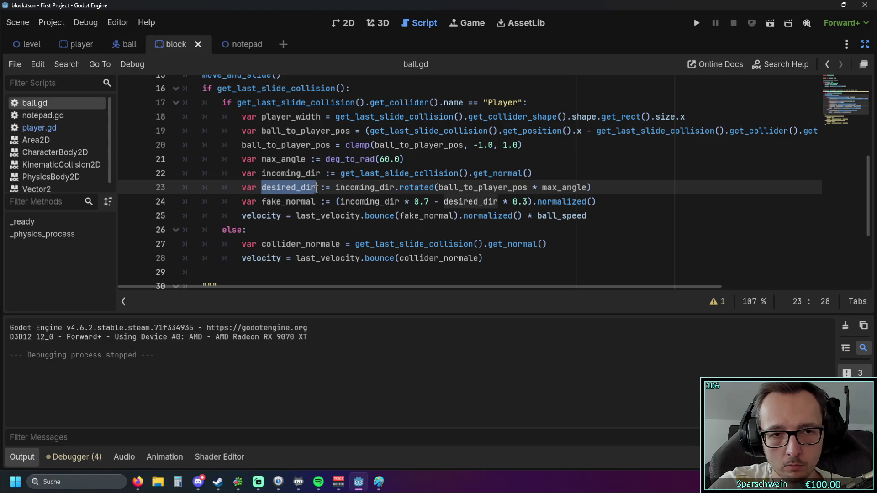
key("ctrl+c")
double_click(395, 215)
key("ctrl+v")
- Comment out the fake_normal line 24 with Ctrl+K and run the game
mouse_move(614, 206)
left_mouse_down()
mouse_move(137, 189)
mouse_move(131, 199)
left_mouse_up()
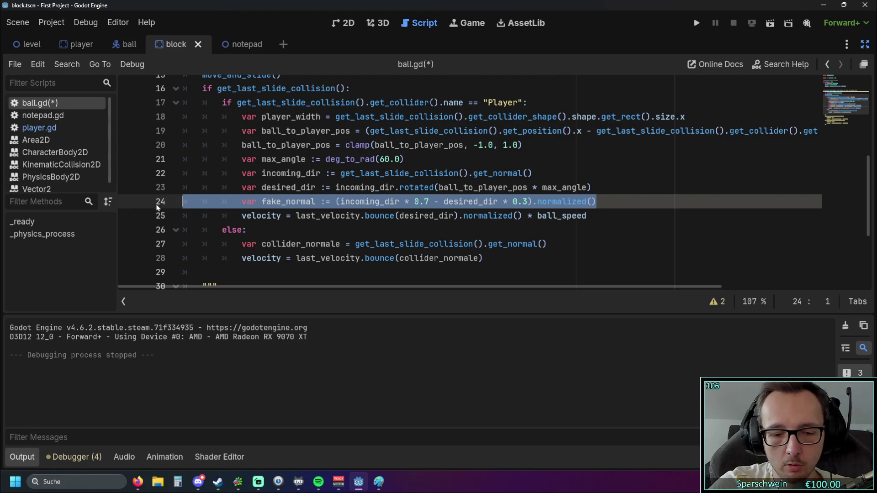
key("BackSpace")
type("#")
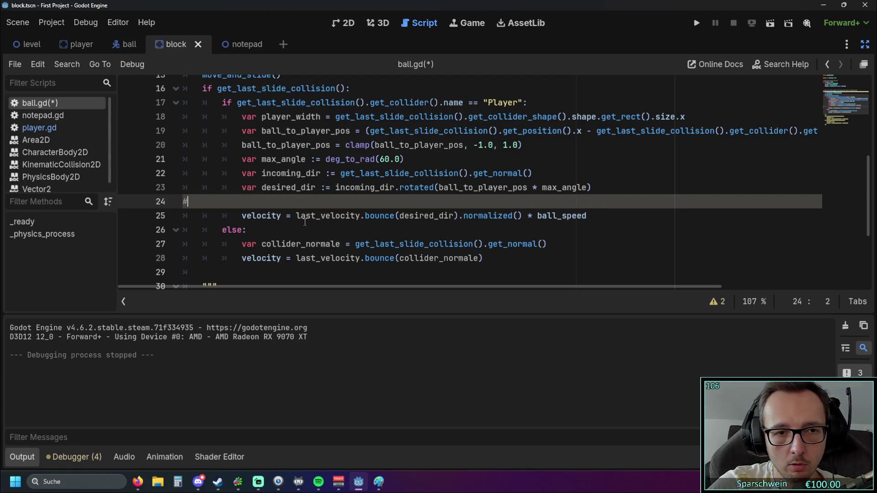
key("ctrl+z")
key("ctrl+z")
left_click(240, 202)
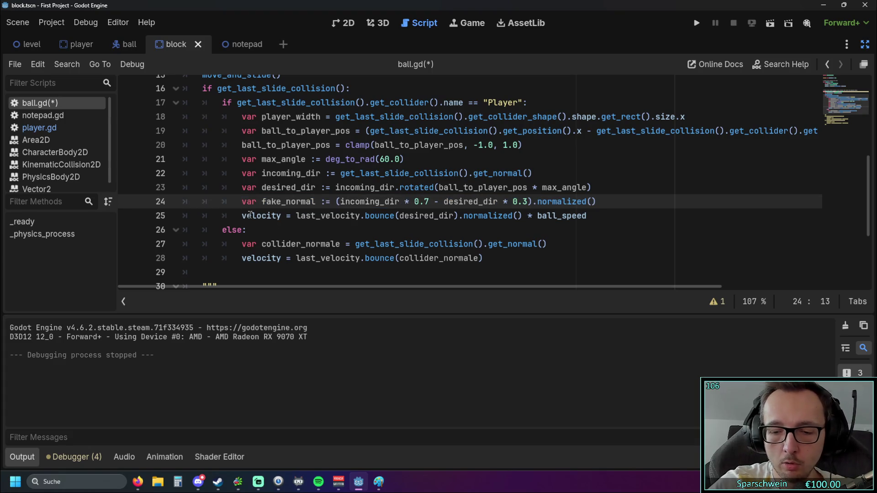
key("ctrl+k")
left_click(504, 189)
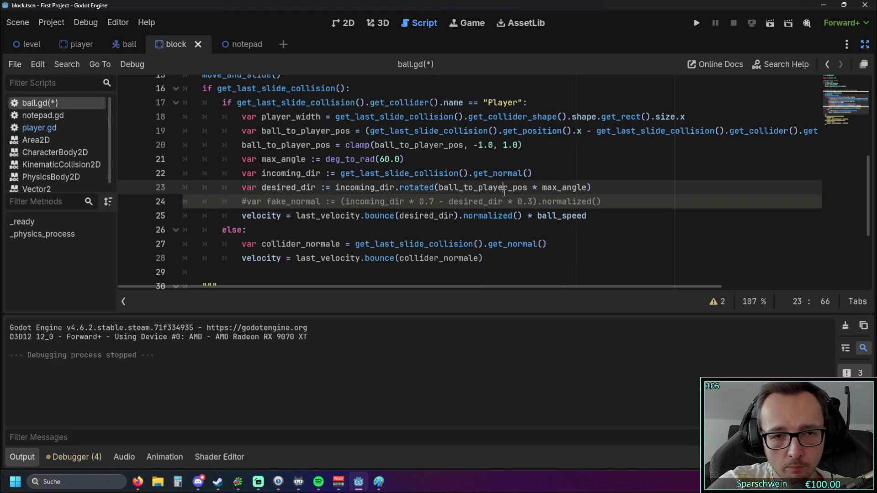
left_click(642, 183)
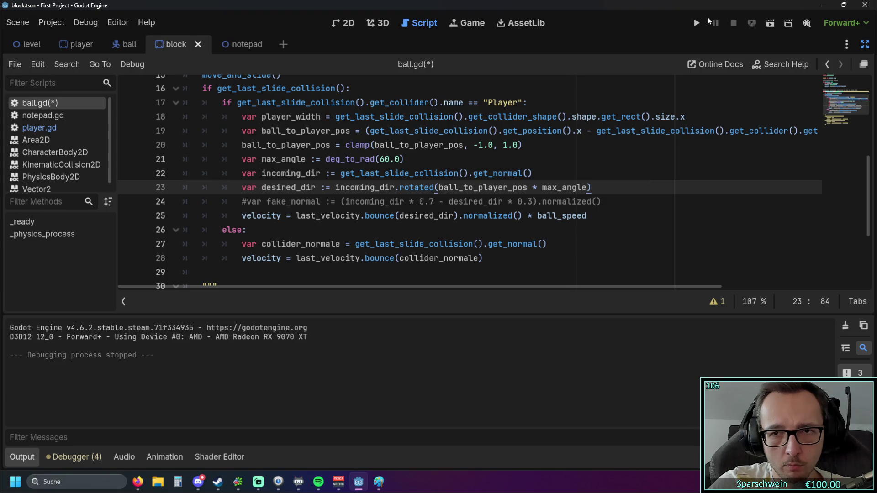
left_click(697, 23)
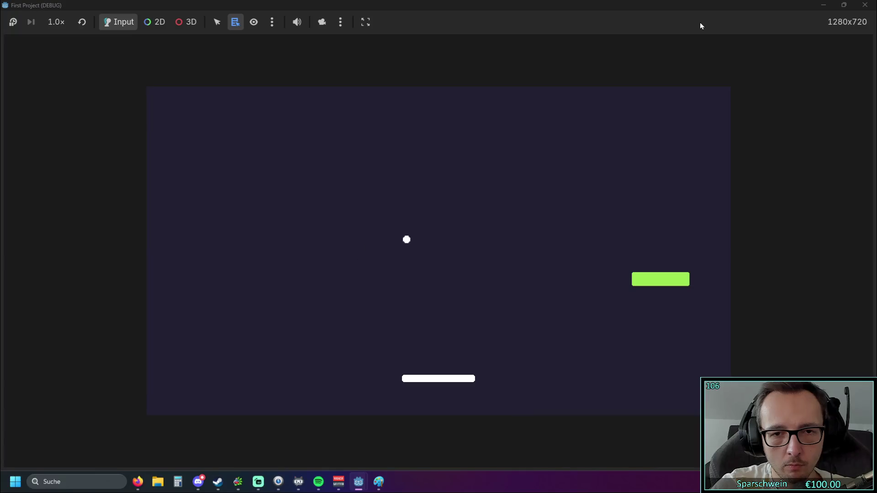
- Steer the paddle left and right to test the direct desired_dir bounce, then close the game
key("Right")
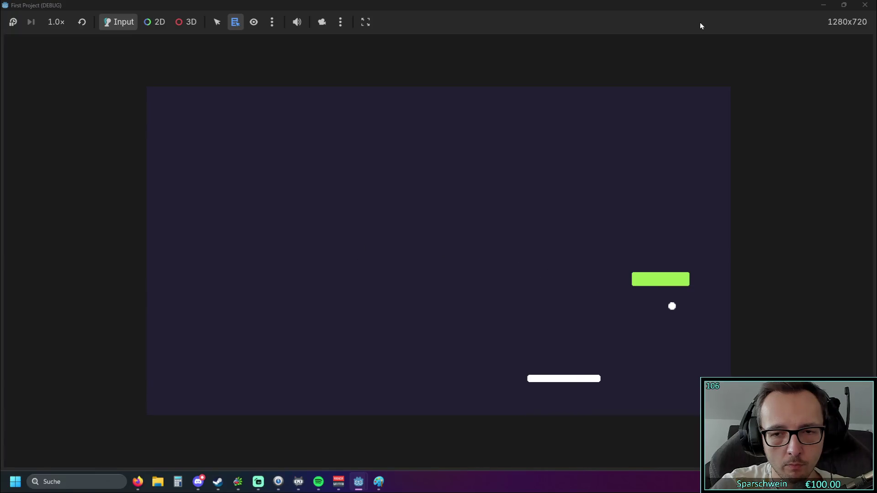
key("Left")
key("Left")
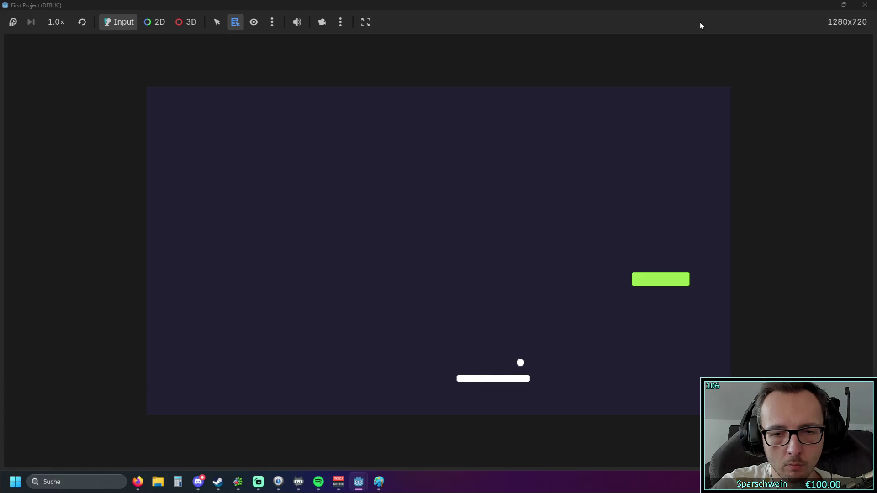
key("Right")
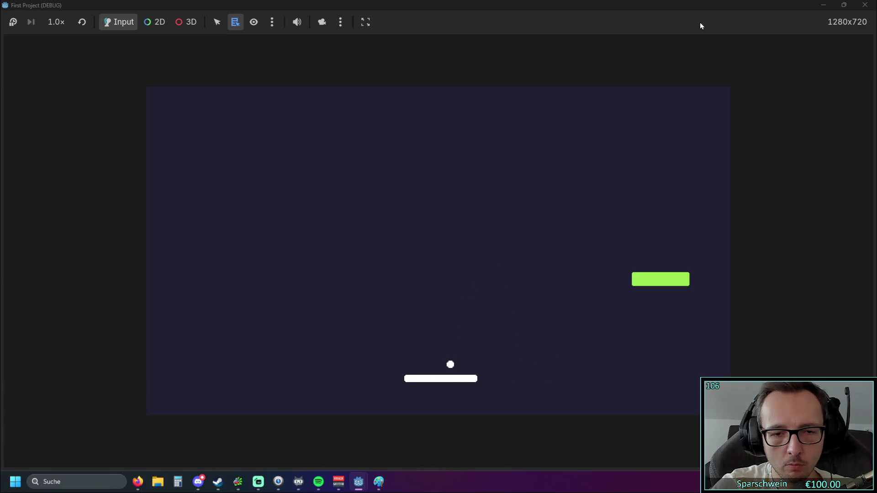
key("Left")
key("Right")
key("Left")
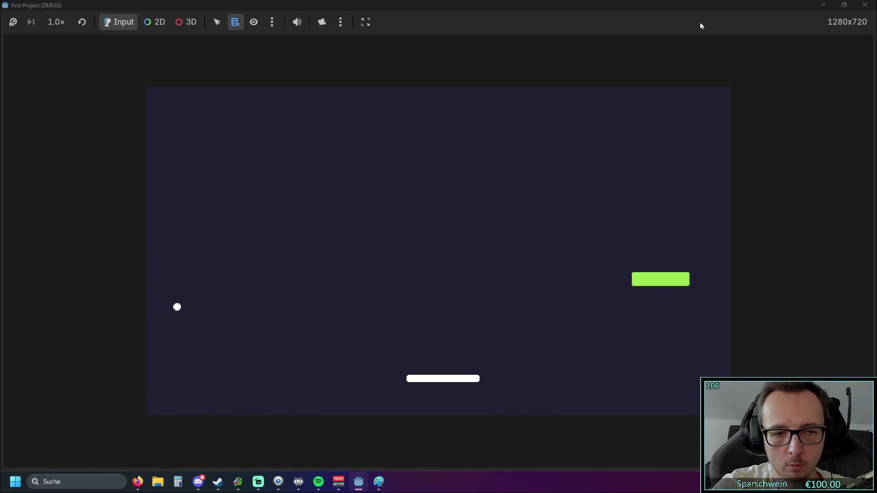
key("Right")
key("Right")
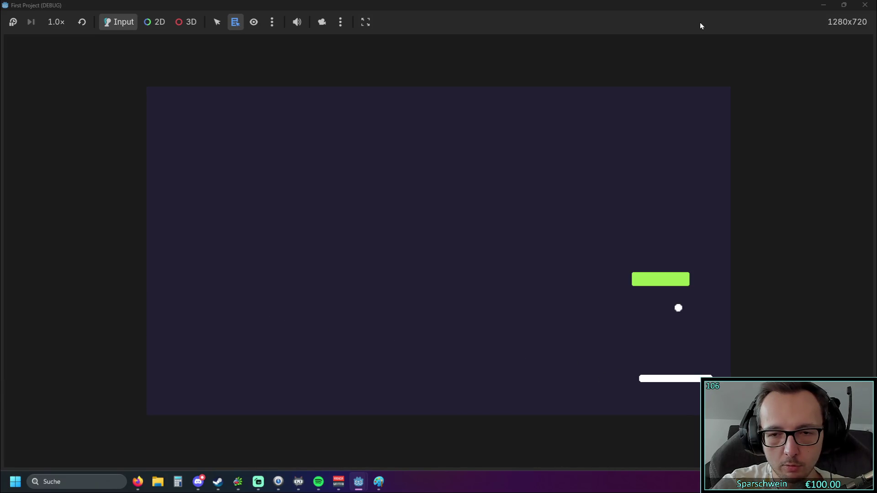
key("Left")
key("Right")
key("Left")
key("Left")
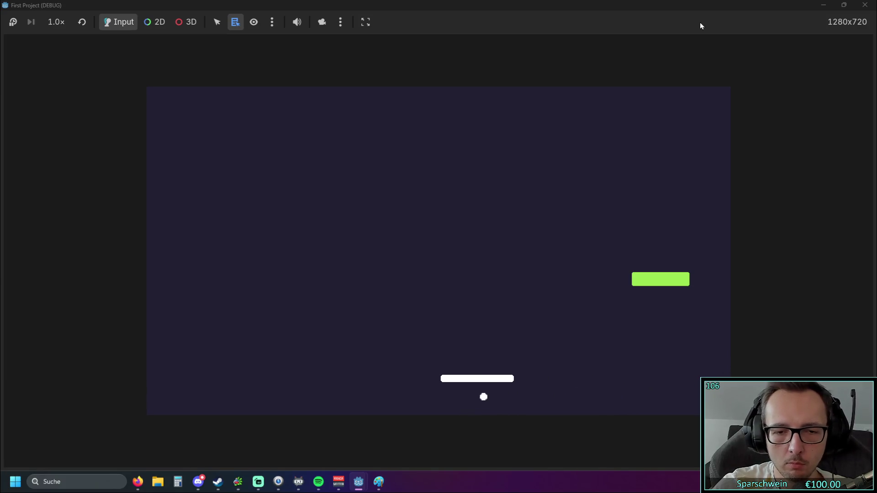
key("Right")
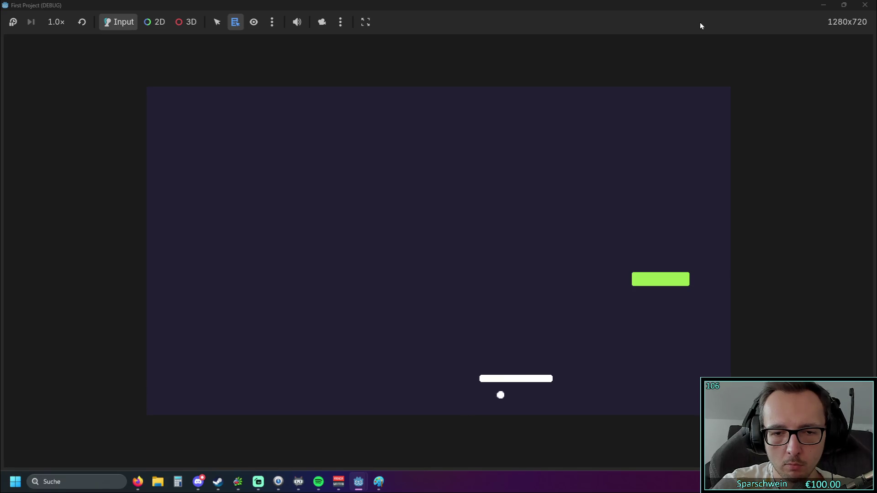
key("Left")
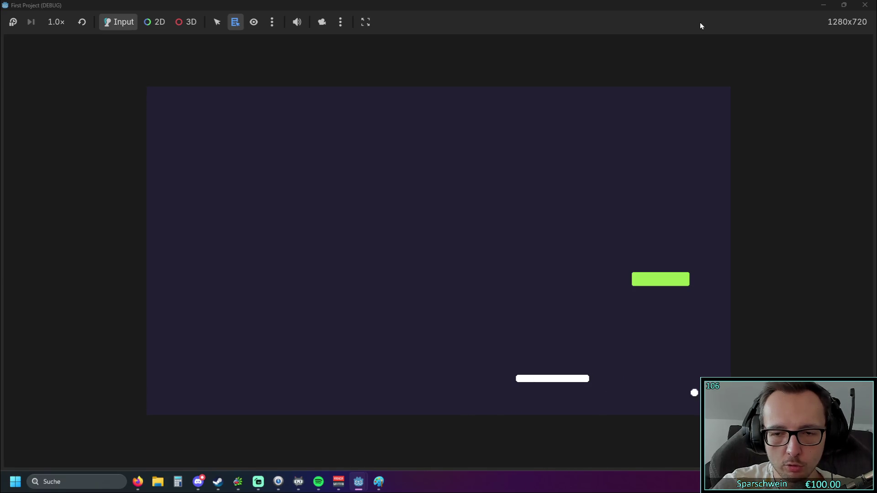
key("Left")
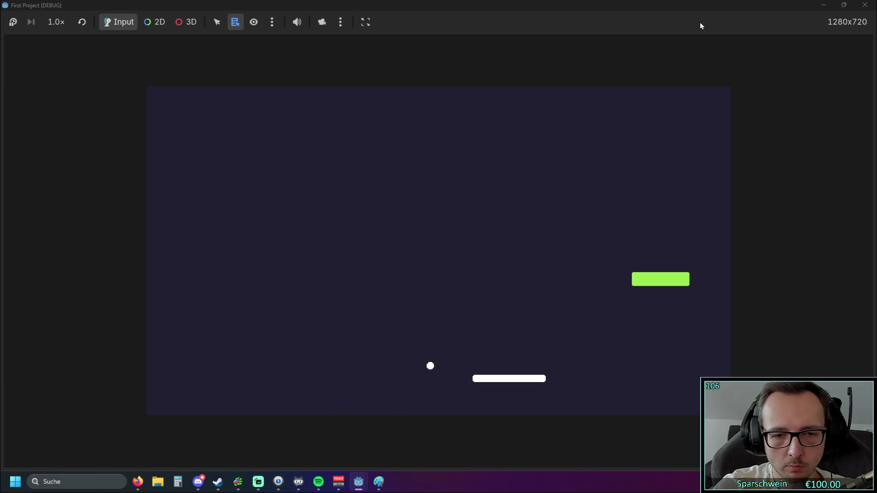
left_click(863, 5)
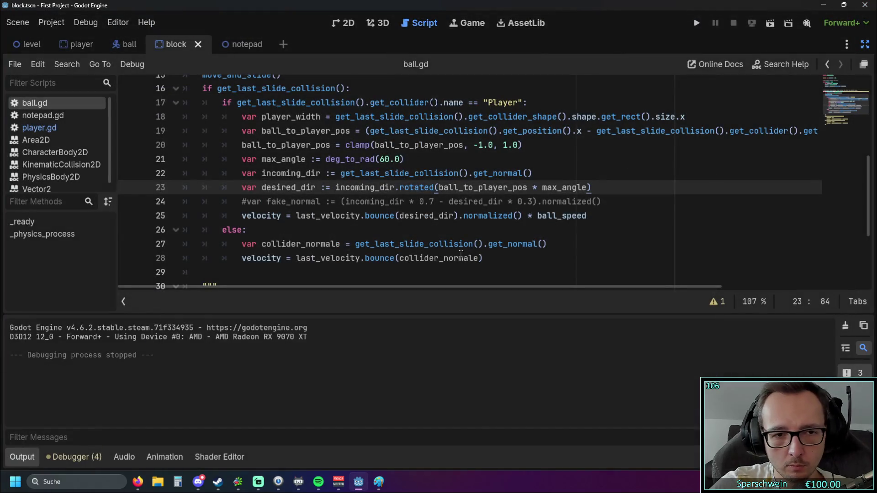
left_click(507, 257)
scroll(506, 250, "up", 1)
scroll(507, 250, "down", 1)
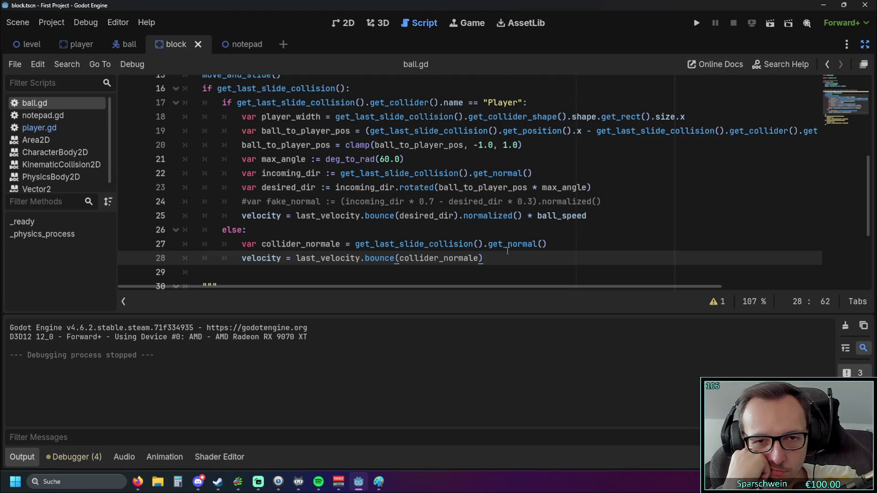
left_click(697, 23)
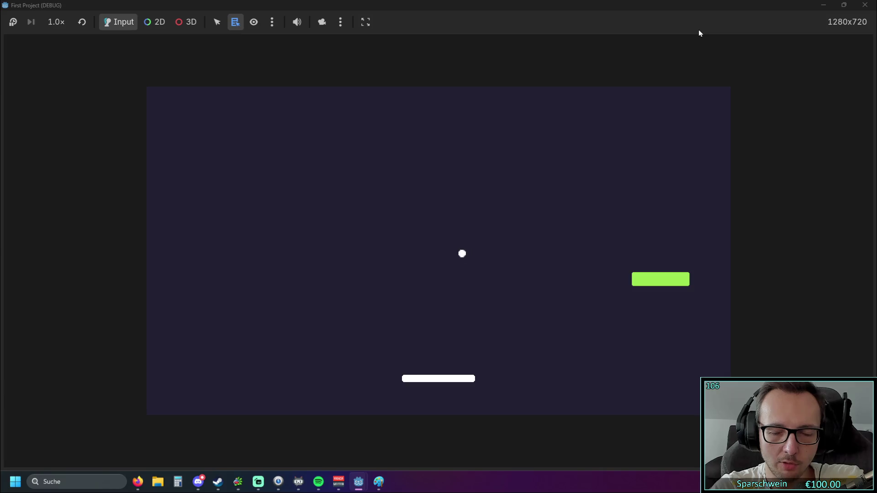
- Hit the ball with different parts of the paddle, then close the game and return to ball.gd
key("Right")
key("Left")
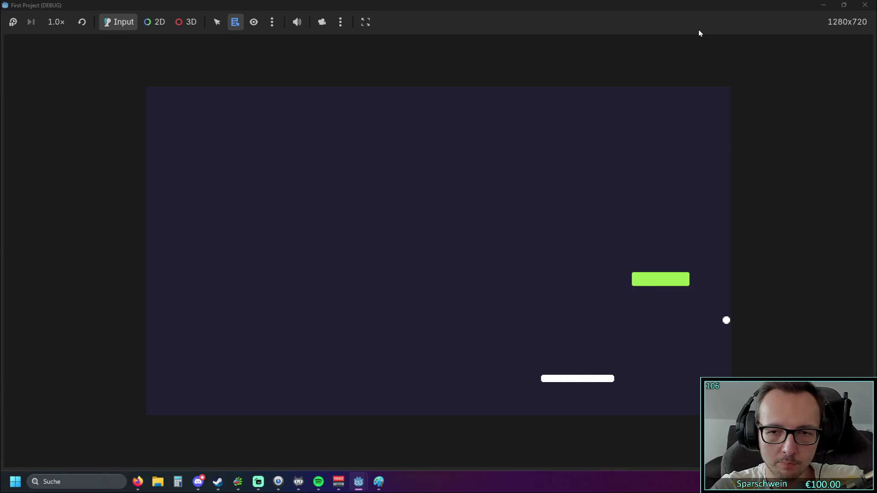
key("Left")
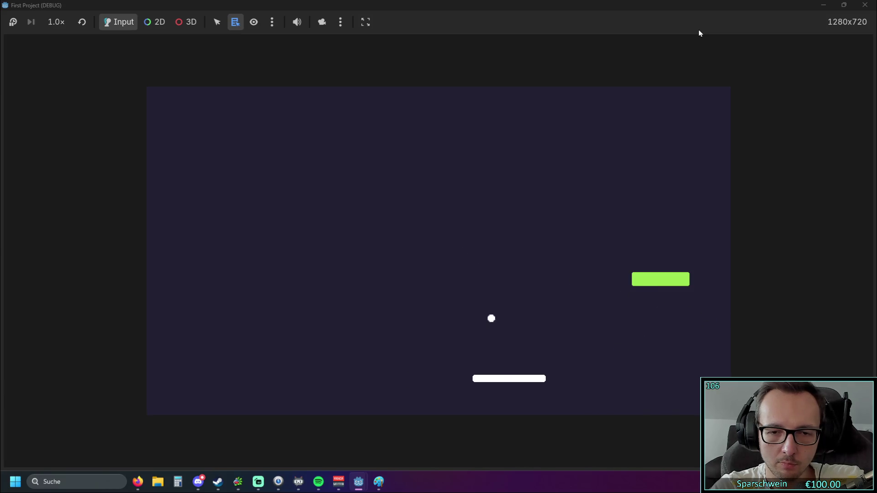
key("Left")
key("Left")
key("Right")
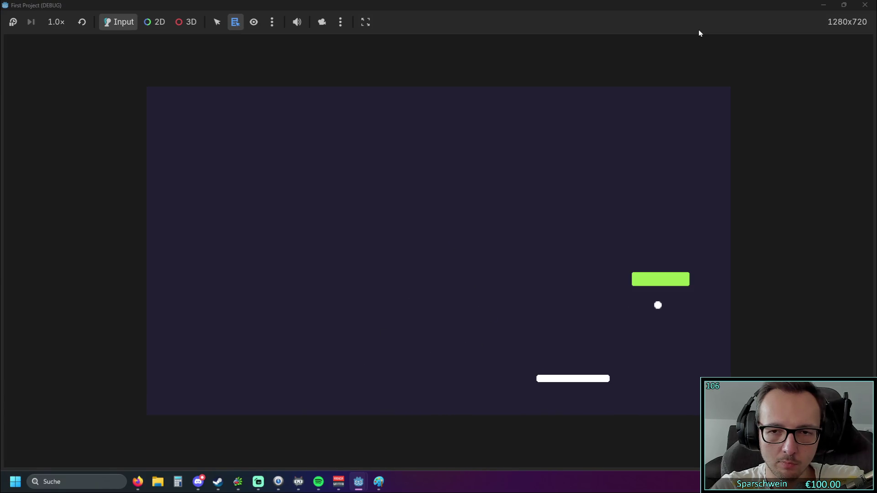
key("Left")
key("Left")
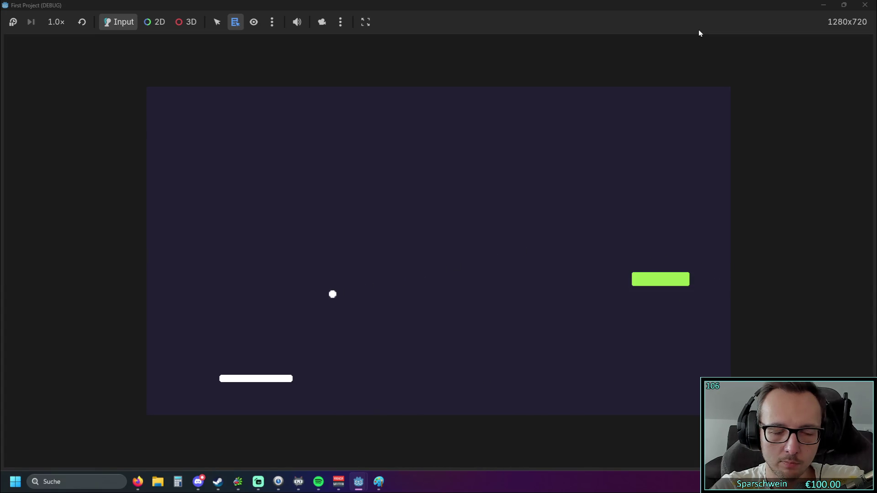
key("Right")
key("Right")
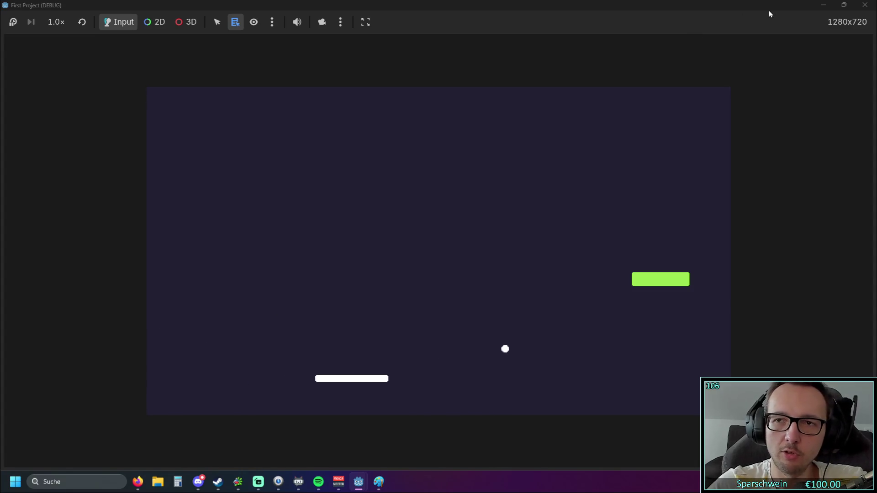
left_click(864, 5)
left_click(579, 270)
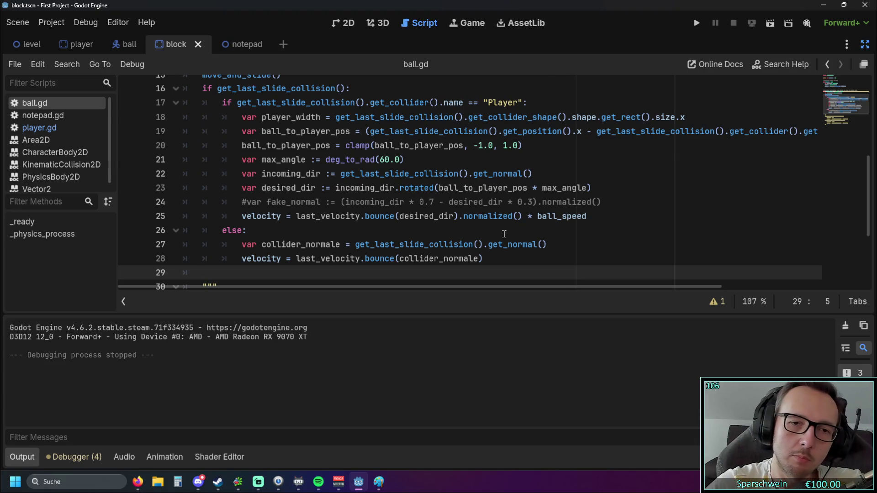
mouse_move(445, 175)
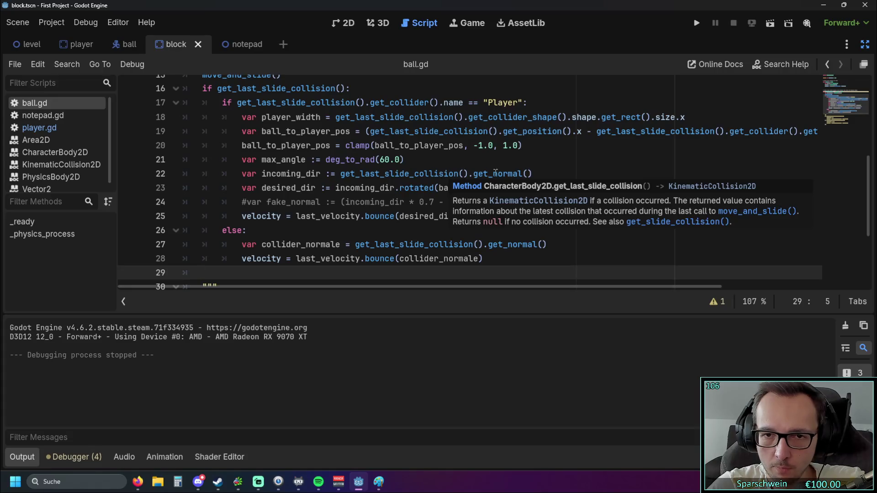
mouse_move(500, 171)
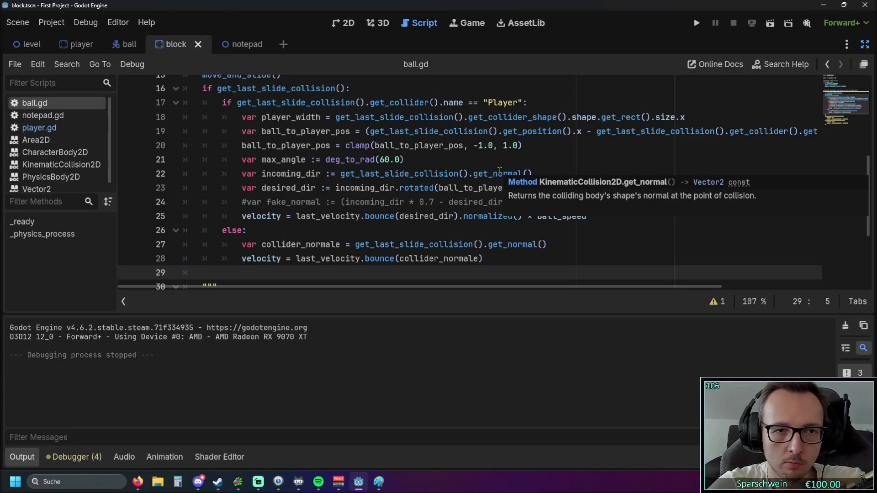
scroll(456, 159, "up", 1)
scroll(452, 157, "down", 1)
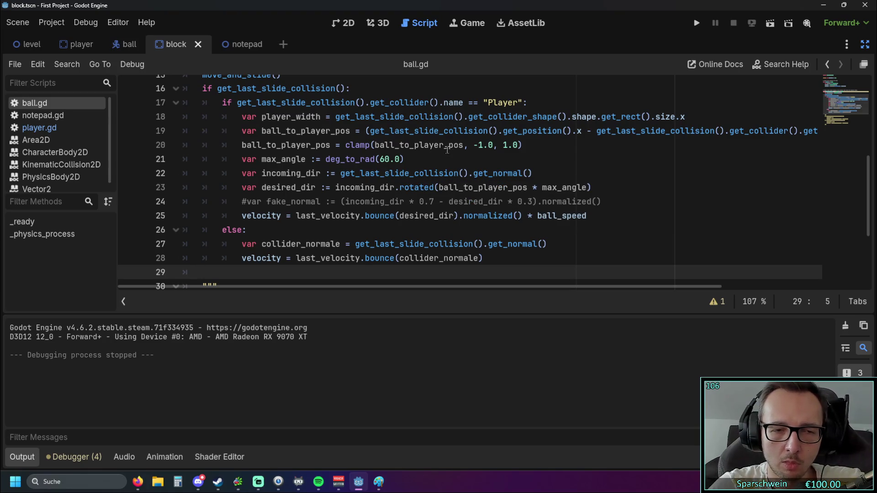
mouse_move(445, 151)
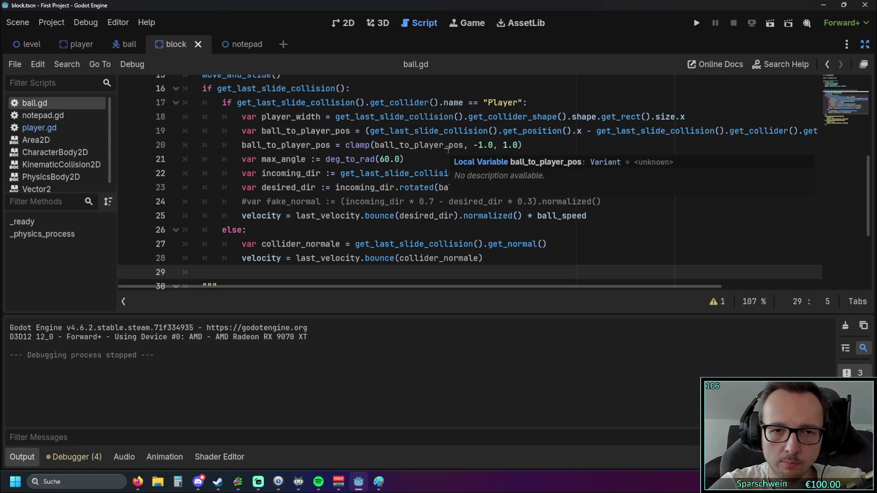
left_click(635, 207)
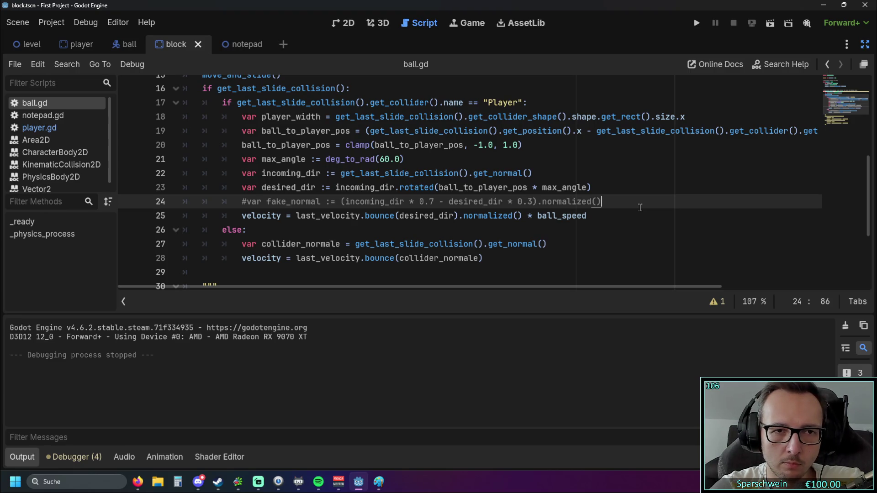
double_click(260, 117)
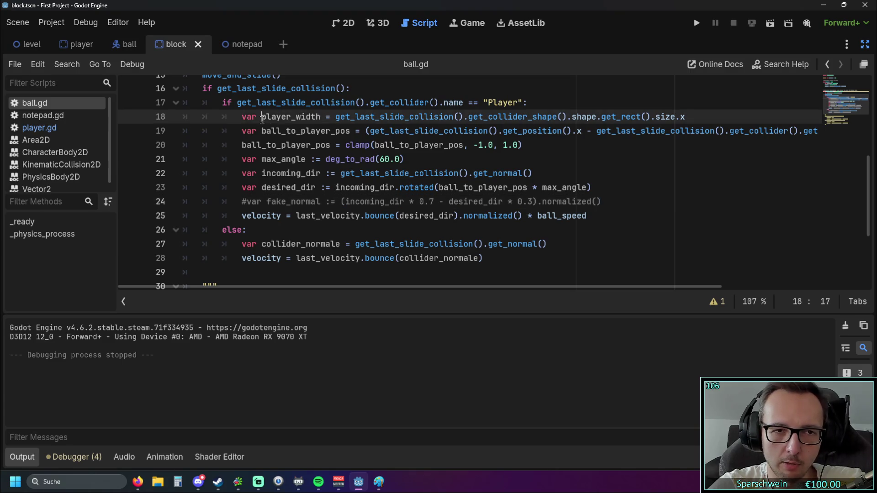
left_click(458, 145)
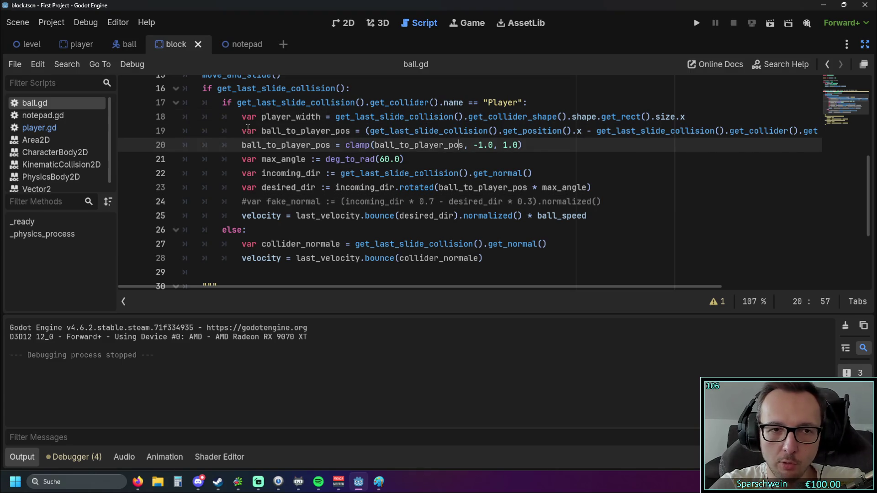
left_click_drag(691, 133, 626, 116)
left_click(629, 172)
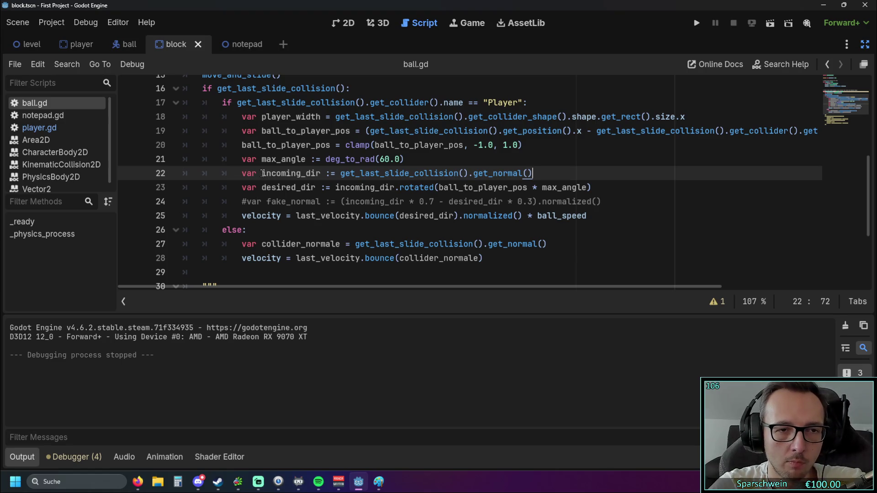
- Rename incoming_dir to collision_normale on line 22 and in its use on line 23
left_click_drag(262, 175, 321, 176)
type("collsi")
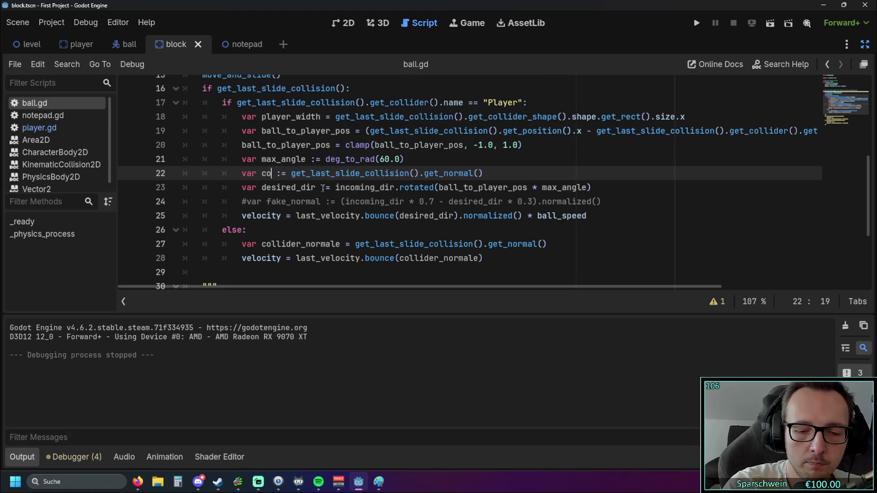
key("BackSpace")
key("BackSpace")
type("ision")
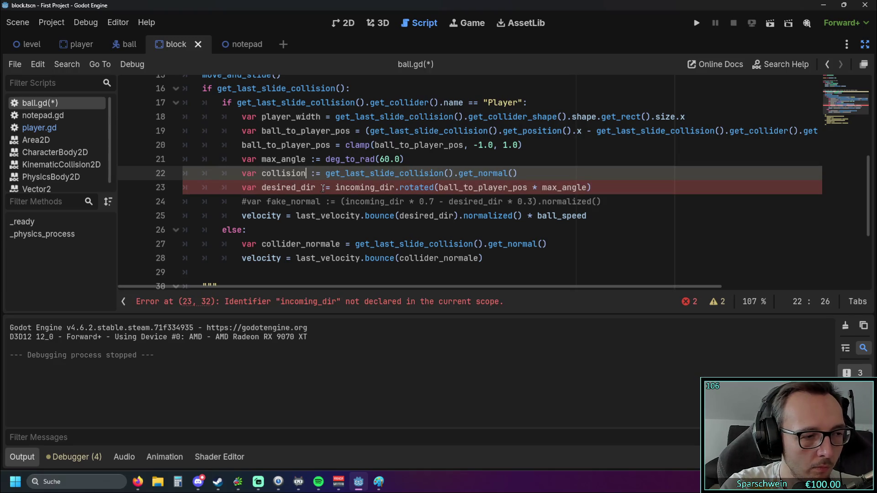
type("_normale")
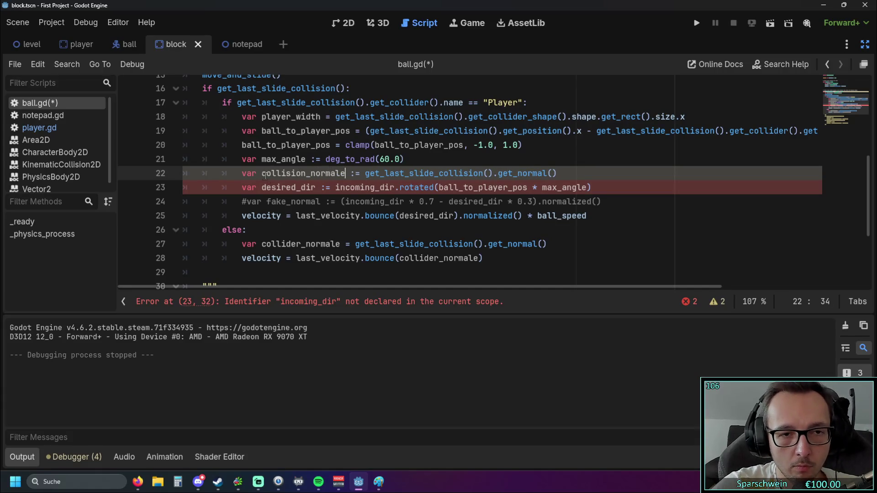
double_click(313, 177)
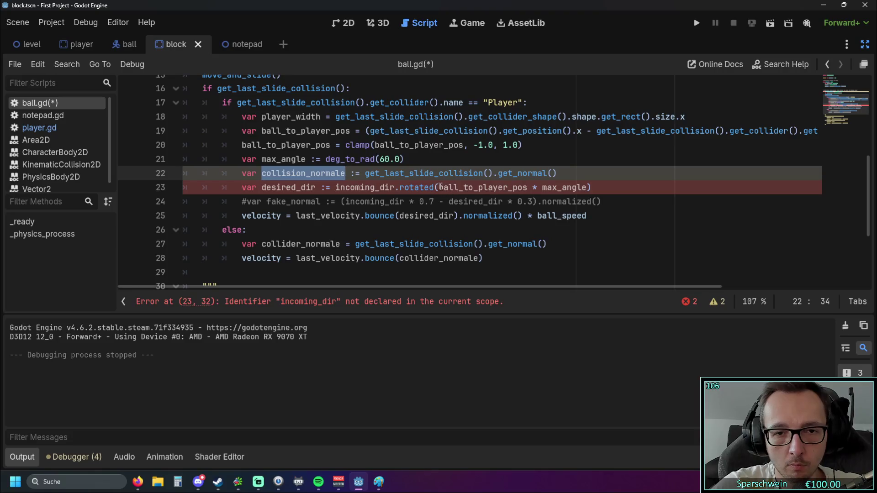
key("ctrl+c")
double_click(347, 187)
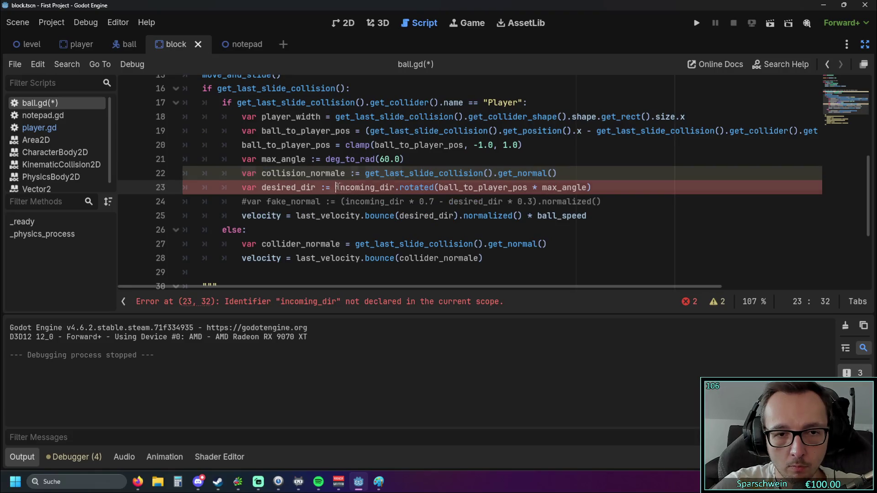
key("ctrl+v")
left_click(506, 231)
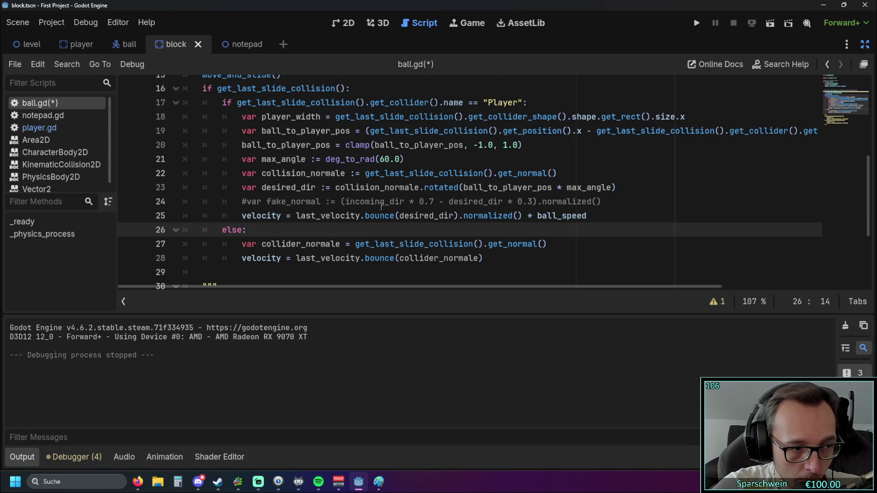
- Rename desired_dir to modified_normale on line 23 and in the line 25 bounce call
left_click(262, 188)
left_click_drag(262, 187, 322, 188)
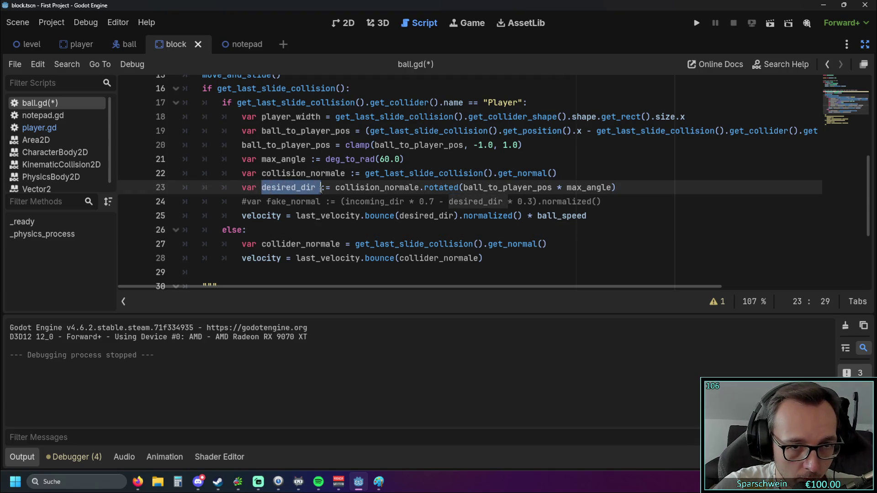
type("modified")
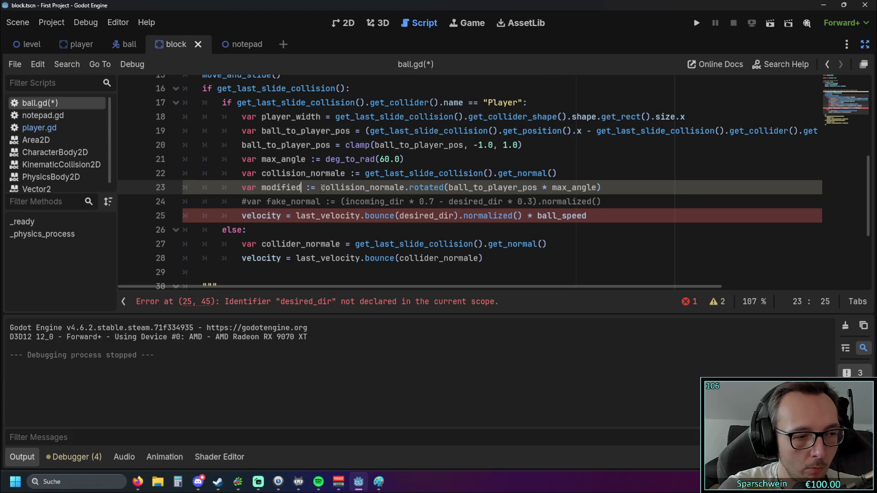
key("BackSpace")
key("BackSpace")
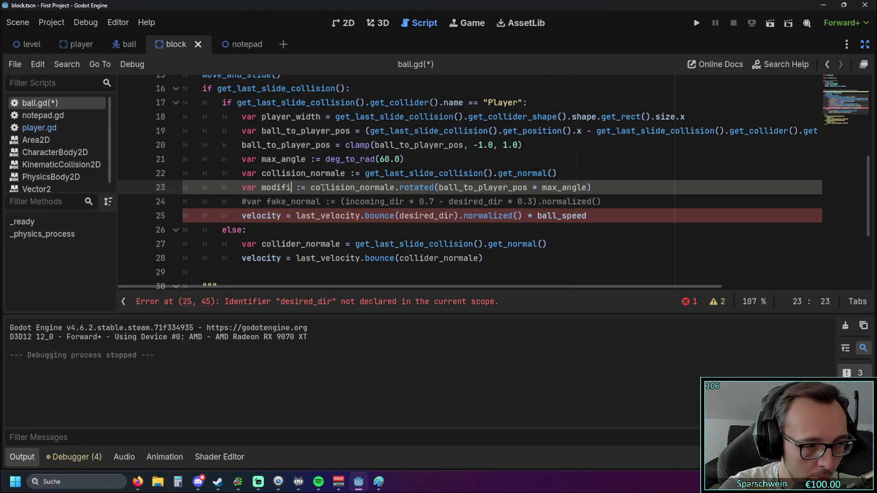
type("ed")
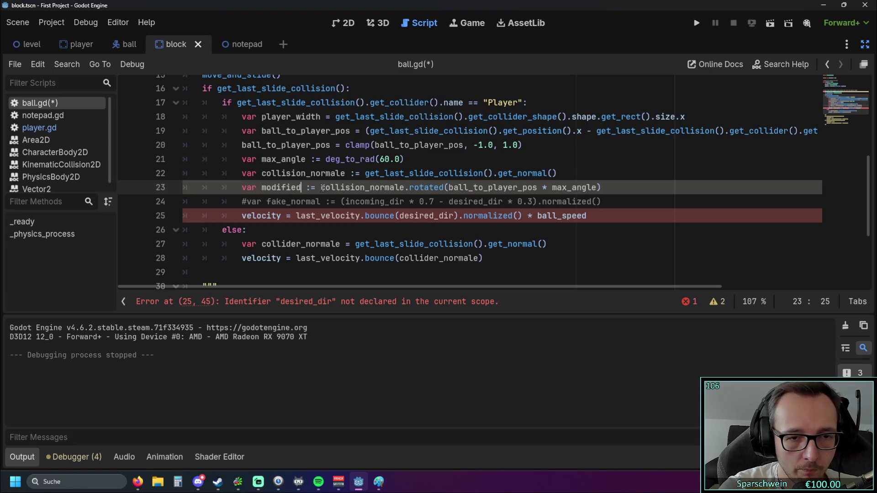
type("_normal")
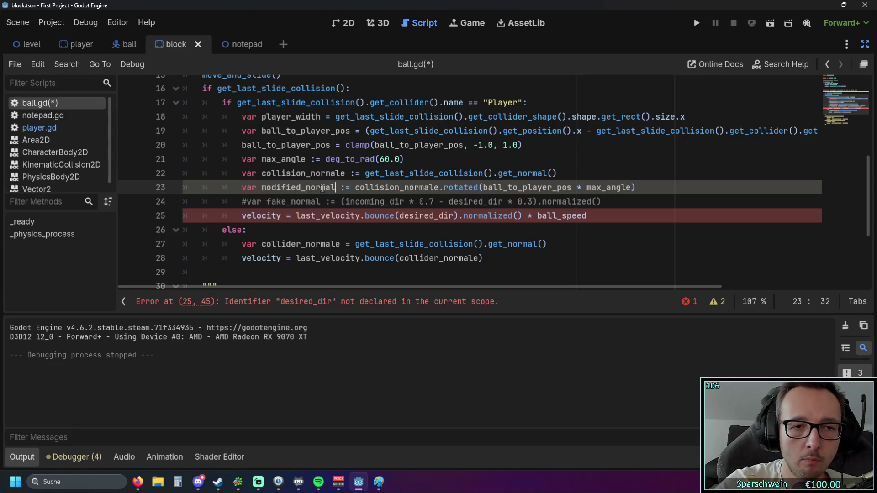
left_click_drag(262, 187, 336, 188)
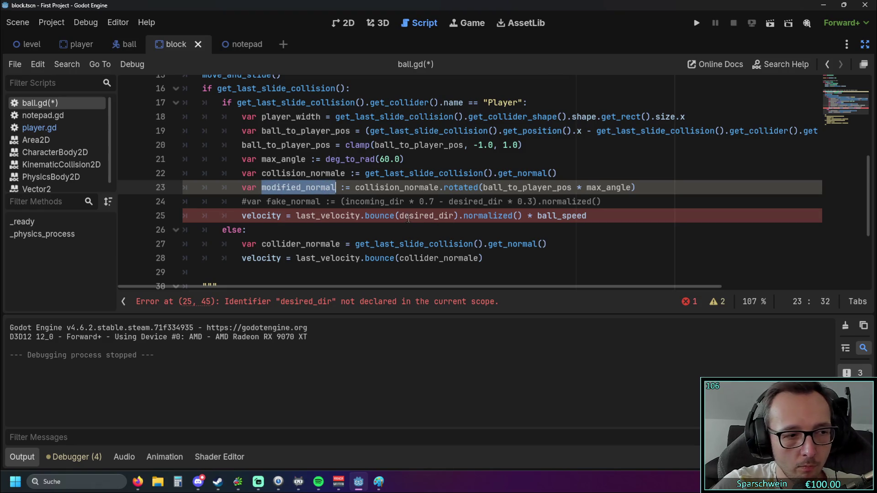
key("Right")
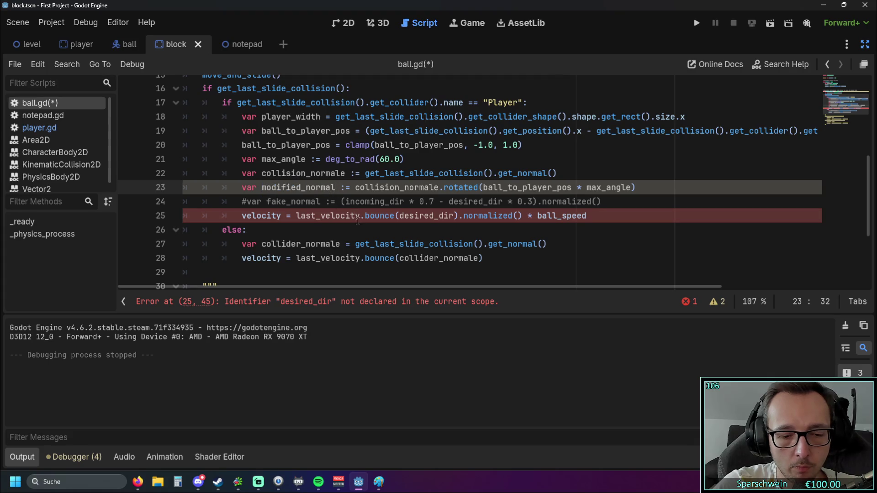
type("e")
double_click(271, 189)
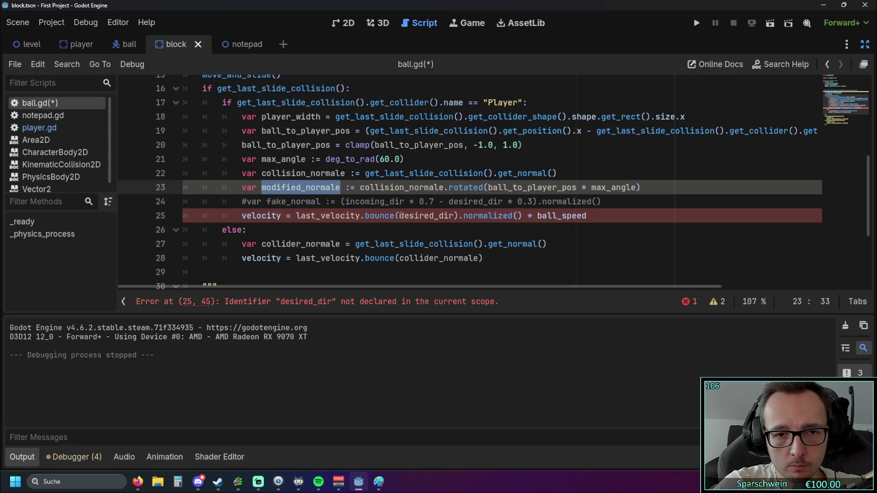
double_click(402, 216)
key("ctrl+v")
left_click(452, 233)
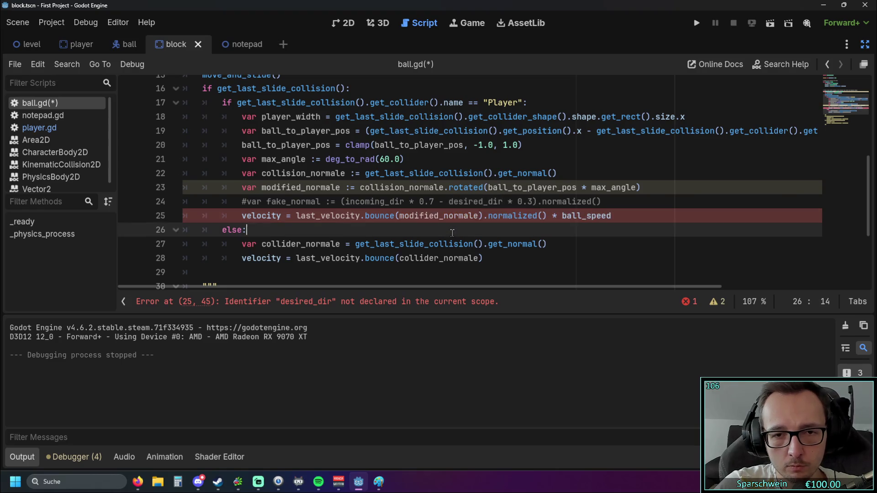
mouse_move(426, 218)
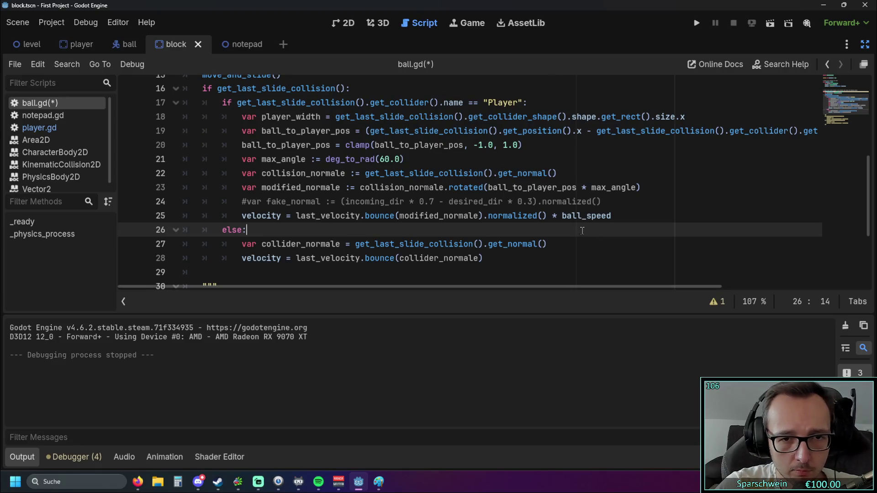
- Delete '.normalized() * ball_speed' to leave last_velocity.bounce(modified_normale), then test-run the game
left_click_drag(615, 216, 483, 218)
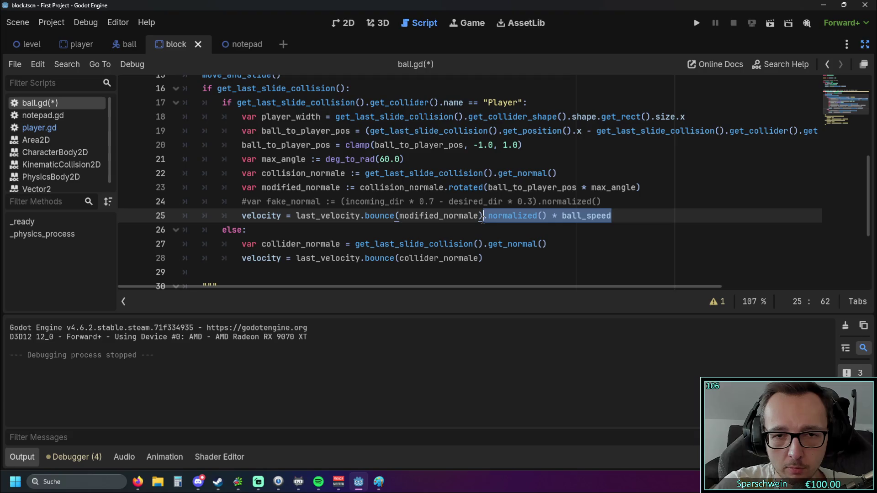
key("BackSpace")
left_click(513, 230)
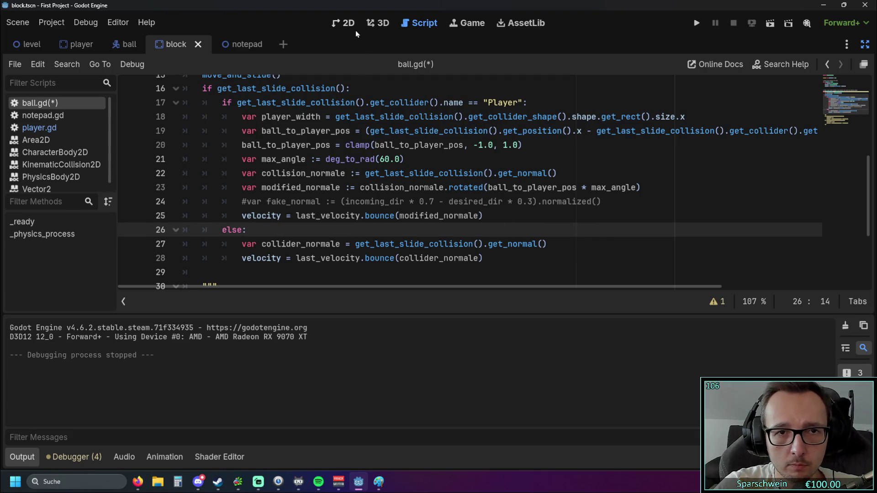
left_click(696, 23)
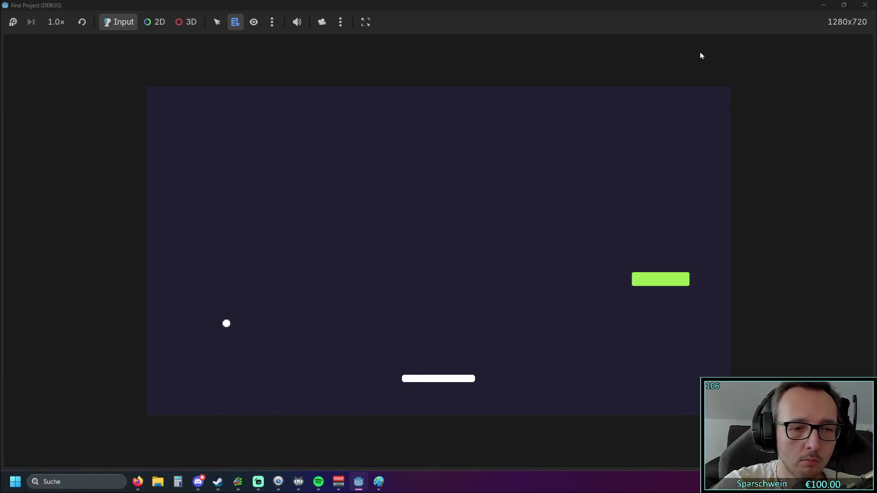
left_click(864, 5)
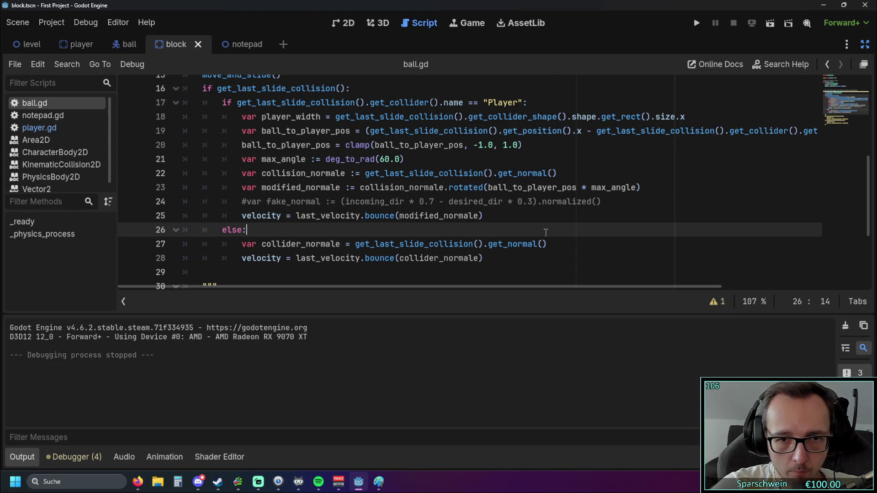
- Delete the commented-out '#var fake_normal' line from ball.gd
left_click_drag(602, 202, 117, 201)
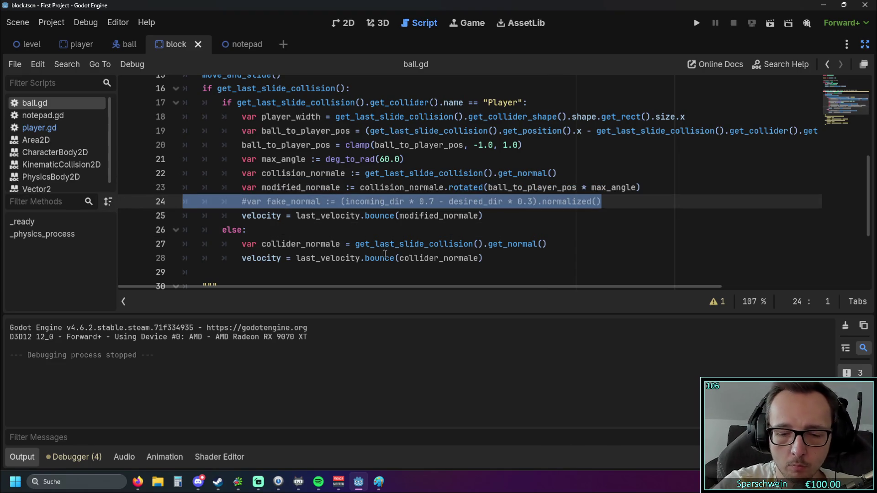
key("BackSpace")
key("BackSpace")
scroll(385, 253, "up", 1)
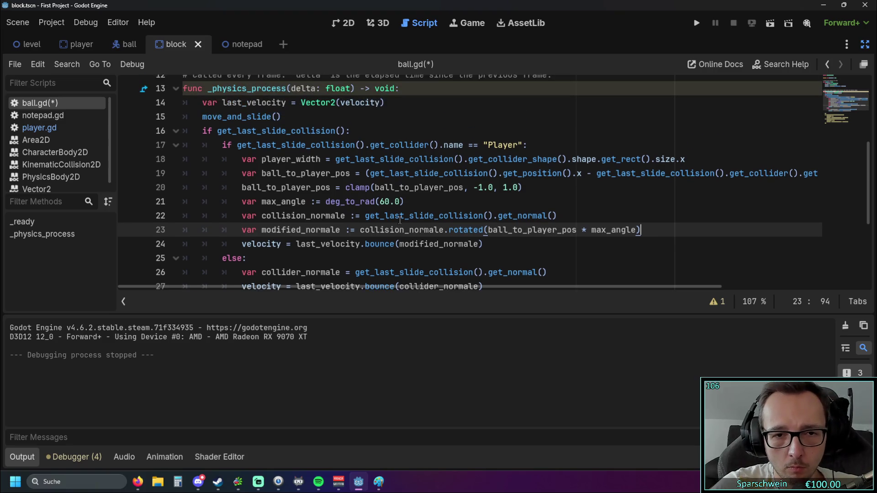
left_click(509, 248)
scroll(506, 245, "down", 1)
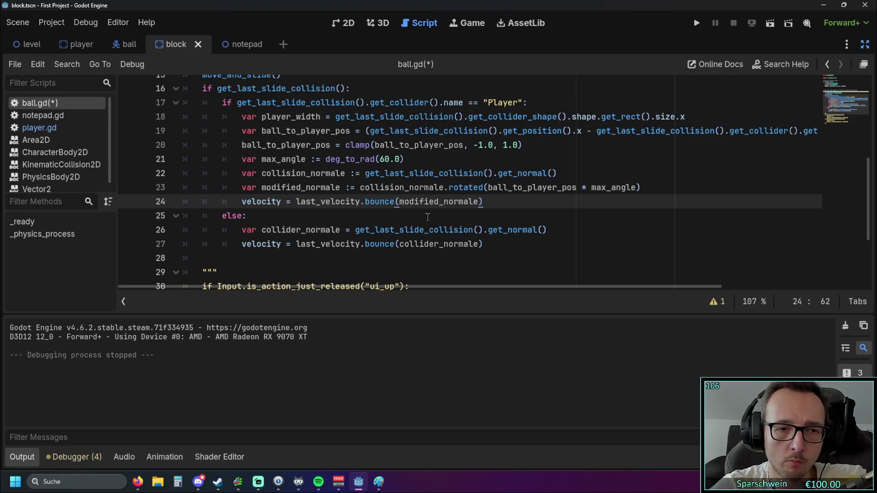
- Rename collision_normale to collider_normale on lines 22 and 23
left_click_drag(262, 230, 340, 230)
left_click_drag(263, 174, 346, 176)
key("ctrl+v")
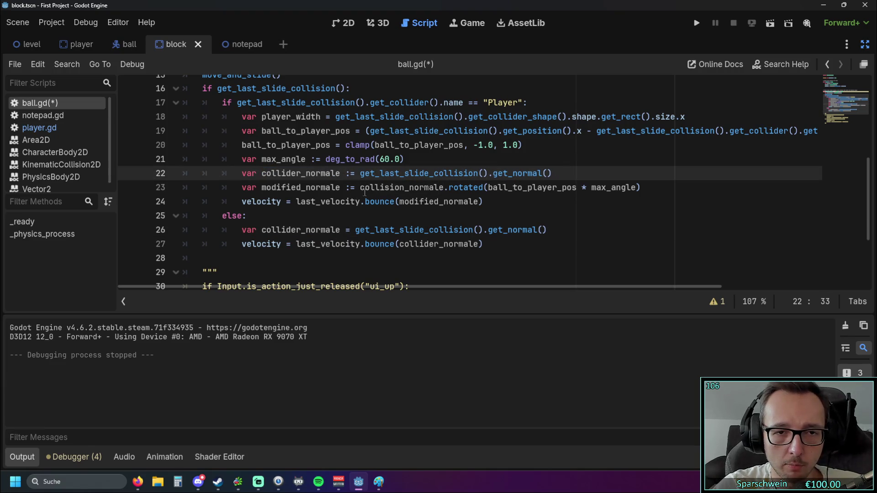
left_click(360, 188)
double_click(361, 188)
key("ctrl+v")
- Cut the collider_normale declaration out of the else branch
left_click(500, 216)
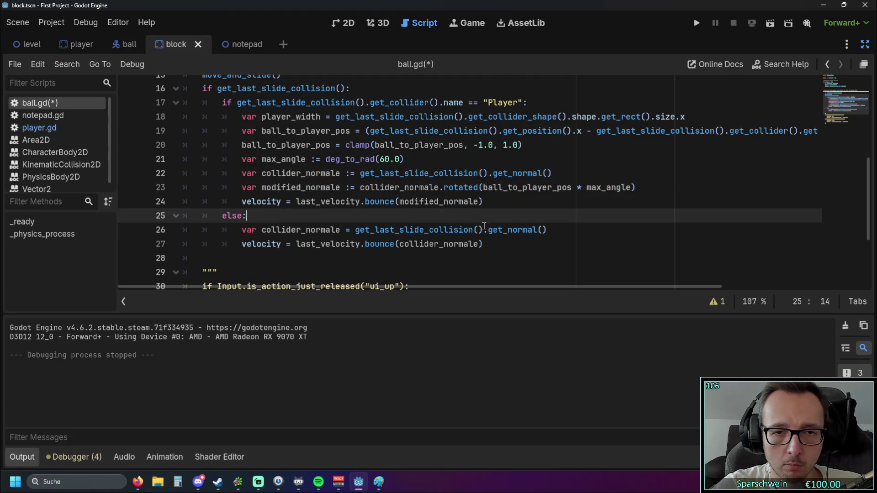
mouse_move(554, 229)
left_mouse_down()
mouse_move(201, 216)
mouse_move(173, 229)
left_mouse_up()
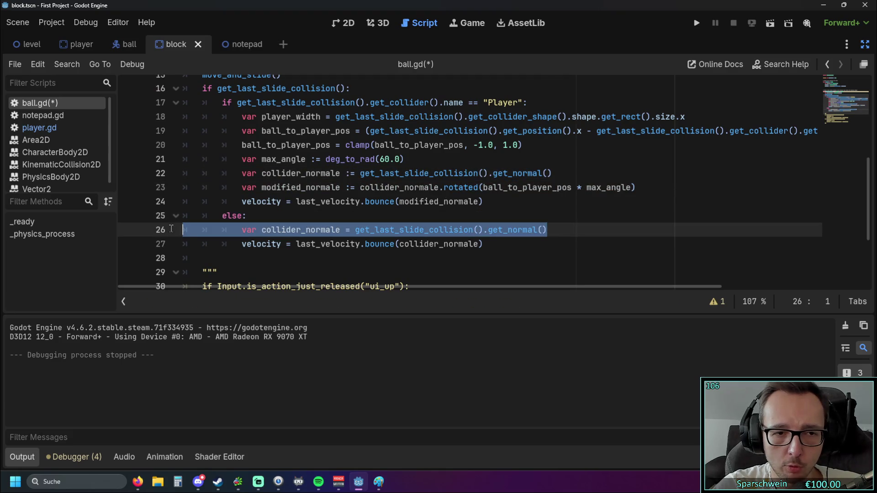
key("BackSpace")
key("BackSpace")
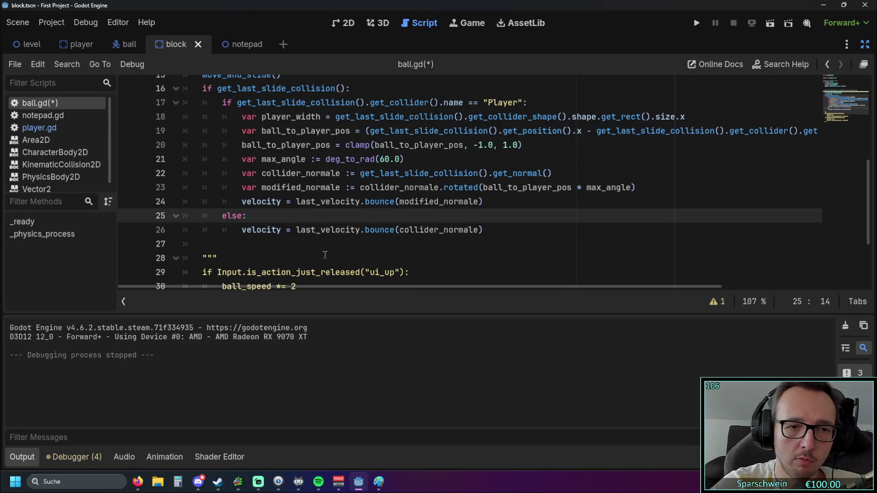
left_click(324, 248)
key("ctrl+z")
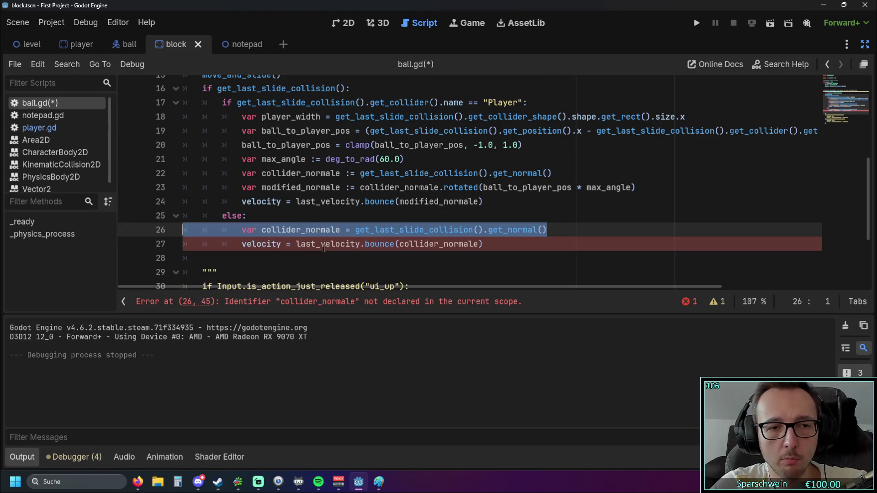
left_click(325, 260)
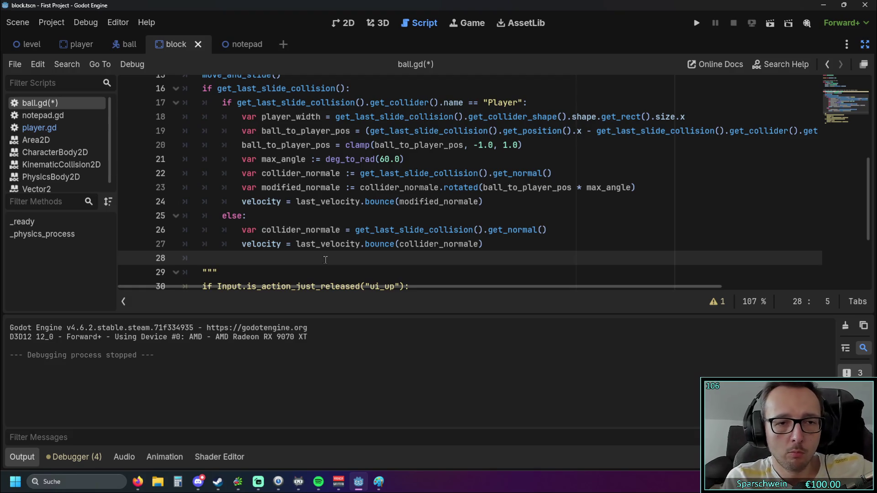
left_click_drag(548, 230, 182, 230)
key("ctrl+c")
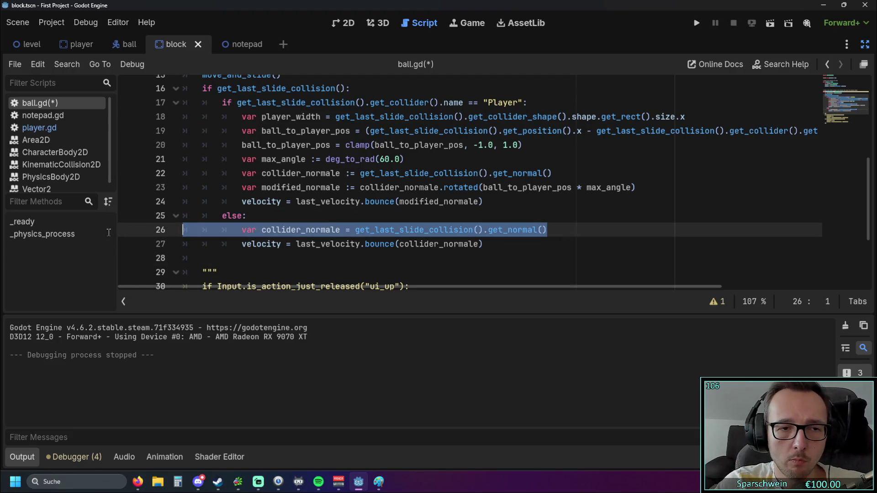
key("Delete")
- Paste the collider_normale declaration under 'if get_last_slide_collision():' and unindent it one level
left_click(365, 89)
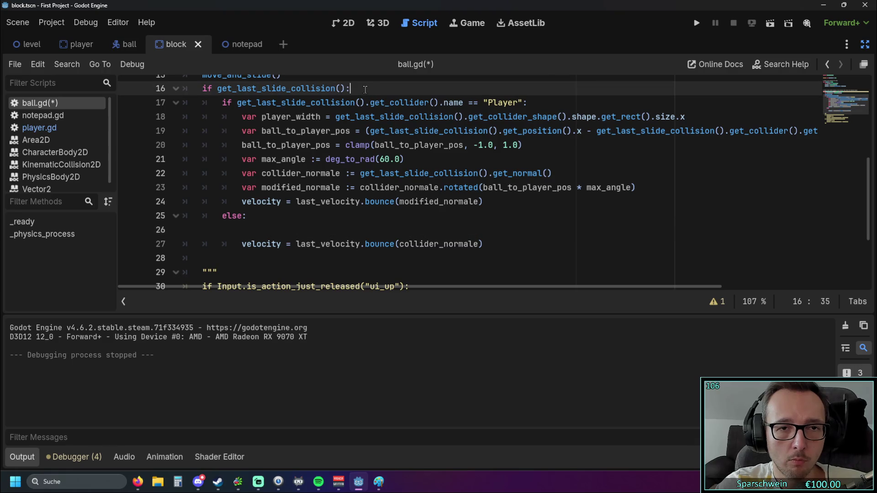
key("Return")
key("ctrl+v")
left_click(284, 103)
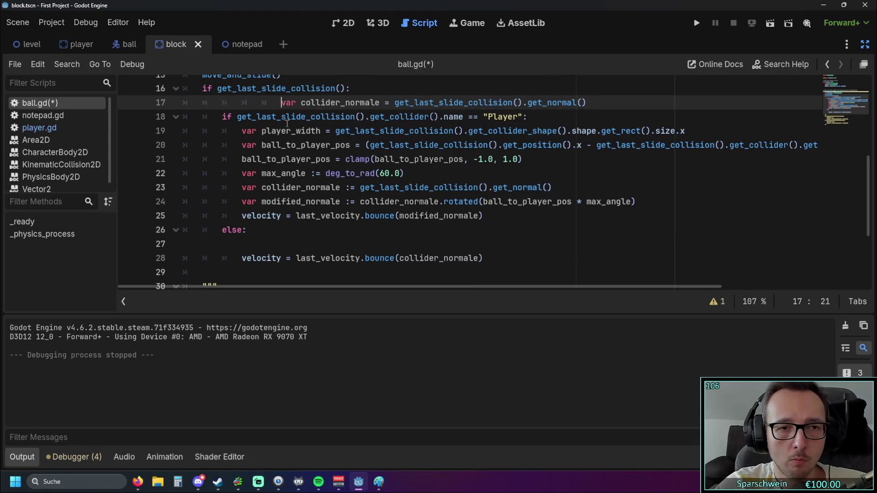
key("Home")
key("BackSpace")
- Remove the leftover empty else line and the duplicate line-23 declaration, then undo the duplicate's deletion
left_click(258, 258)
left_click(238, 246)
key("BackSpace")
left_click_drag(552, 187, 182, 188)
key("BackSpace")
key("BackSpace")
left_click(357, 253)
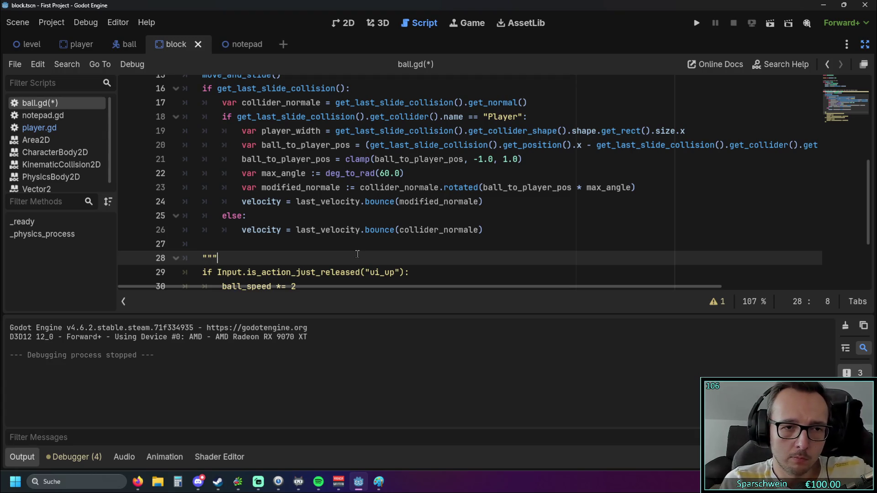
key("ctrl+z")
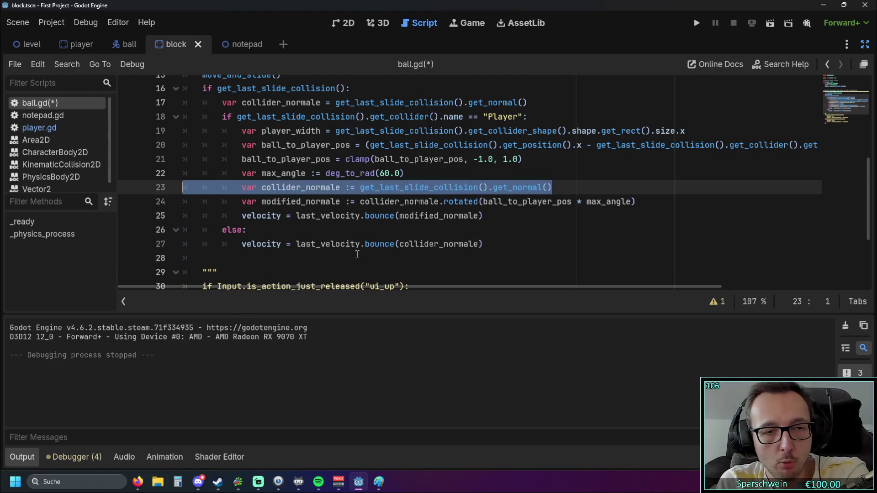
- Undo three edits, restoring the empty else line, the else declaration and the line-23 rename
key("ctrl+z")
key("ctrl+z")
key("ctrl+z")
key("ctrl+z")
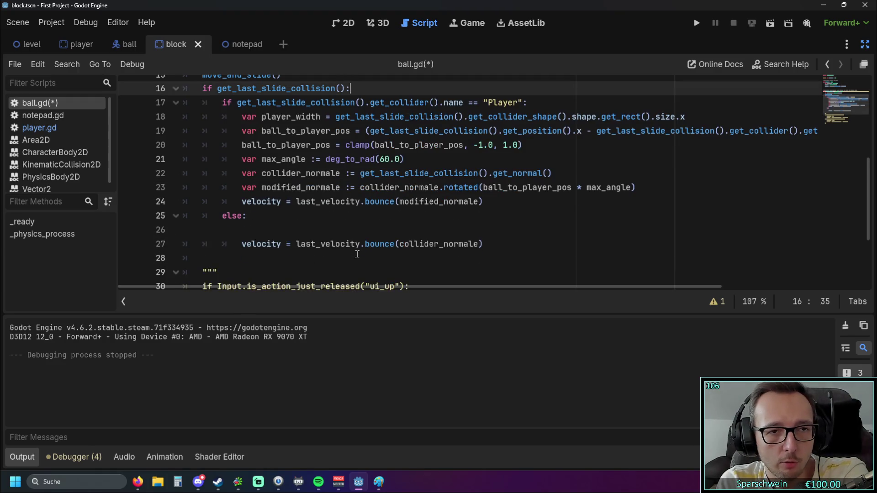
key("ctrl+z")
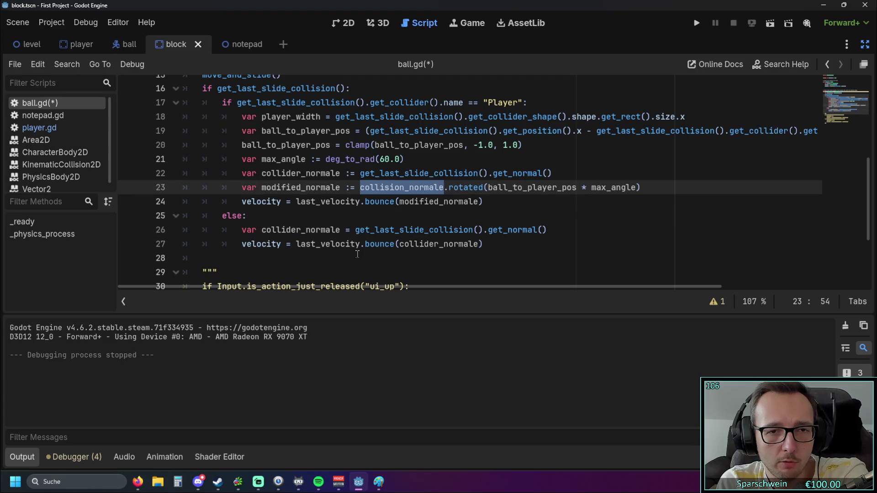
key("ctrl+z")
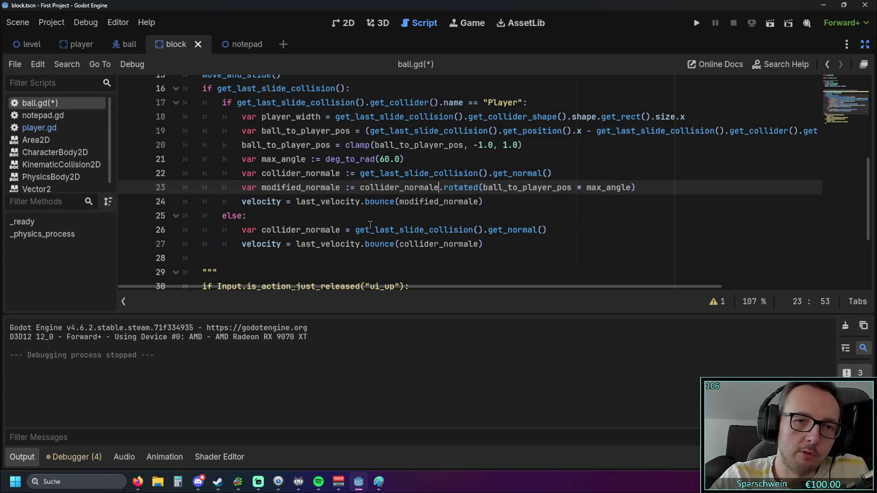
double_click(382, 159)
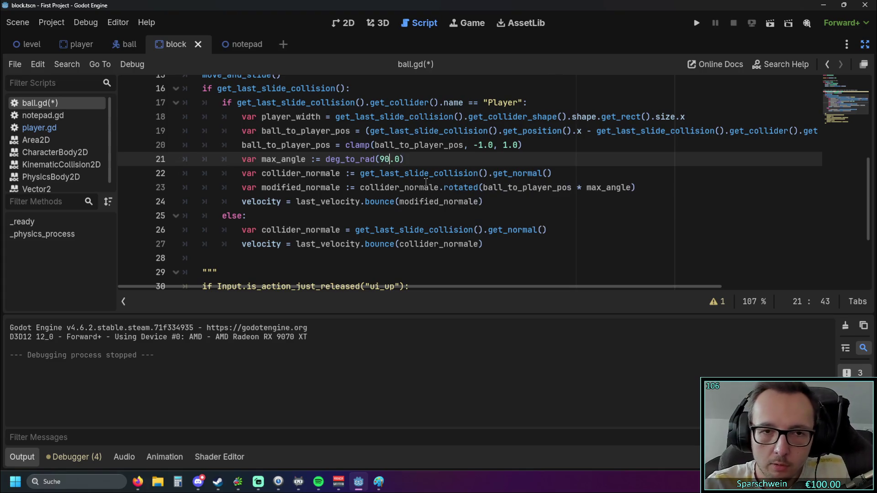
type("45")
left_click(697, 23)
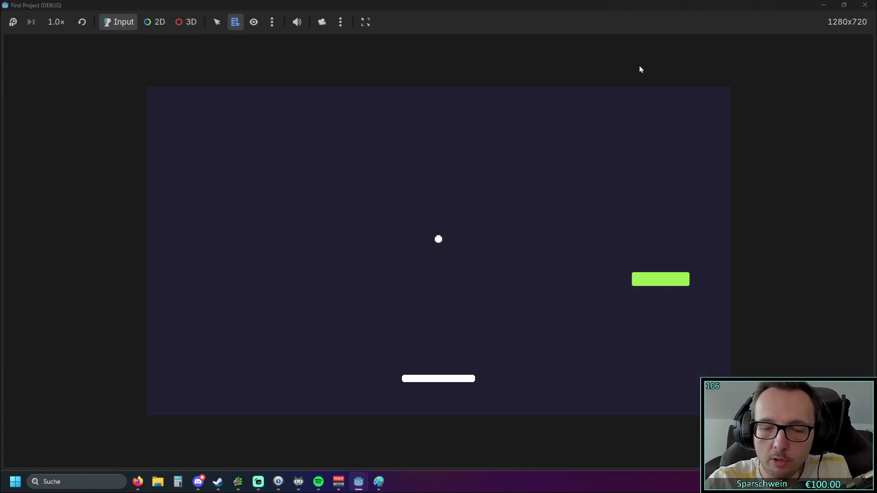
key("Left")
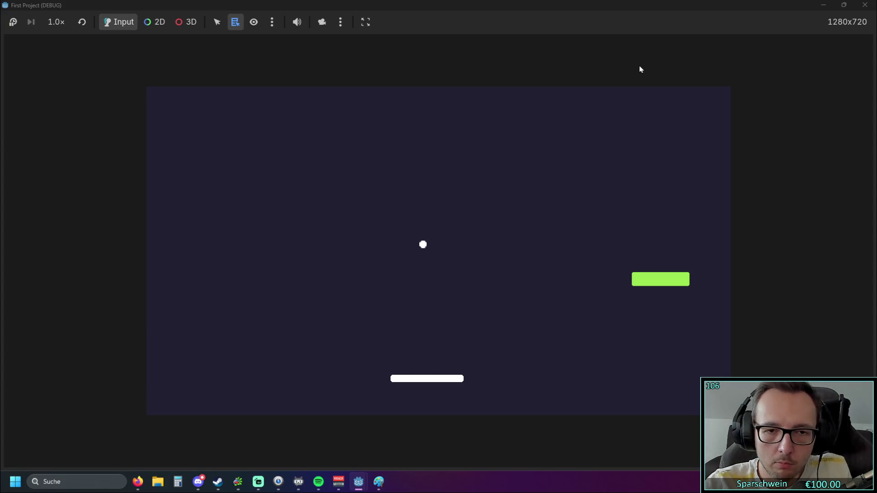
key("Right")
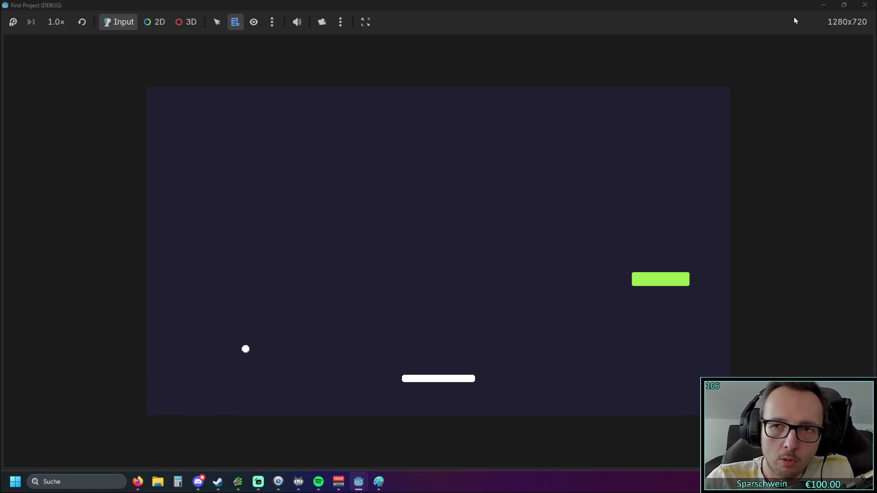
left_click(865, 4)
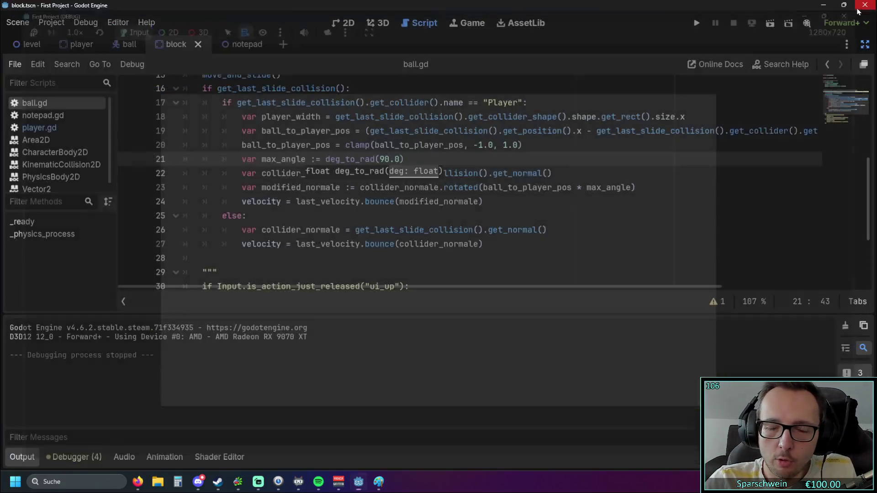
double_click(388, 159)
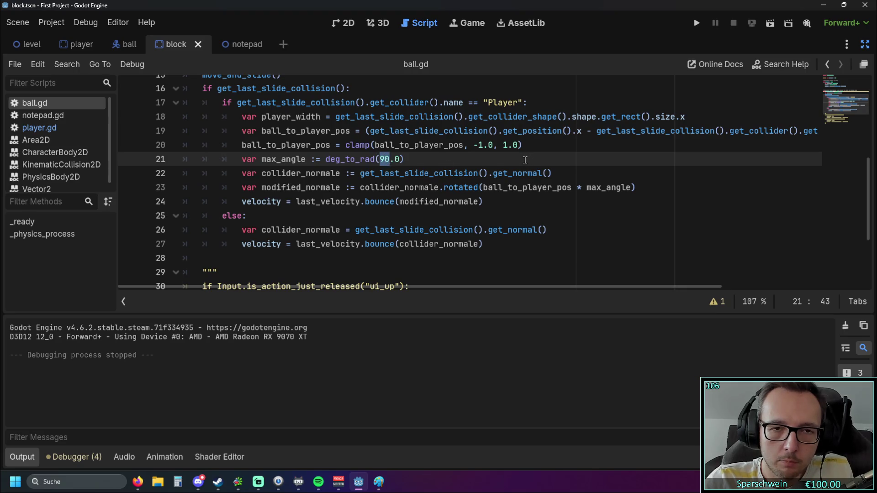
type("60")
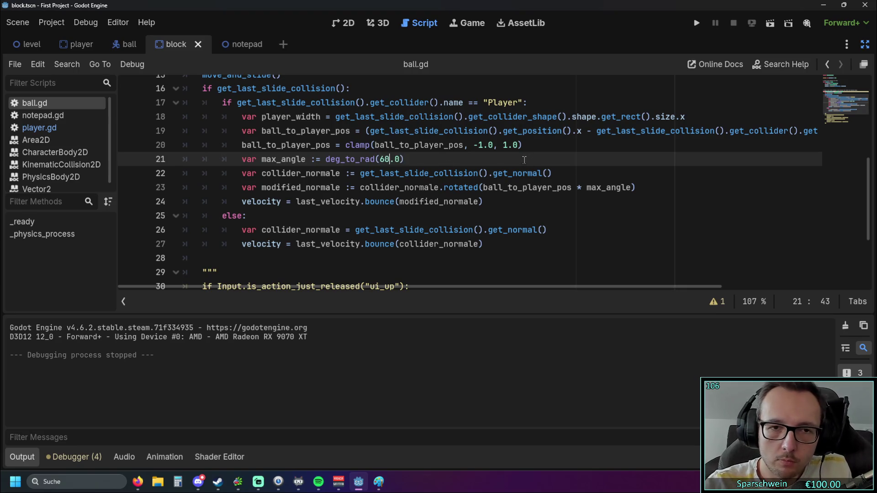
left_click(499, 157)
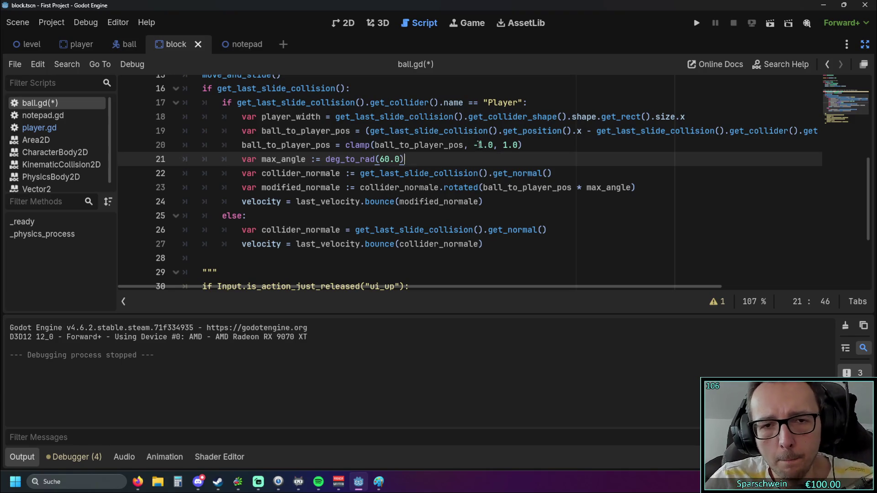
- Insert a blank line after the modified_normale calculation on line 23
left_click(640, 187)
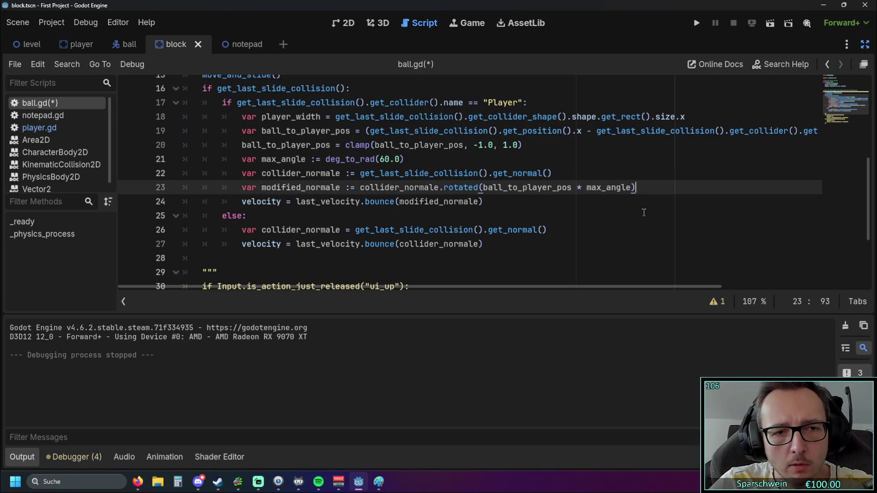
key("Return")
- Write print(modified_normale) on the new line 24
type("print")
left_click(192, 130)
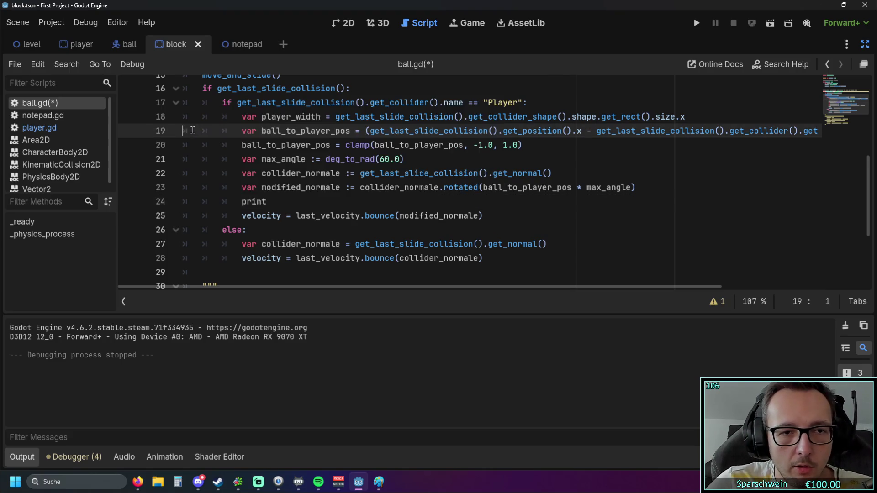
left_click(265, 186)
left_click(288, 202)
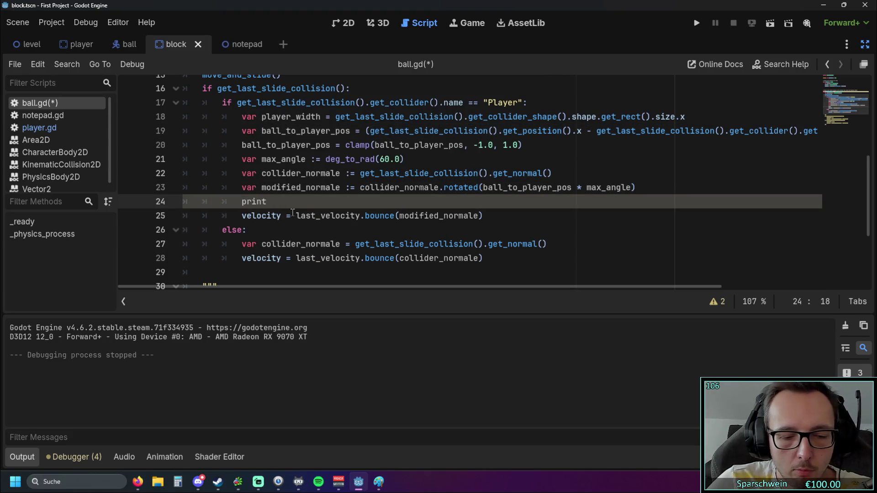
type("(")
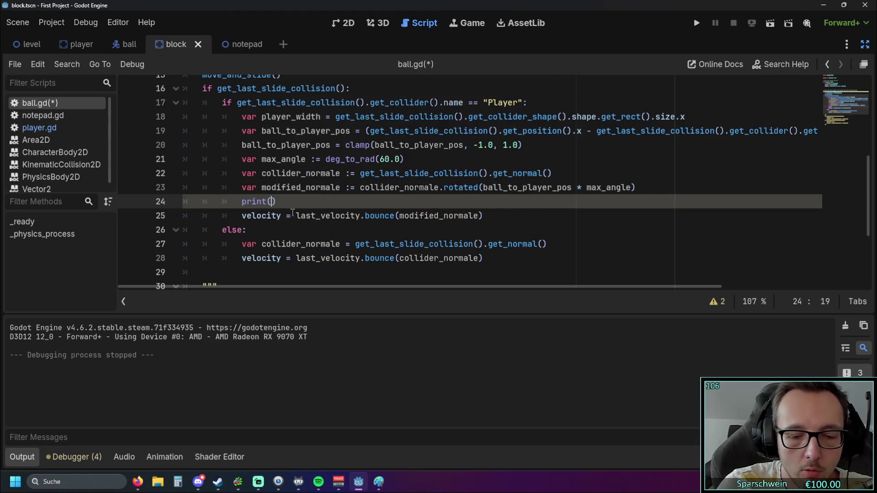
type("modif")
key("Return")
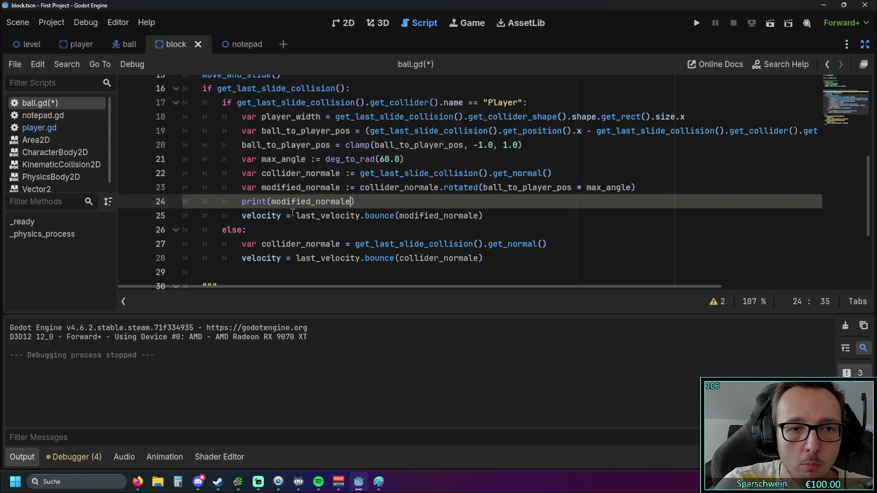
- Test-run the game, then change the print to modified_normale.y, save and rerun
left_click(696, 23)
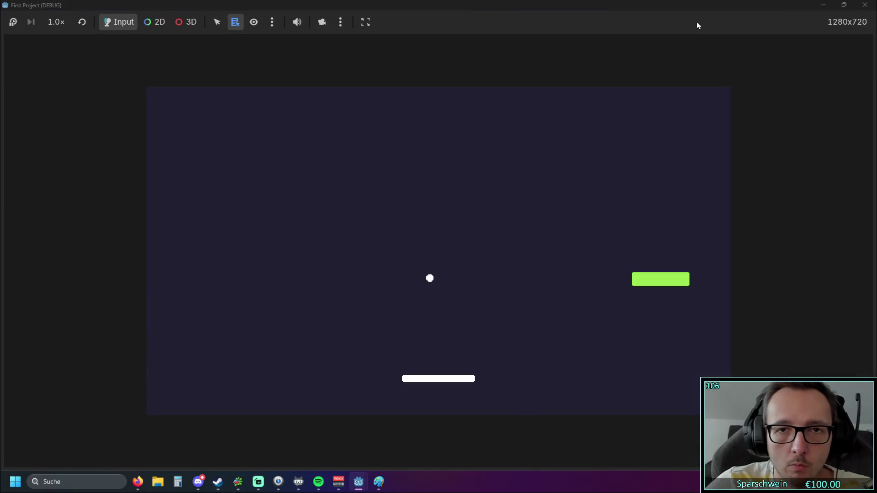
left_click_drag(574, 33, 615, 22)
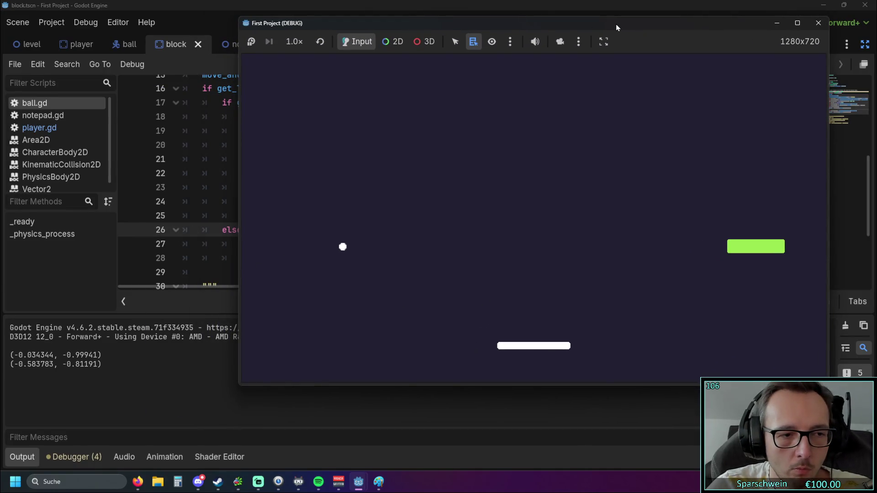
left_click(818, 23)
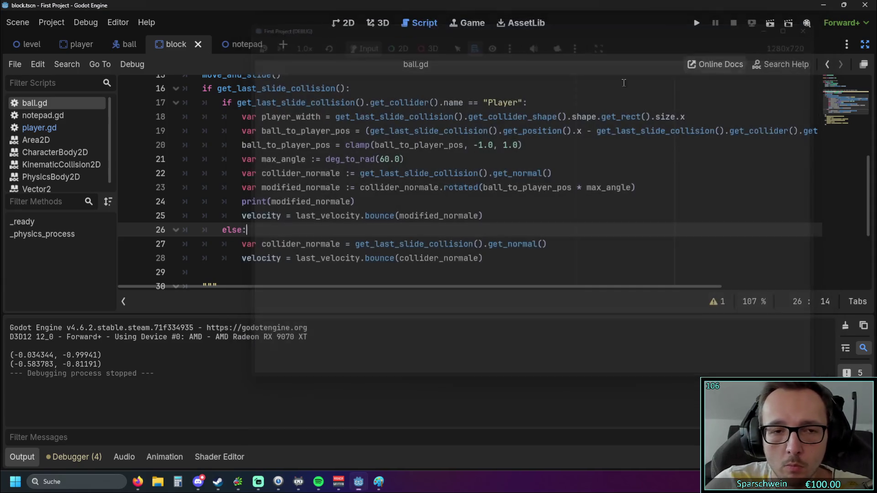
left_click(351, 201)
type(".y")
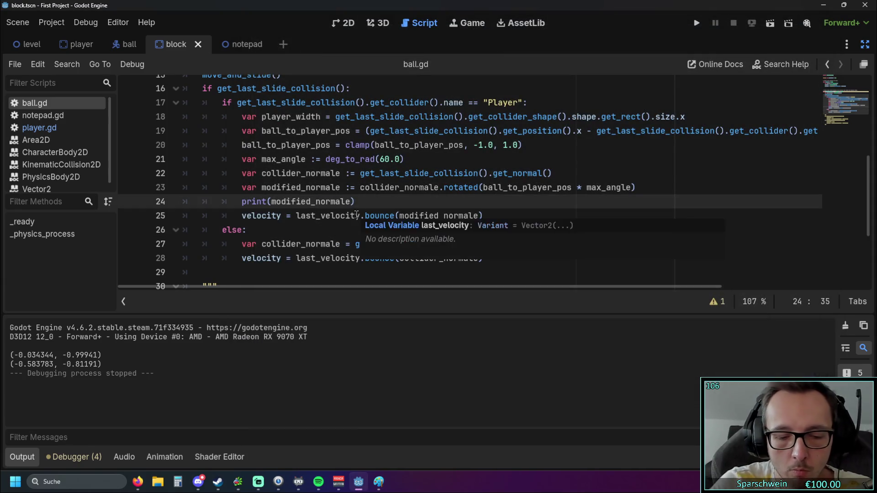
left_click(592, 228)
left_click(697, 23)
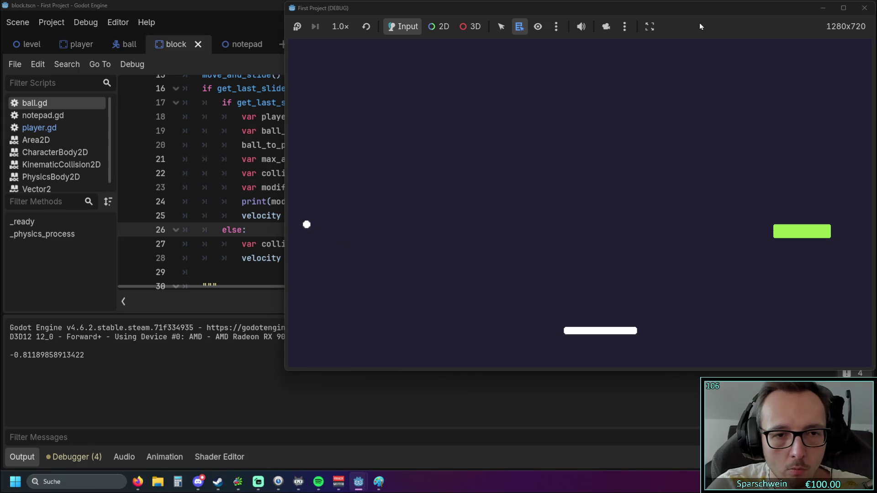
- Steer the paddle with arrow keys to log normal y values from 0.85 to 0.99999, then stop
key("Right")
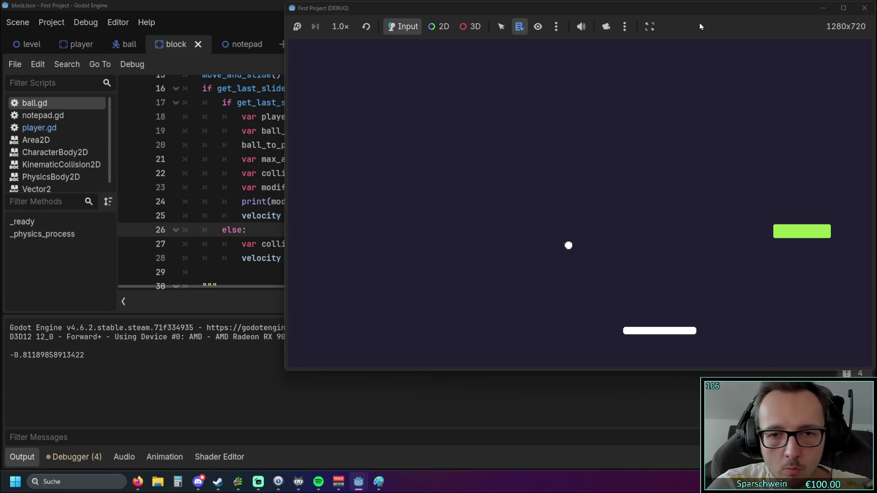
key("Right")
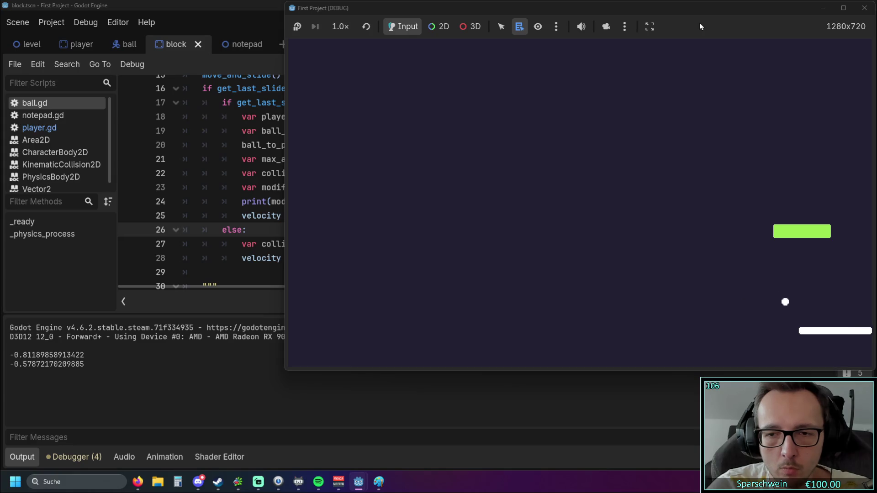
key("Left")
key("Left")
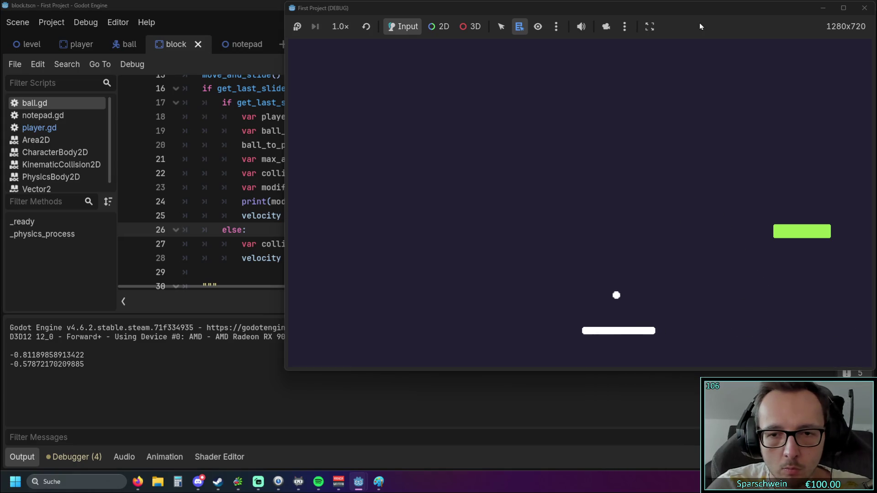
key("Left")
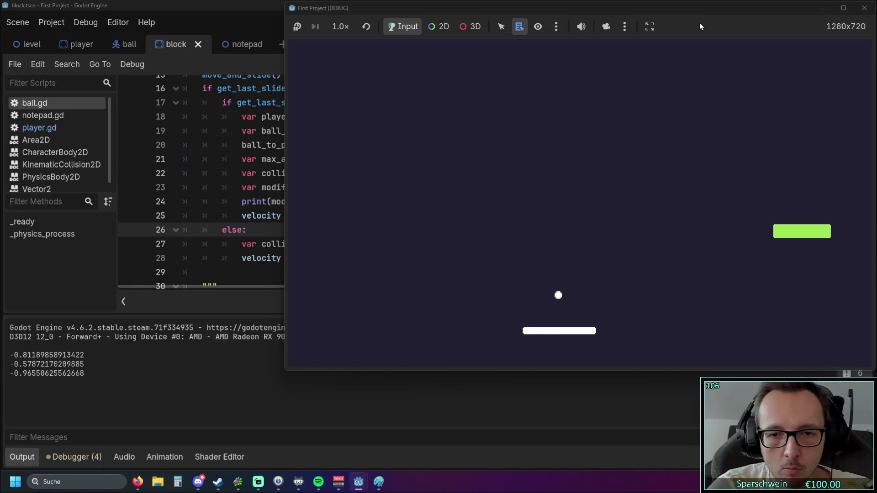
key("Right")
key("Right")
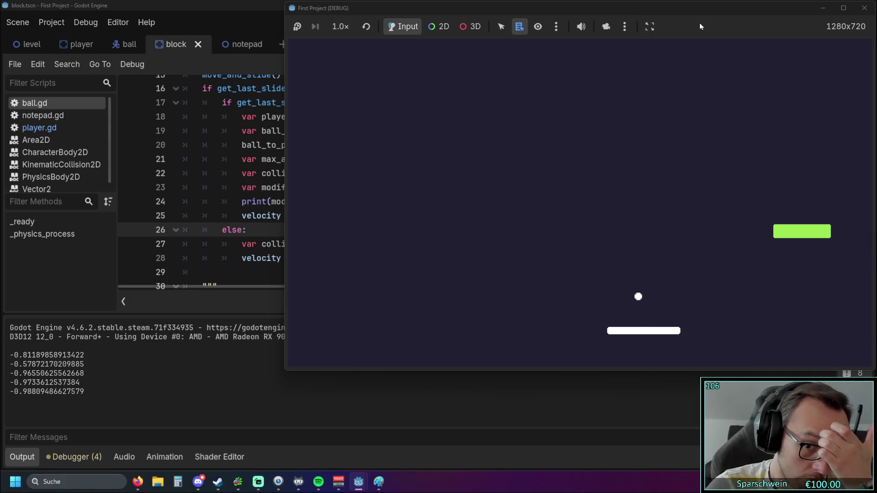
key("Left")
key("Left")
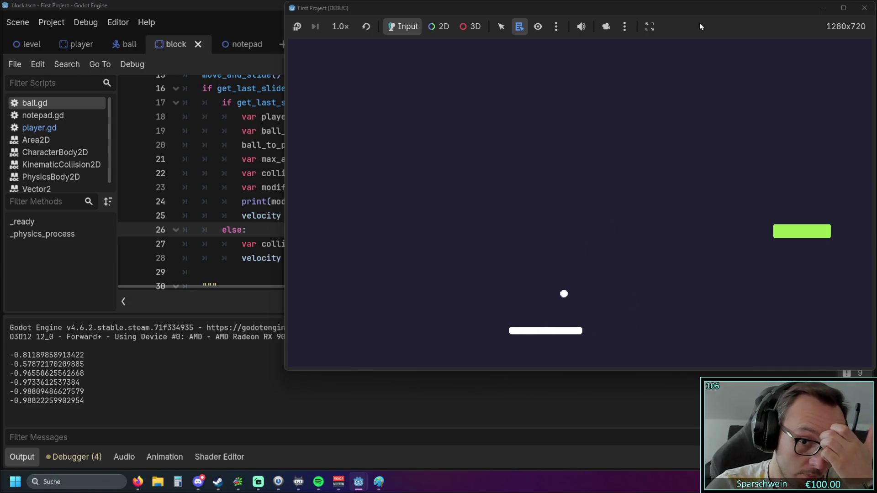
key("Right")
key("Right")
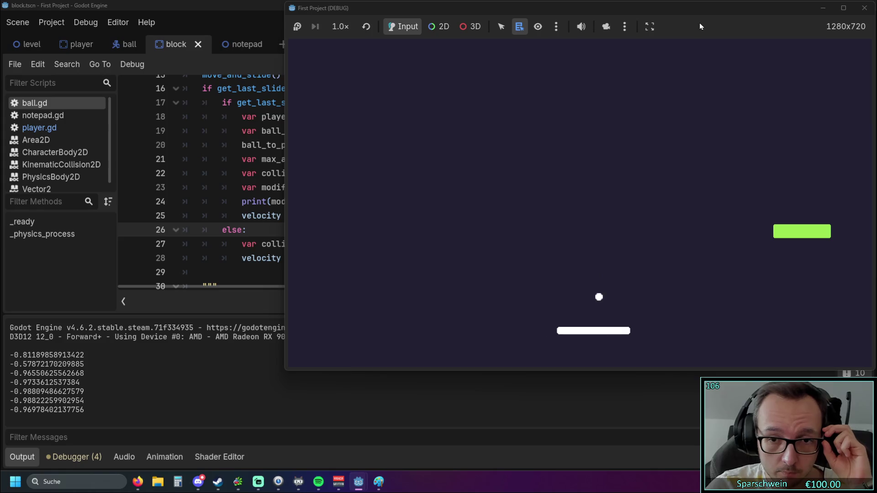
key("Right")
key("Right")
key("Left")
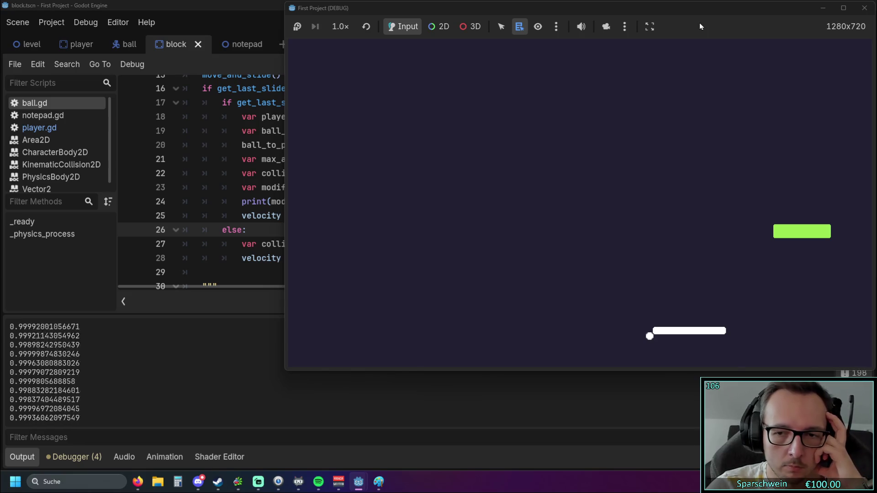
key("Right")
key("Left")
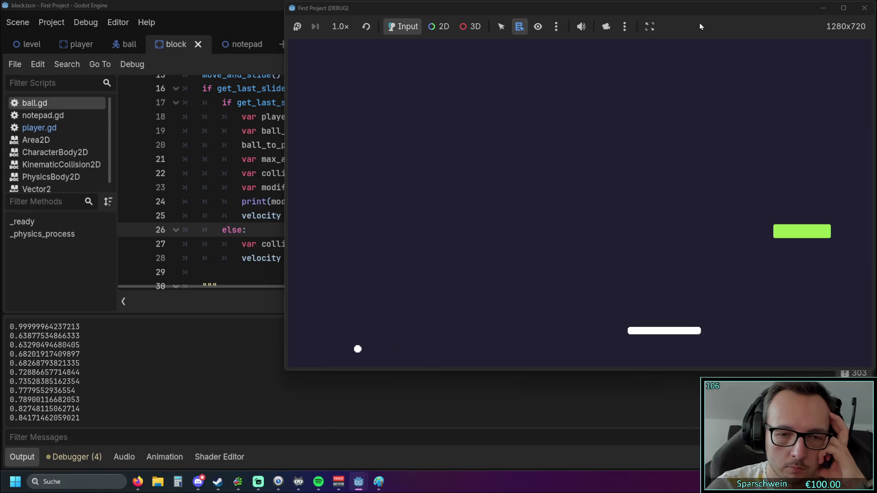
key("Left")
key("Right")
key("Right")
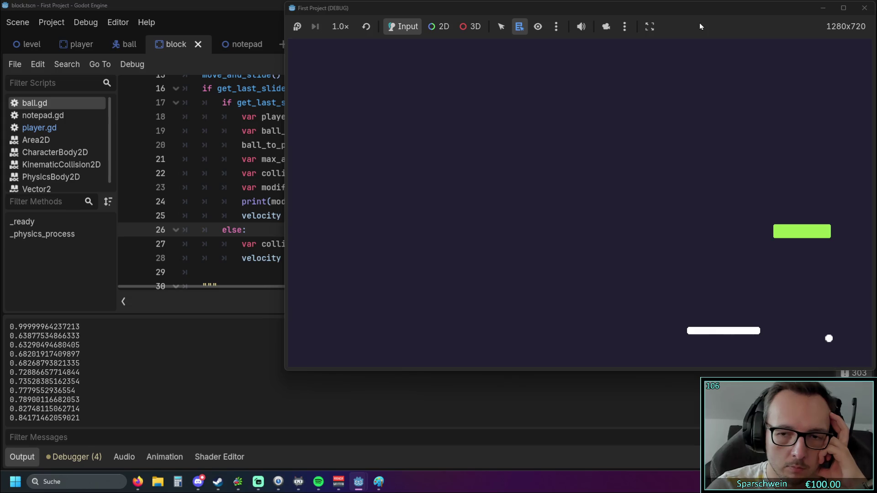
key("Left")
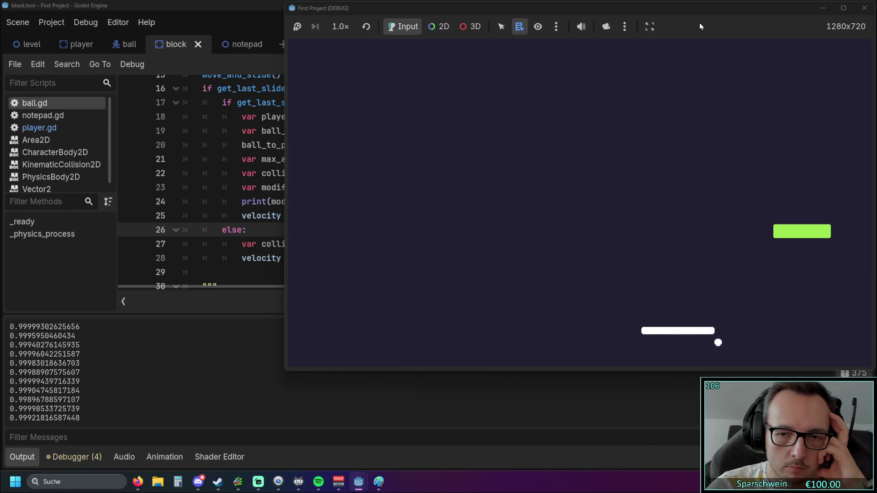
key("Left")
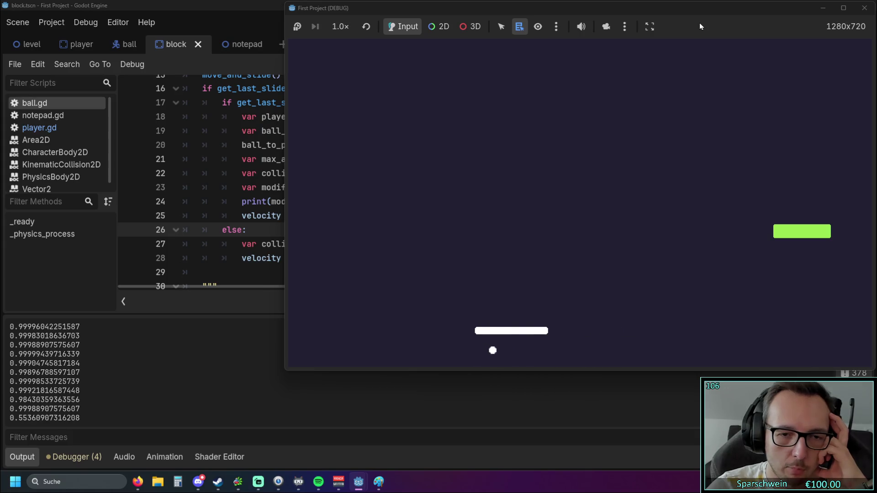
key("Right")
key("Right")
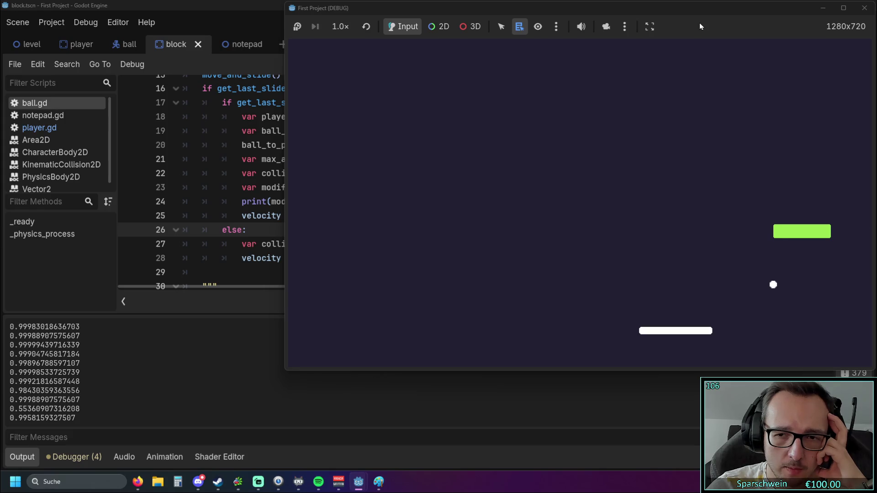
key("Right")
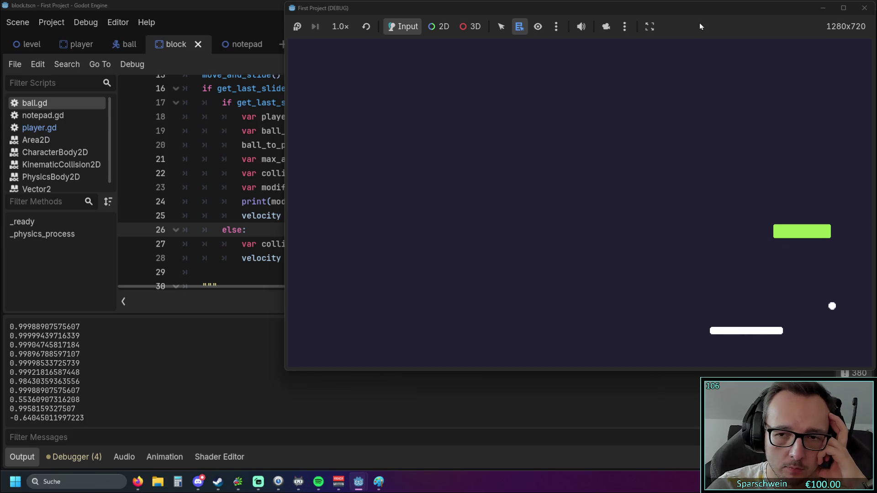
key("Left")
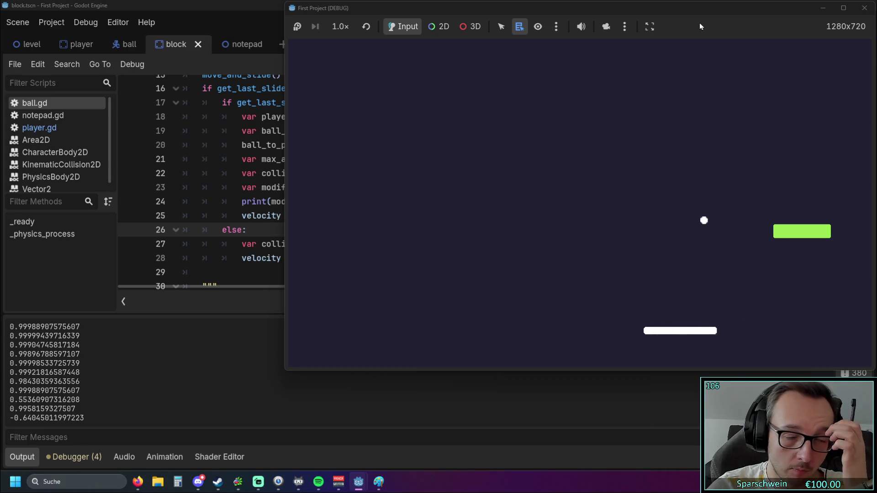
key("Left")
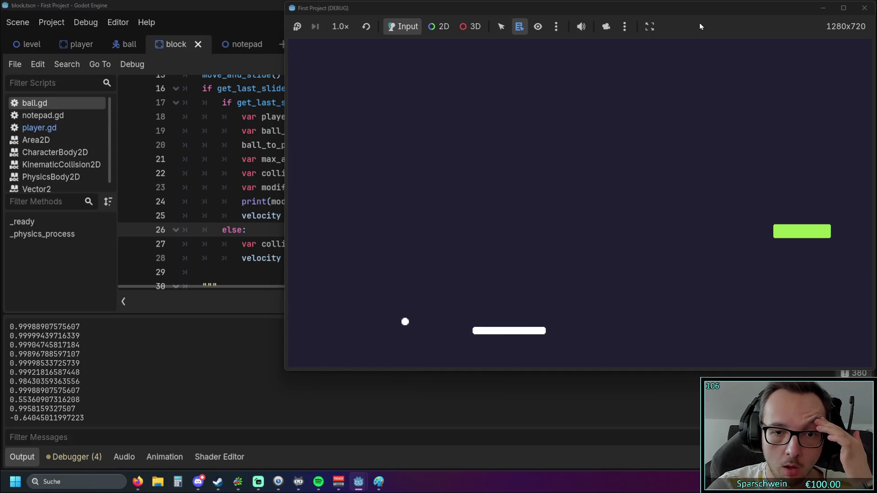
key("Left")
key("Right")
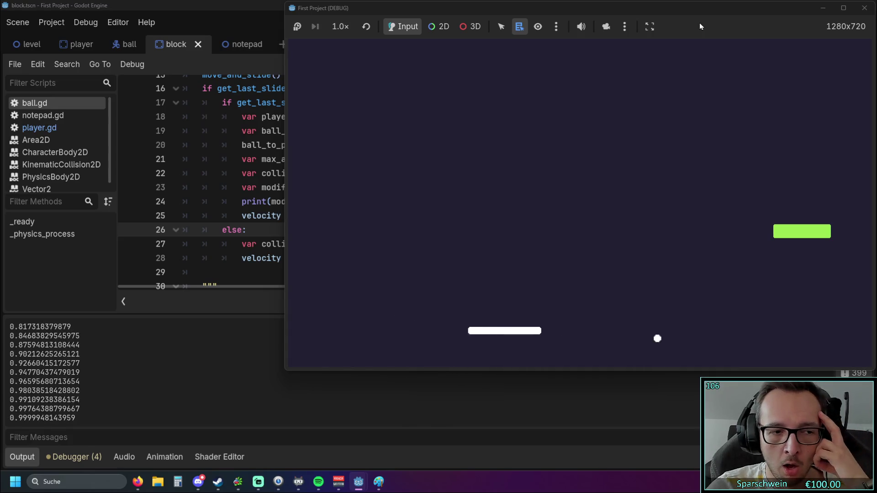
key("Right")
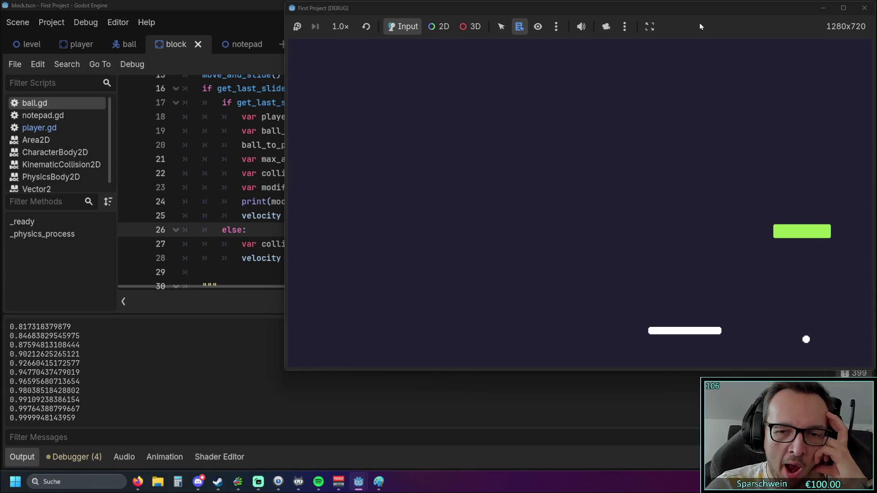
key("Left")
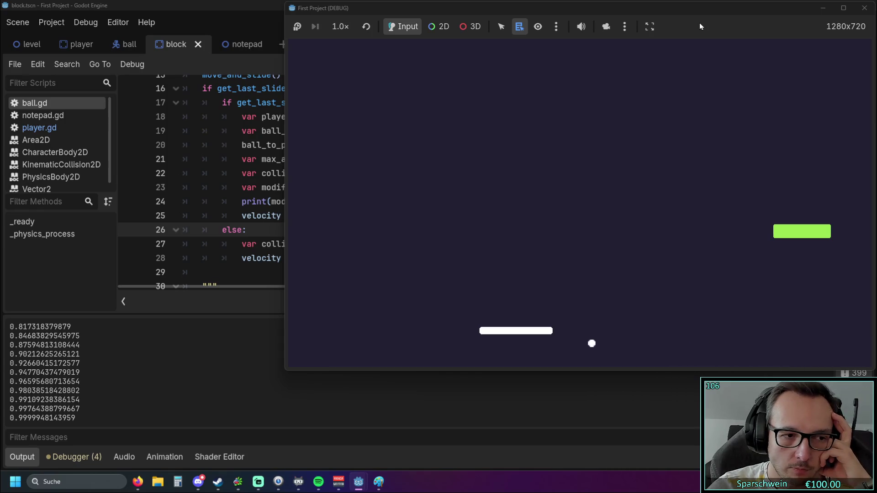
key("Left")
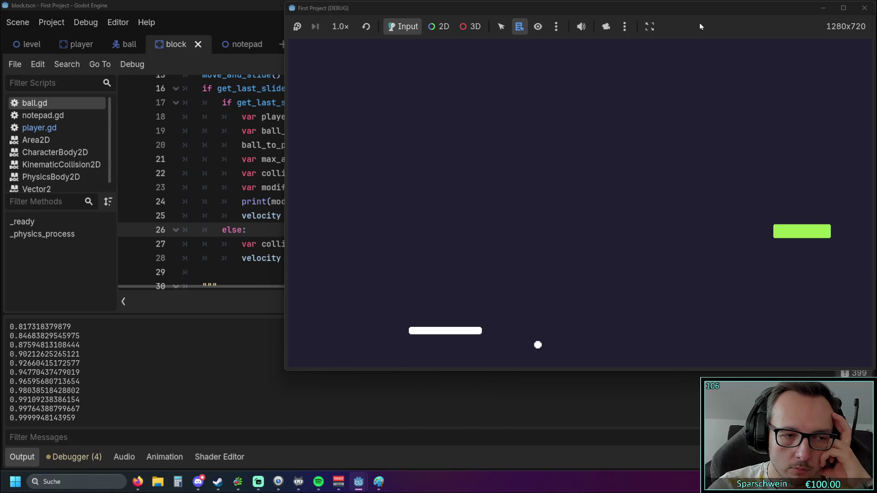
left_click(864, 8)
left_click(507, 217)
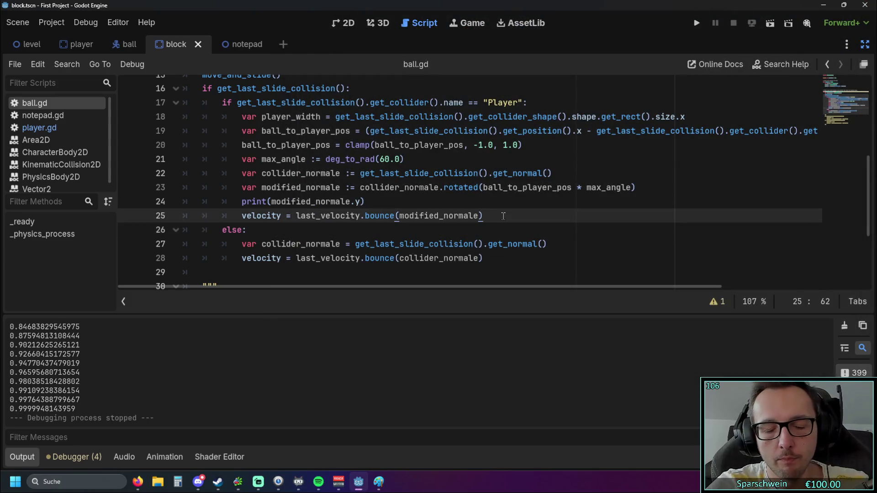
- Copy the print(modified_normale.y) statement onto a new line after the bounce line
key("Return")
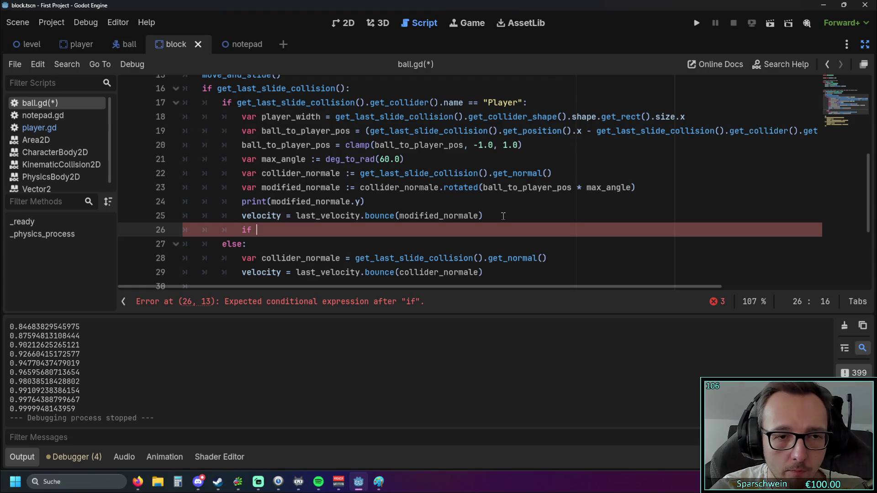
type("if")
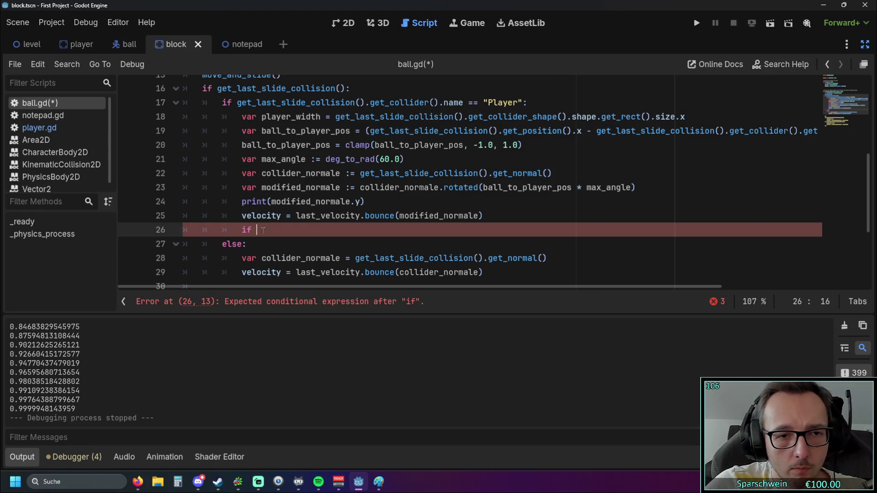
type("velocity")
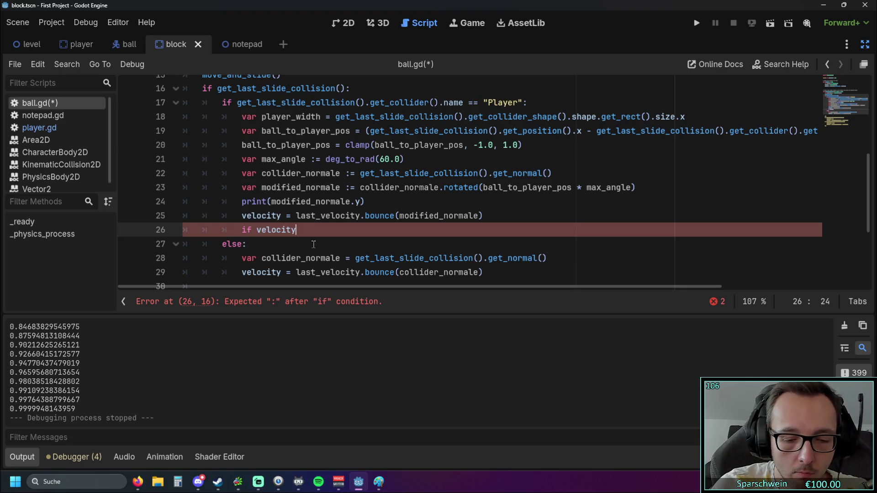
key("BackSpace")
key("BackSpace")
key("BackSpace")
left_click_drag(364, 201, 154, 203)
key("ctrl+c")
left_click(294, 228)
key("ctrl+v")
- Delete the original print statement above the bounce line
key("BackSpace")
key("BackSpace")
key("BackSpace")
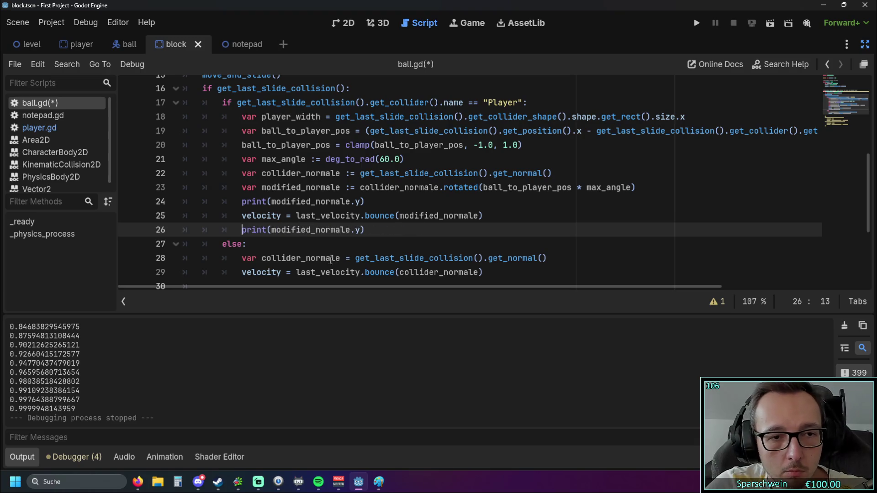
left_click_drag(372, 204, 133, 204)
key("BackSpace")
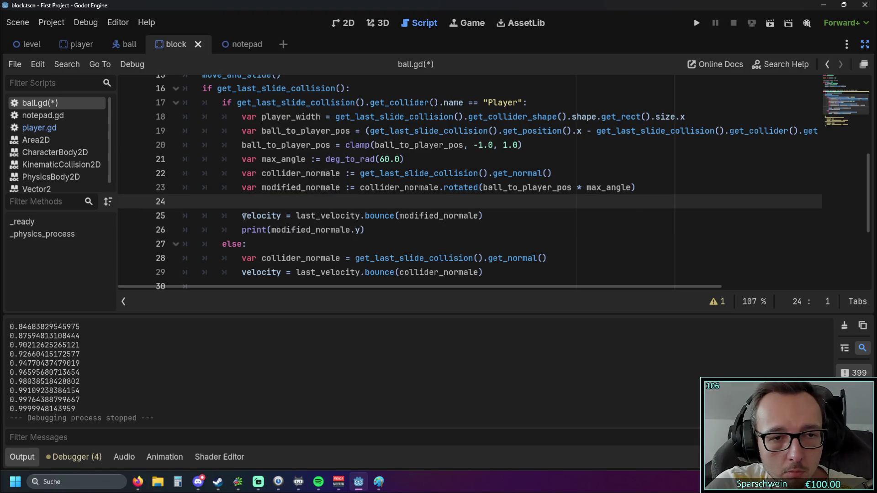
key("BackSpace")
- Change the remaining print to print(velocity.y) and run the game
left_click_drag(242, 202, 282, 201)
key("ctrl+c")
double_click(292, 215)
key("ctrl+v")
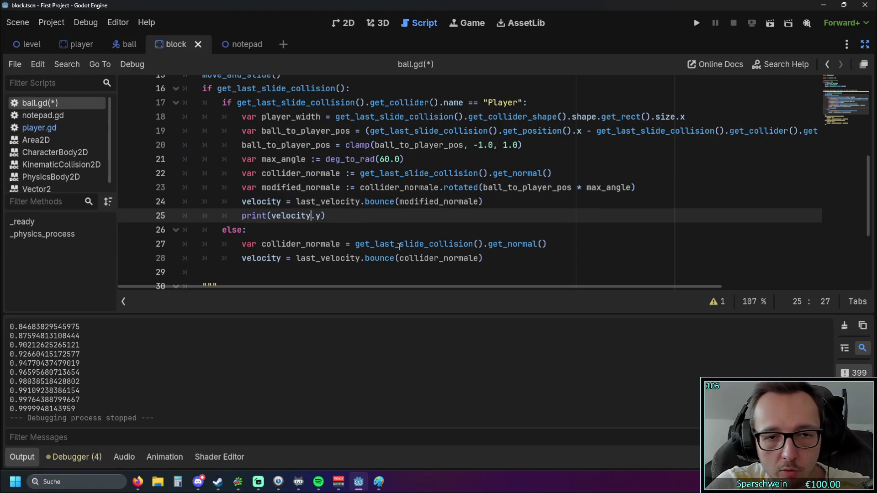
left_click(432, 225)
left_click(697, 22)
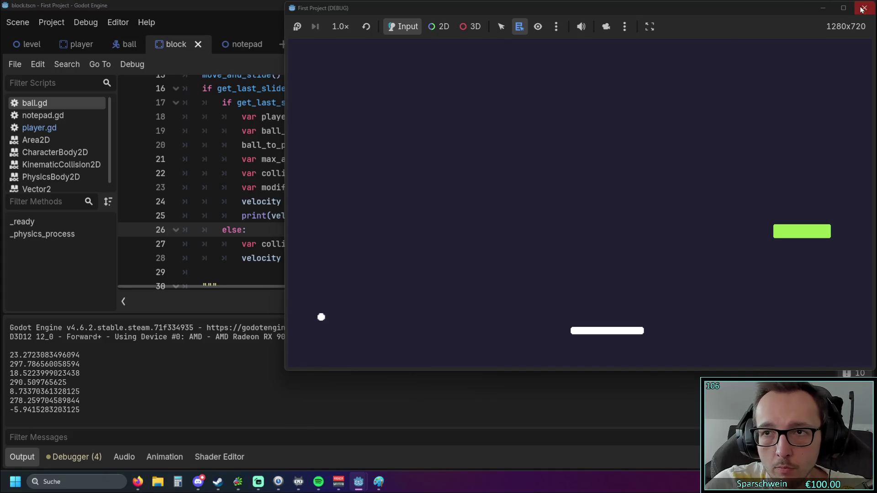
- Restart the game, move the paddle under the ball, then stop it with F8
left_click(864, 8)
left_click(695, 25)
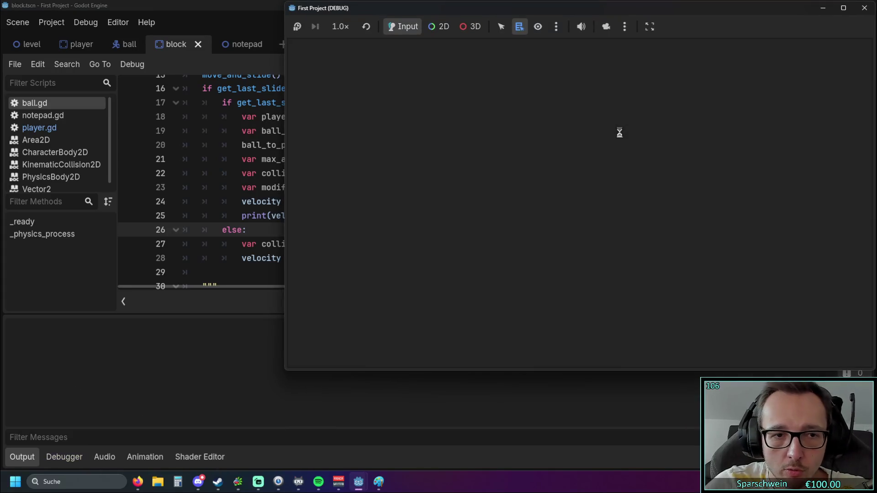
key("Right")
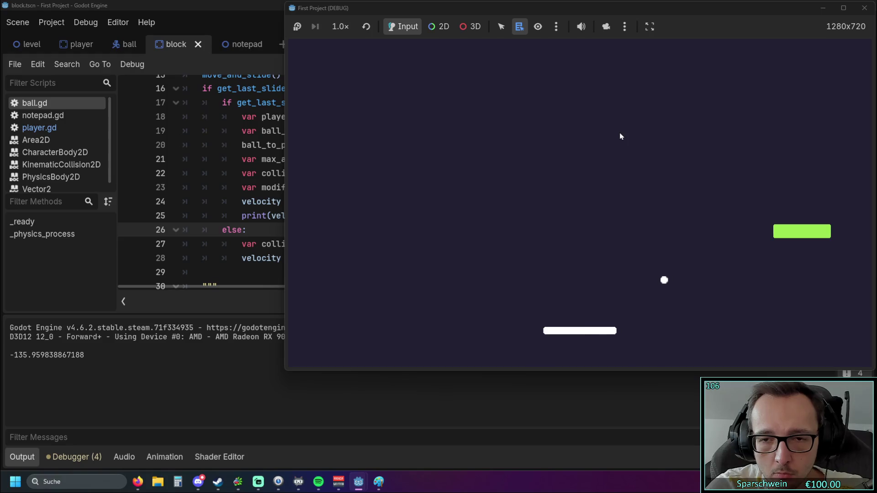
key("Left")
key("Left")
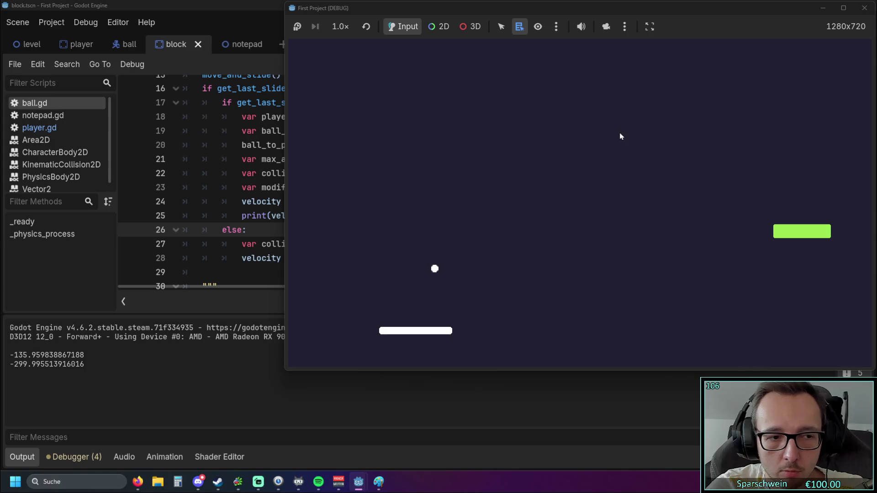
key("Right")
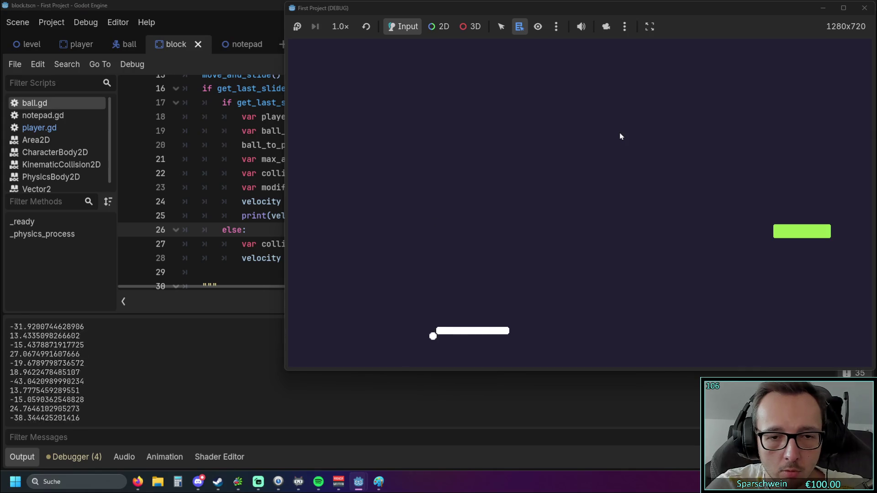
key("F8")
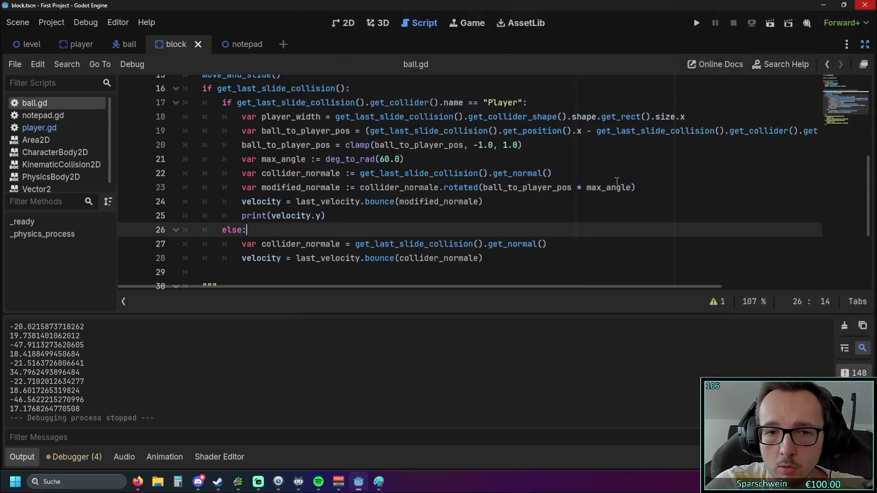
- Rerun and bounce the ball, logging velocity.y values like -195.04 and -56.36, then close
left_click(691, 22)
key("Right")
key("Left")
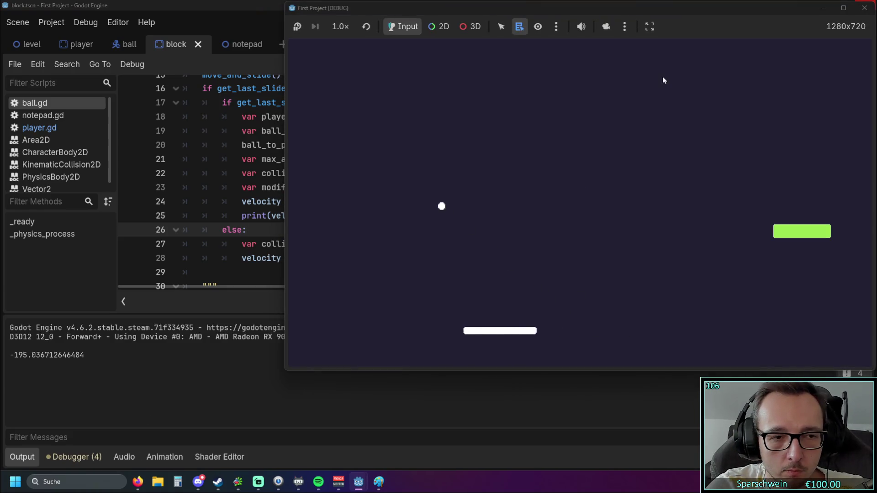
key("Right")
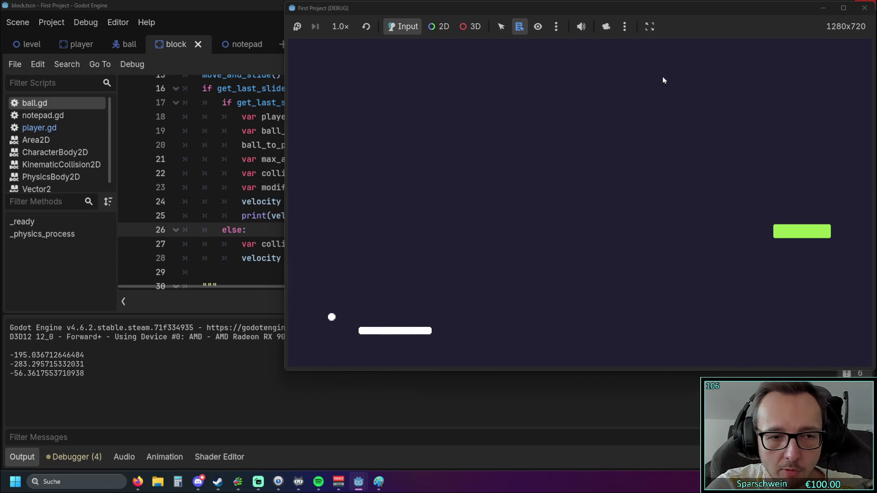
key("Right")
key("Right")
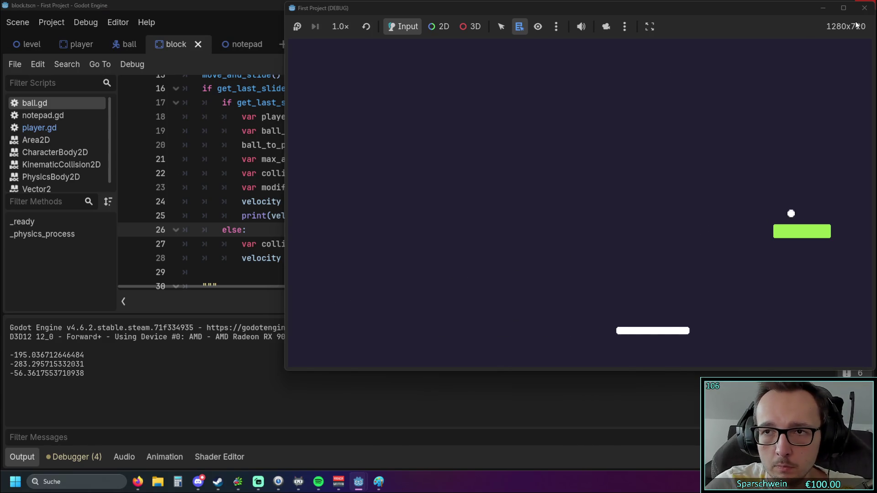
left_click(864, 8)
- Add the condition 'if velocity.y < -60:' above the print(velocity.y) line
left_click(339, 216)
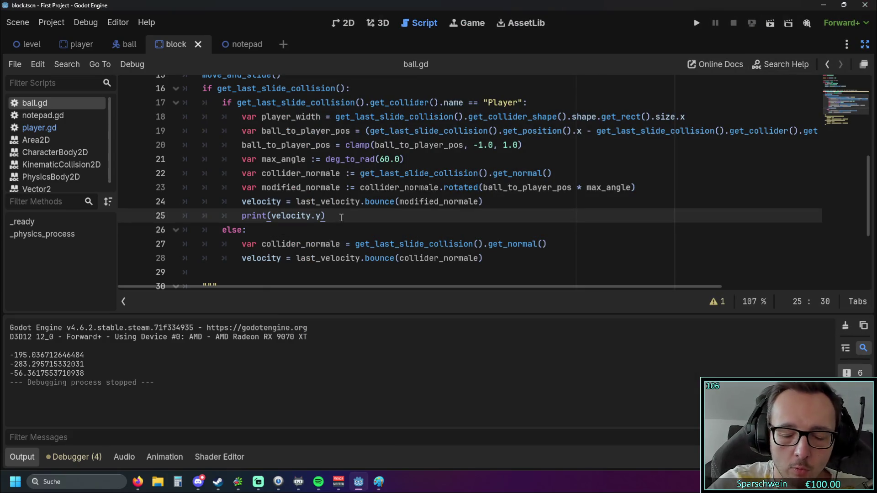
key("ctrl+shift+Return")
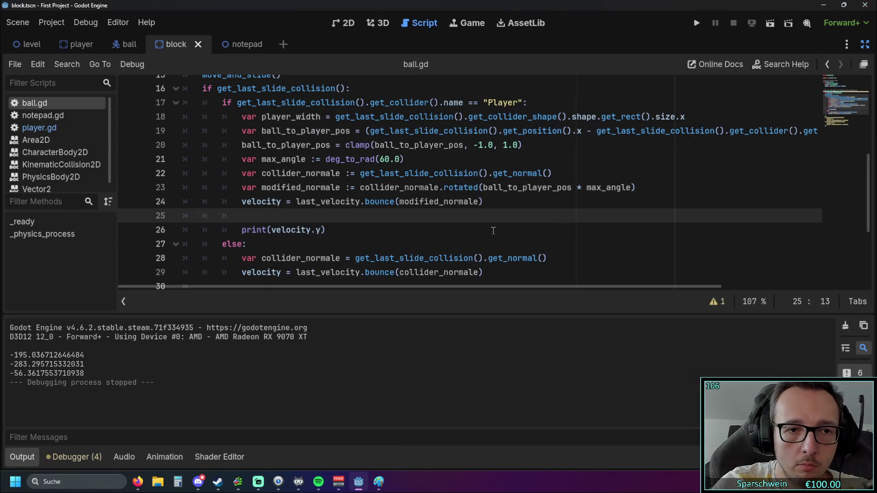
type("if ve")
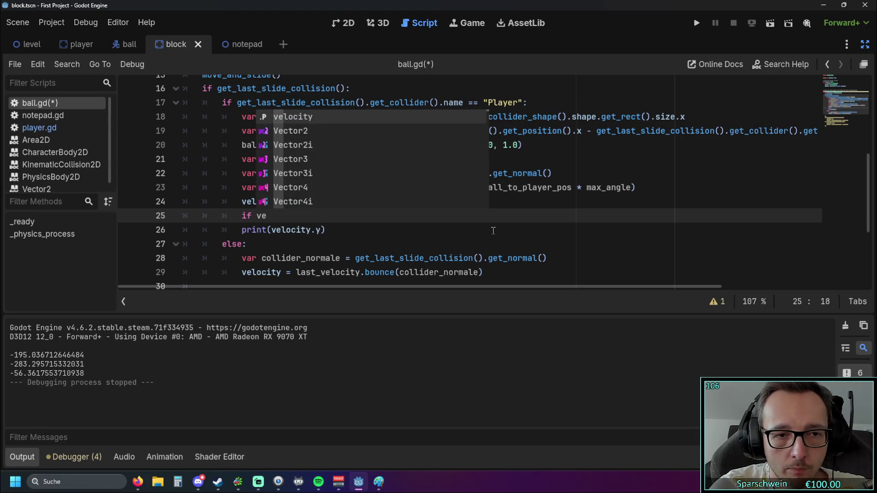
key("Return")
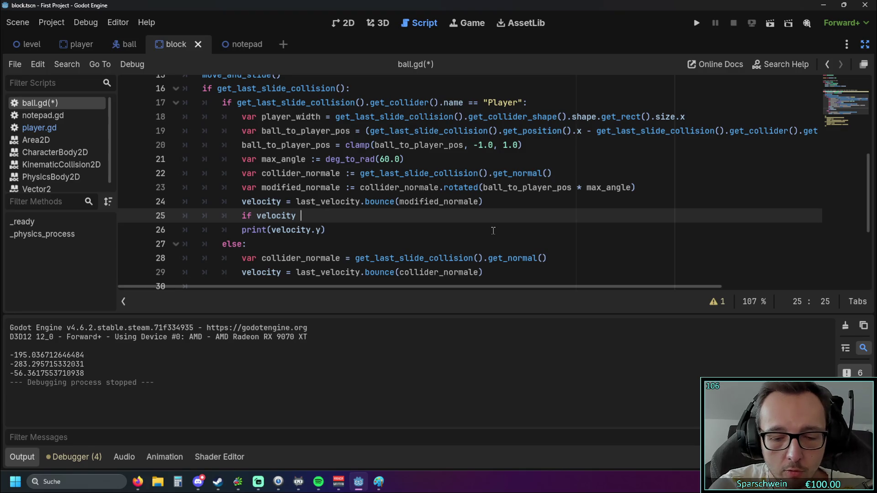
key("BackSpace")
key("BackSpace")
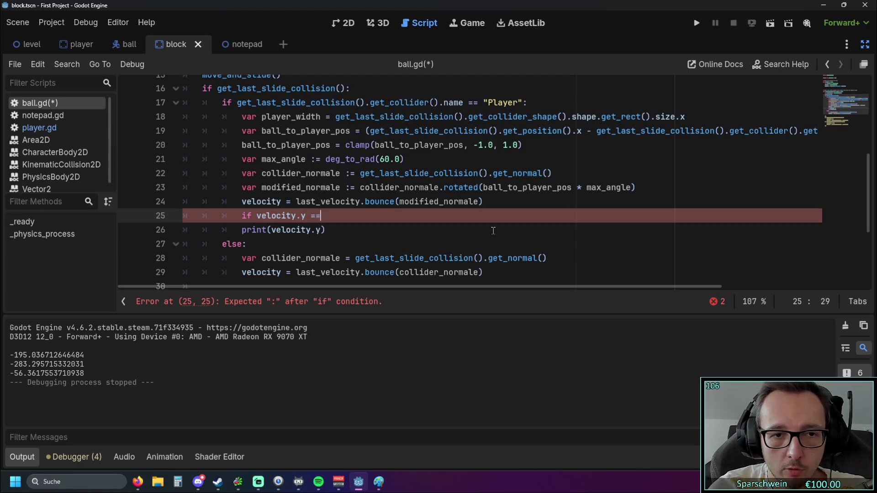
key("BackSpace")
key("BackSpace")
key("BackSpace")
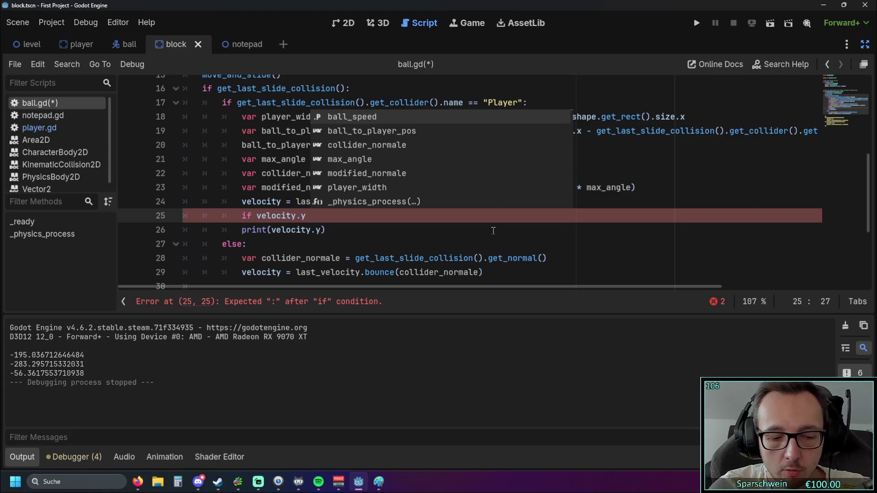
type("<")
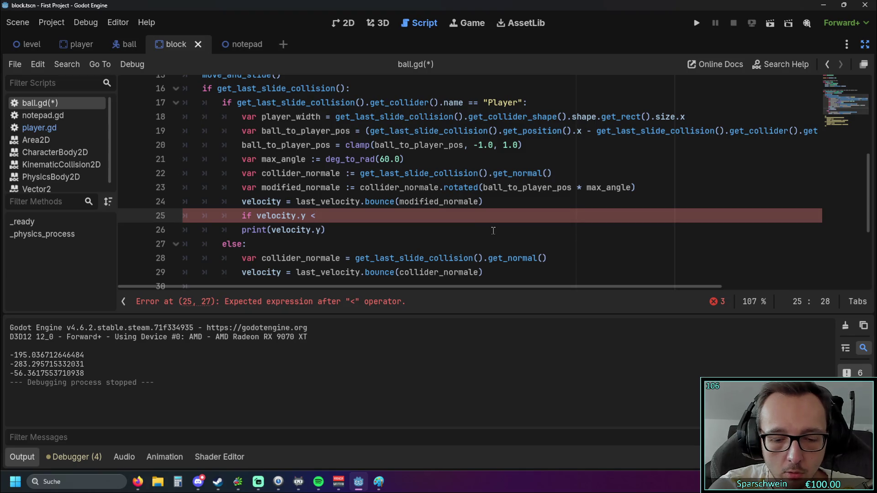
type(" -60")
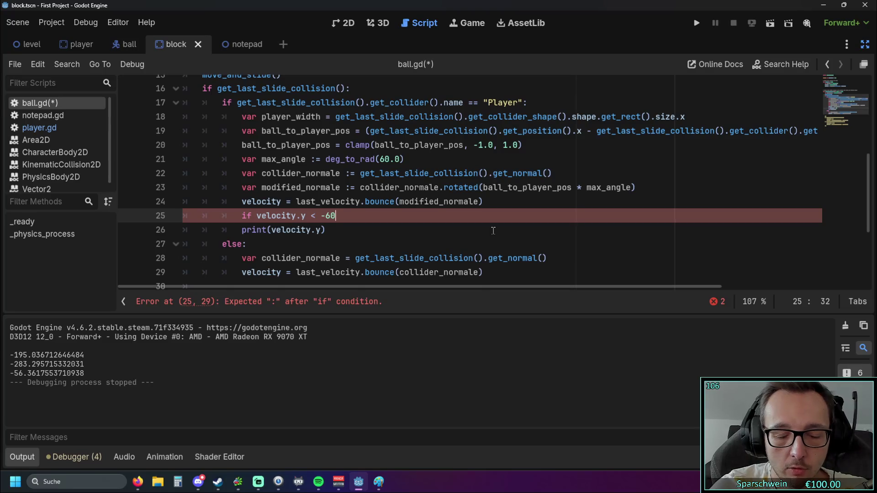
type("_")
key("Return")
key("BackSpace")
key("BackSpace")
key("BackSpace")
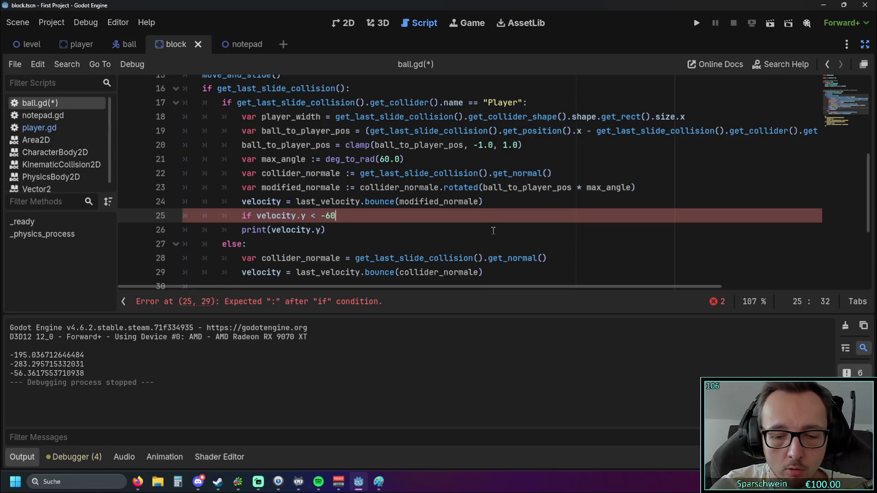
type(":")
key("Return")
type("vel")
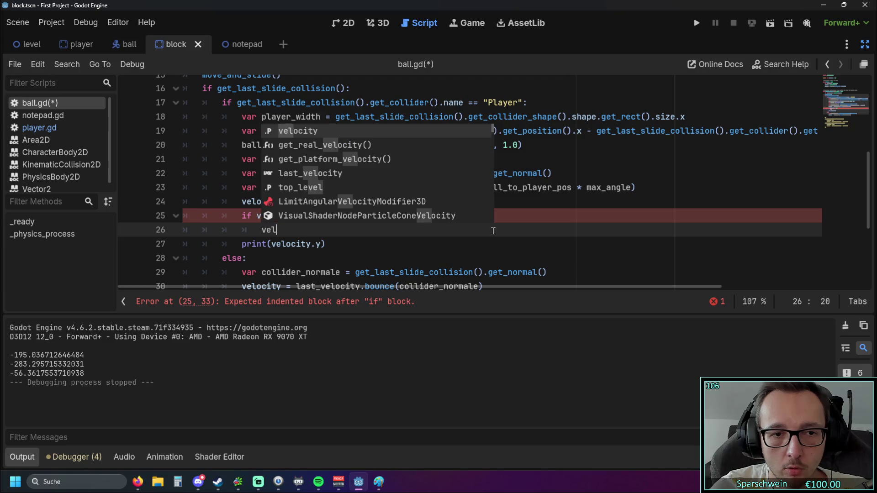
- Set velocity.y = -60 inside the condition, then save and run the game
key("Return")
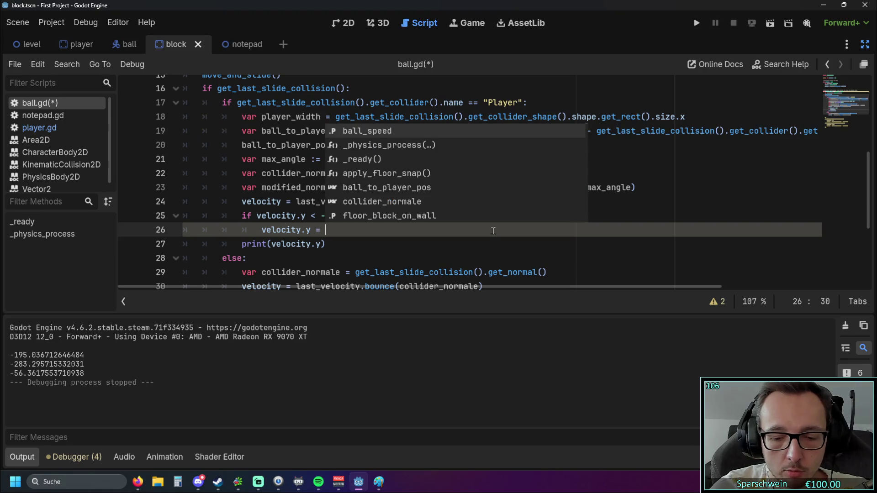
type("-60")
left_click(371, 249)
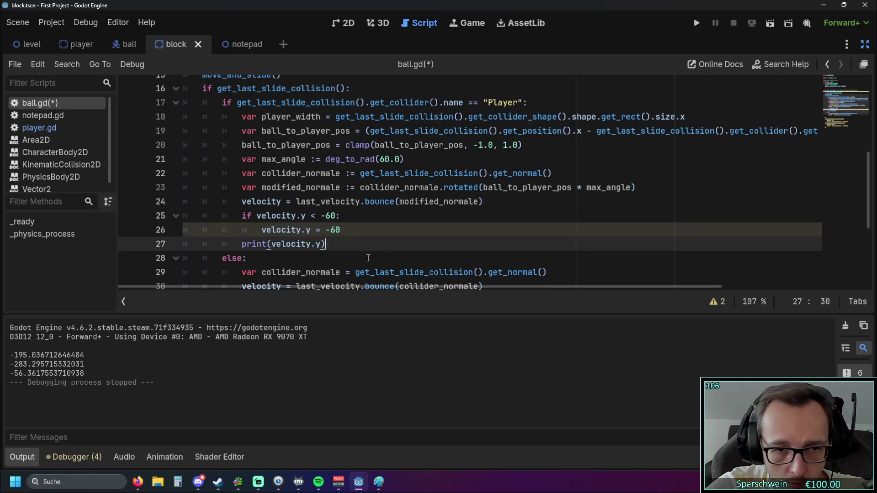
left_click(696, 23)
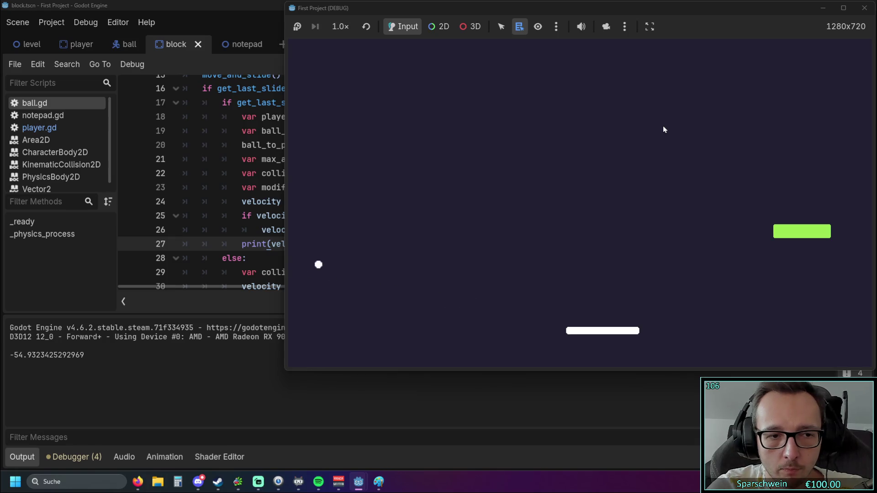
- Add a print("new -60") line after the velocity.y = -60 assignment
left_click(260, 172)
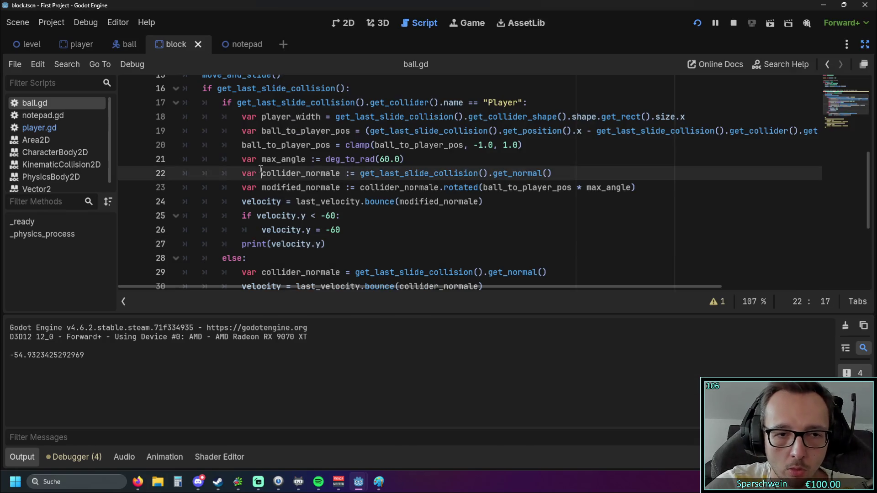
left_click_drag(326, 244, 226, 244)
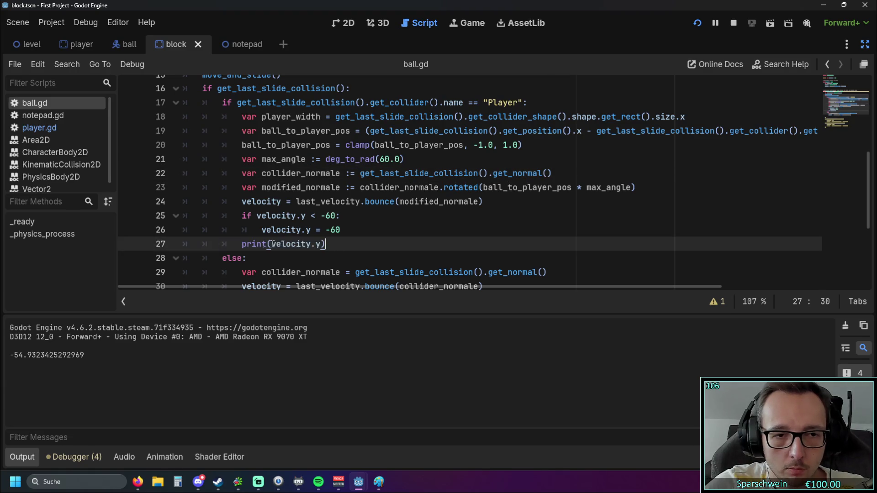
left_click(342, 234)
key("Return")
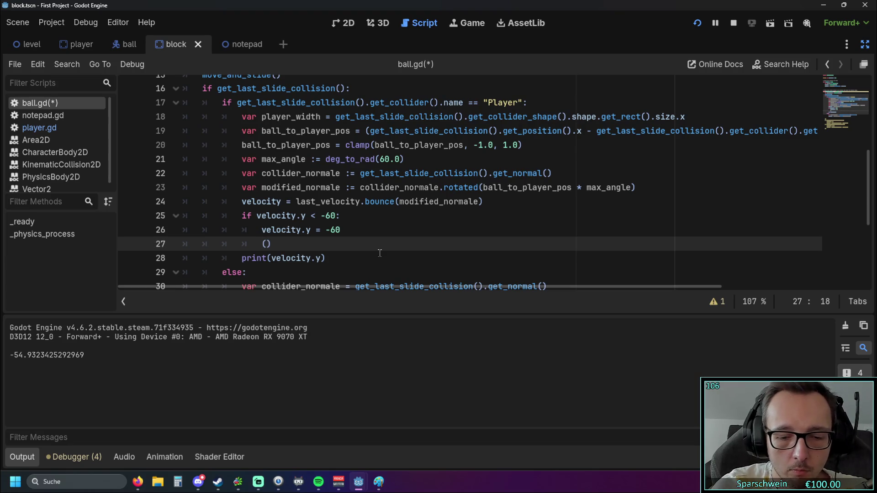
type("print")
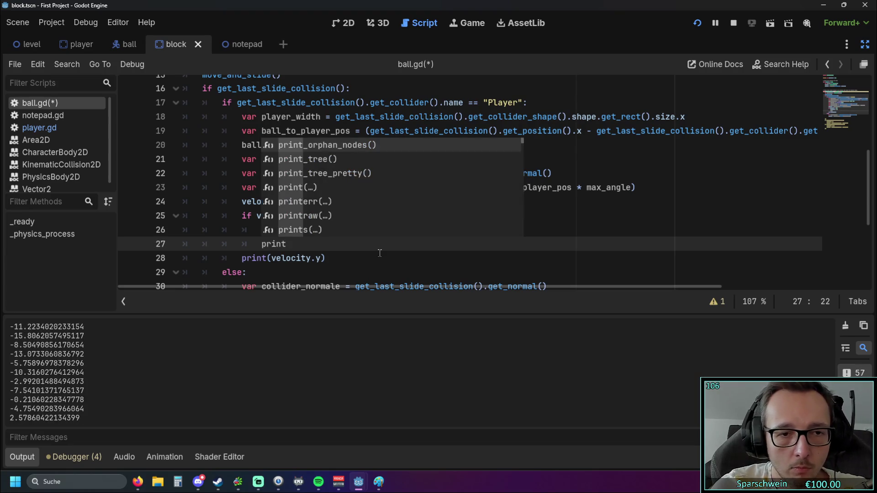
key("Escape")
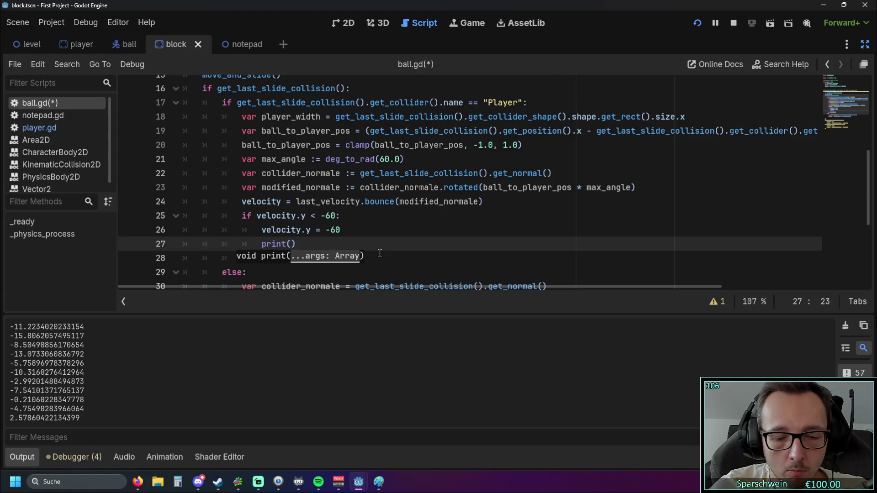
type("-60\"\"")
left_click(371, 251)
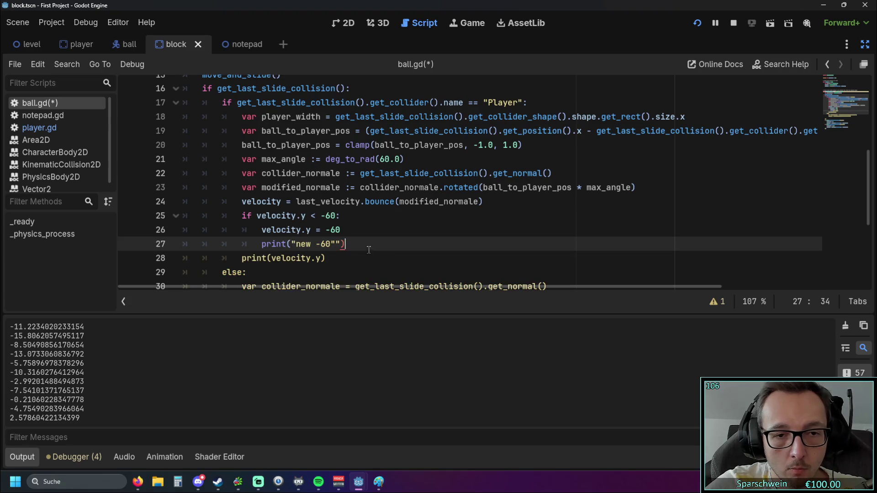
key("BackSpace")
- Add the missing closing quote to print("new -60") on line 27
left_click(431, 263)
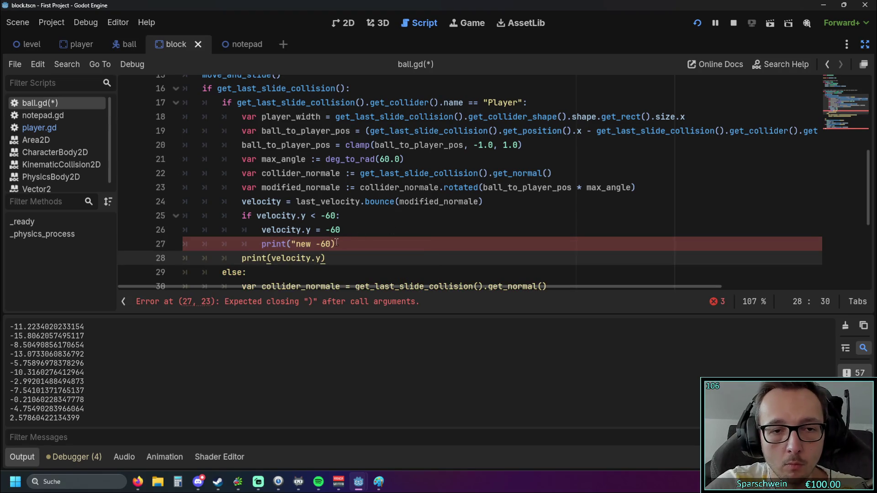
left_click(337, 244)
type("\"")
left_click(327, 259)
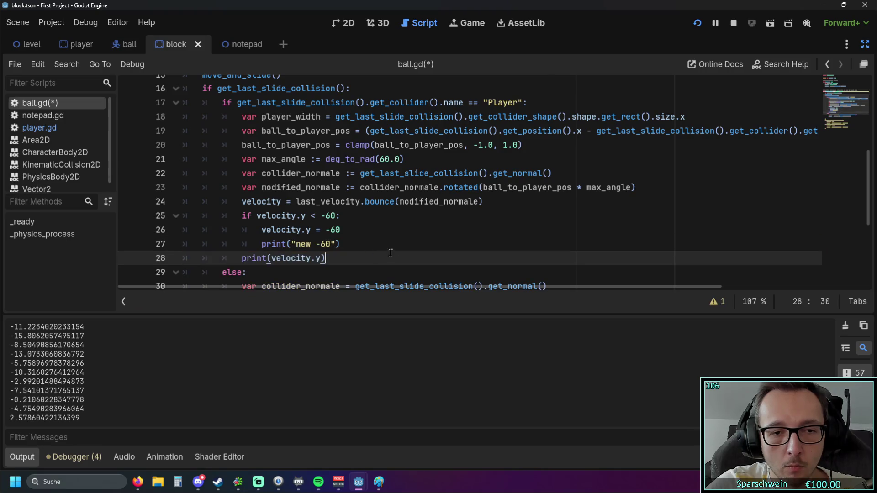
- Run the game, move the paddle right to test the current bounce clamp, then stop it
left_click(697, 22)
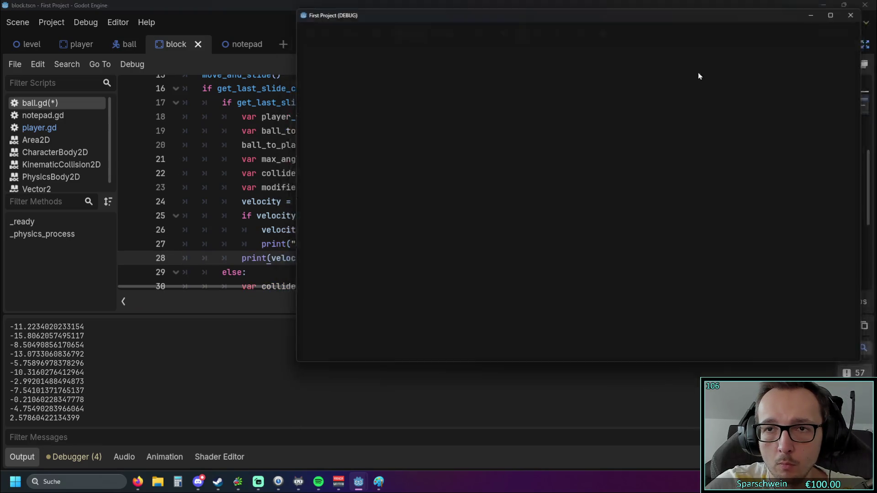
key("Right")
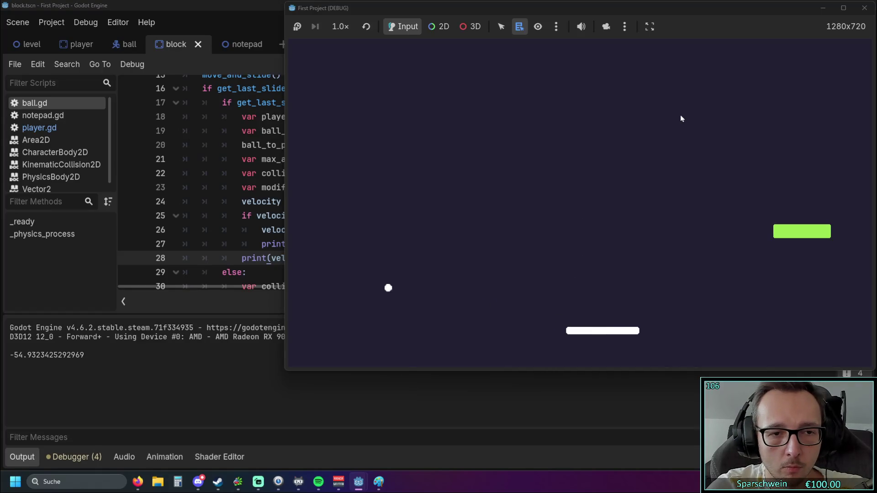
left_click(865, 8)
- Change the line 25 check to 'if velocity.y > -60:'
left_click(329, 219)
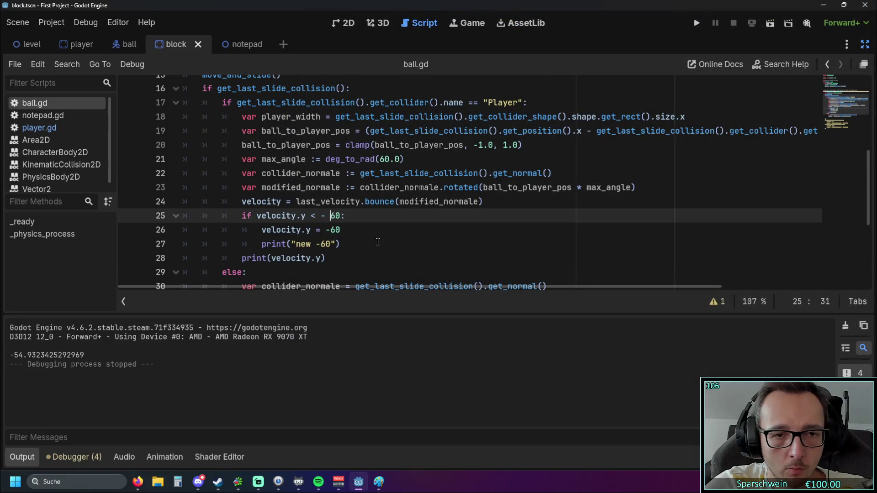
left_click(382, 245)
left_click(314, 216)
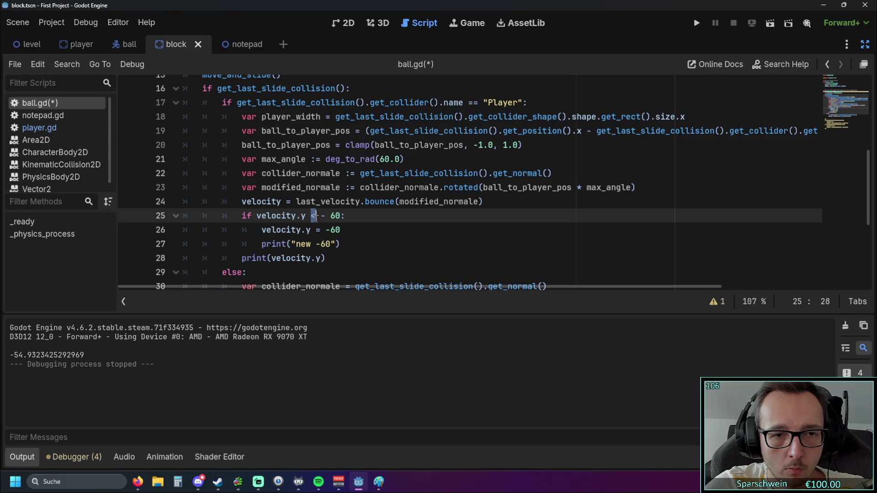
type(">")
left_click(401, 230)
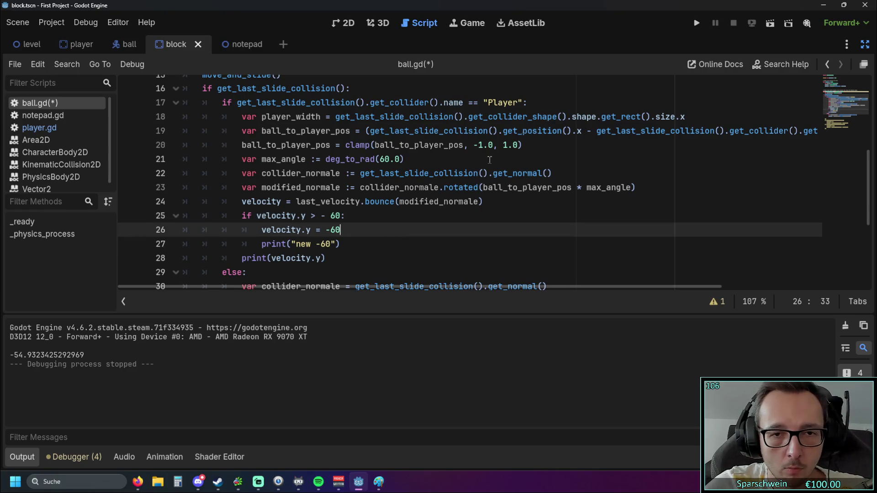
- Save and replay the game, steering the paddle until a hit logs 'new -60' and -60.0
left_click(696, 23)
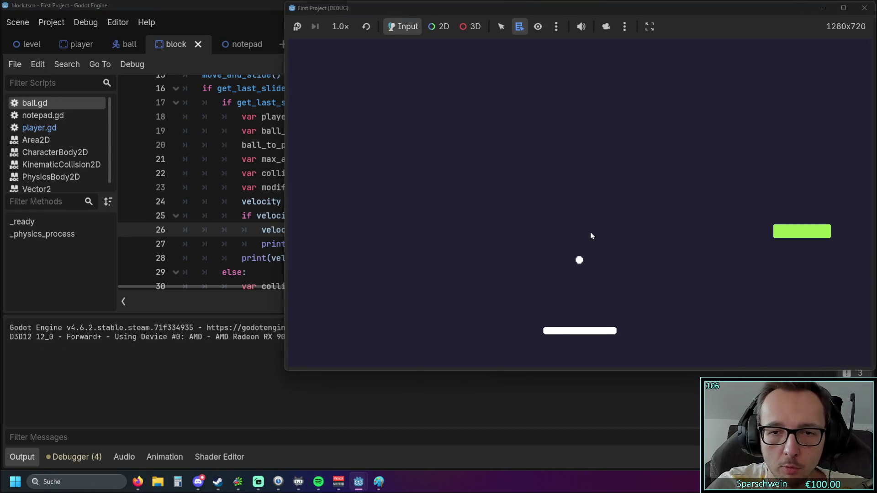
key("Right")
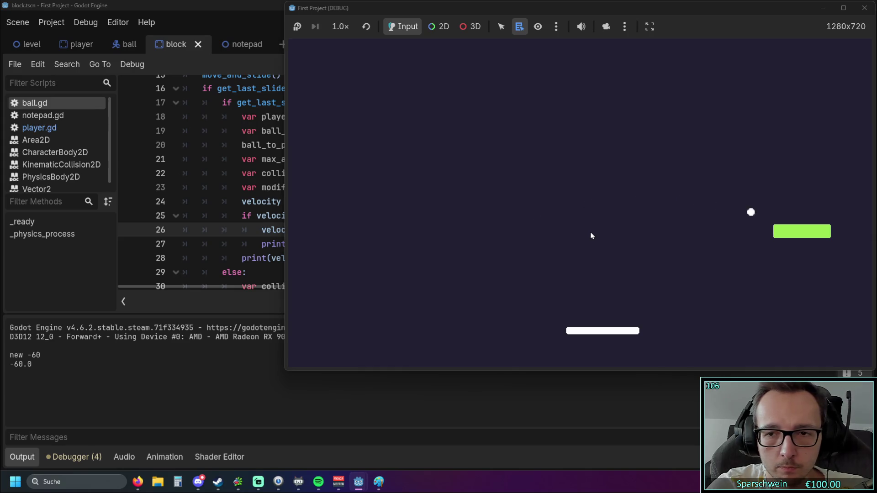
key("Left")
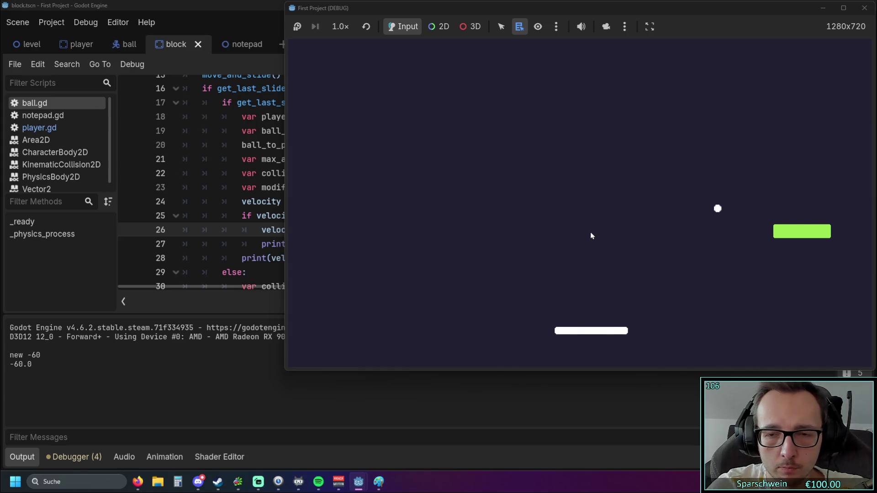
key("Left")
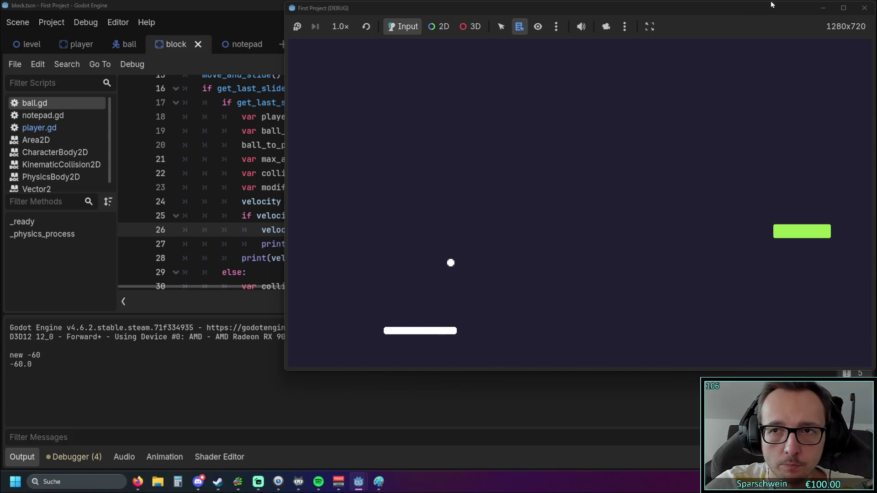
left_click(864, 8)
- Change the clamp on lines 25–26 from -60 to -90, for both the threshold and the forced value
left_click(345, 258)
double_click(336, 229)
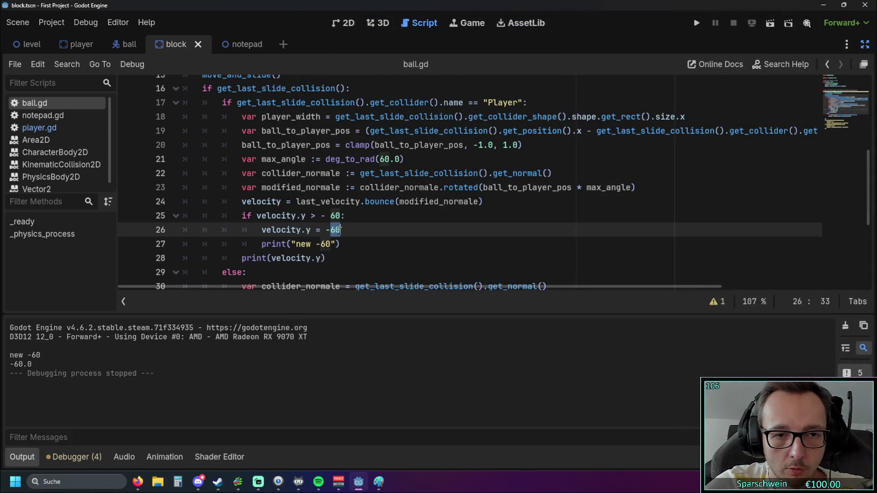
left_click(329, 230)
key("Down")
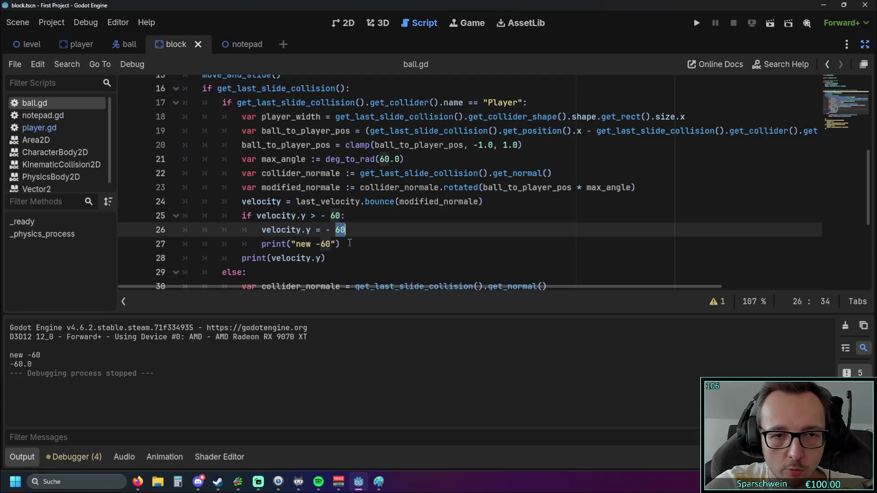
double_click(335, 216)
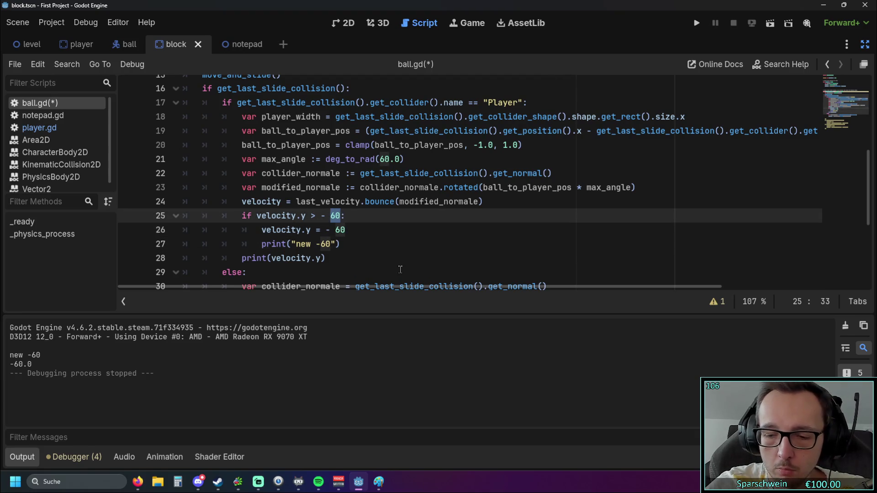
type("9")
triple_click(389, 240)
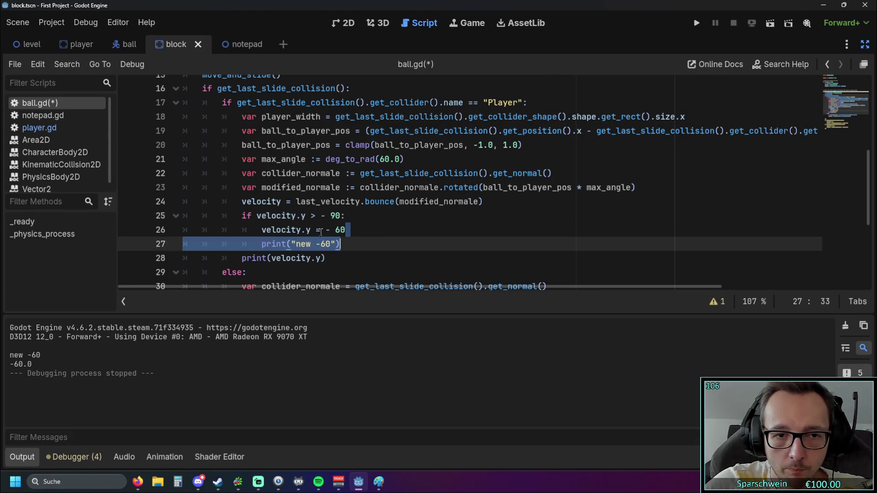
double_click(340, 230)
type("90")
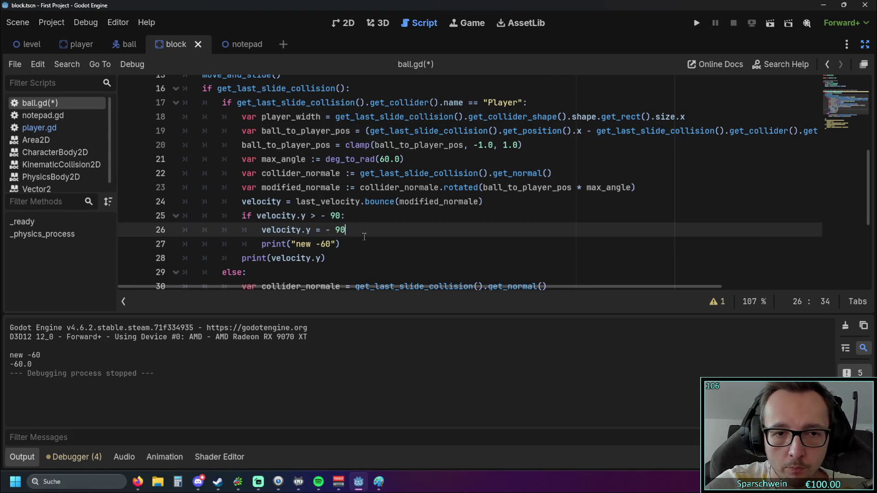
left_click(398, 244)
- Save and run the game, then steer the paddle to bounce the ball while 'new -60' and -90.0 are logged
left_click(696, 23)
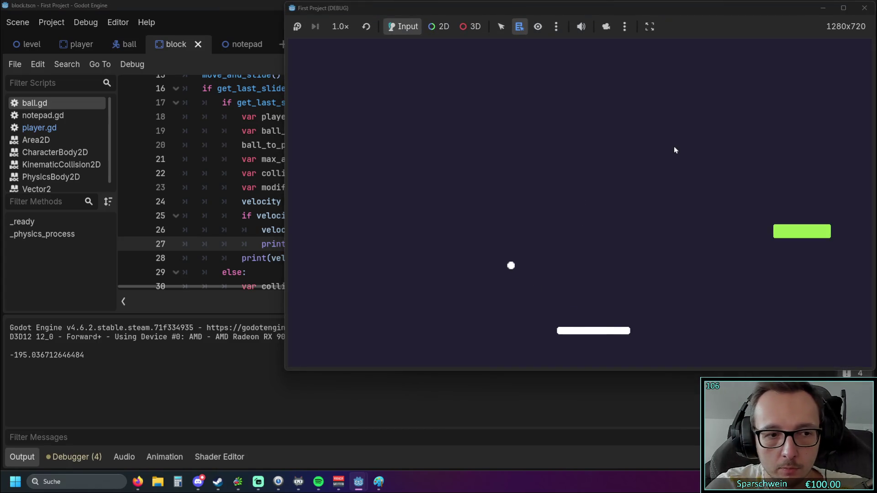
key("Left")
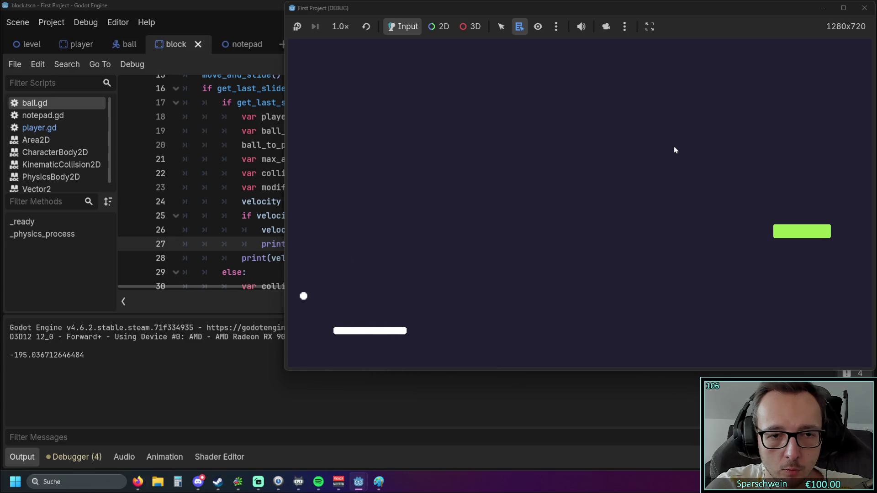
key("Right")
key("Right")
key("Left")
key("Left")
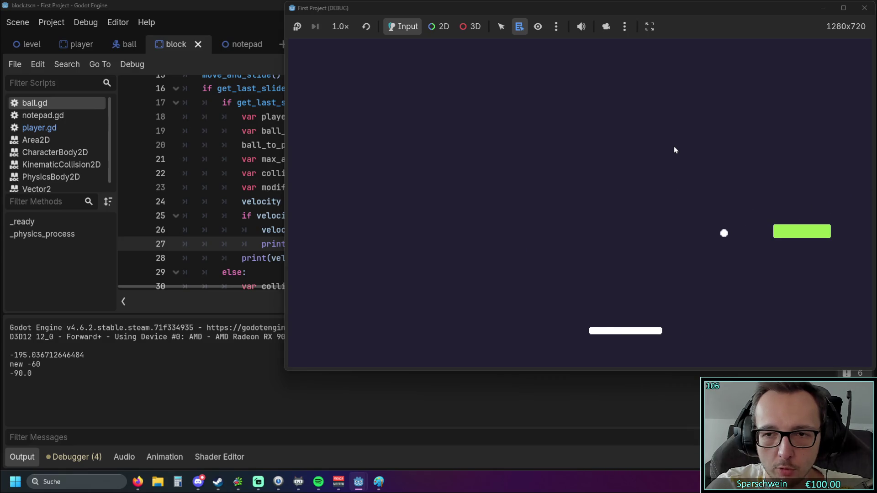
key("Left")
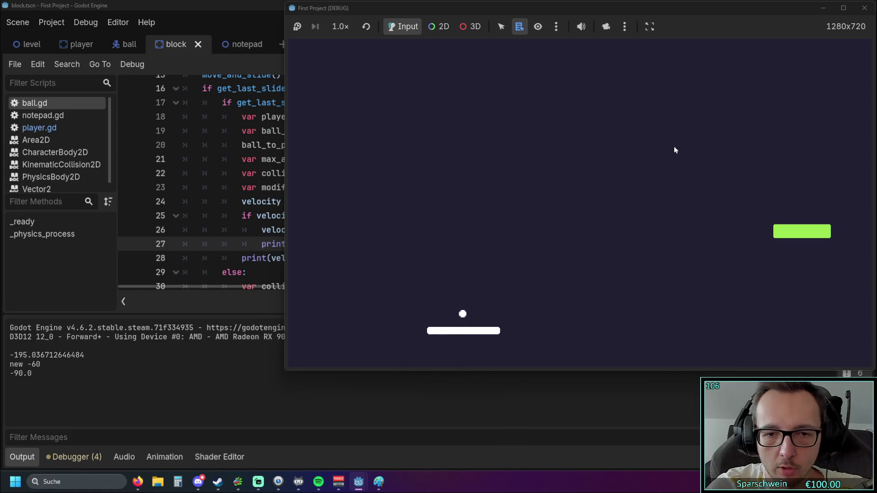
key("Left")
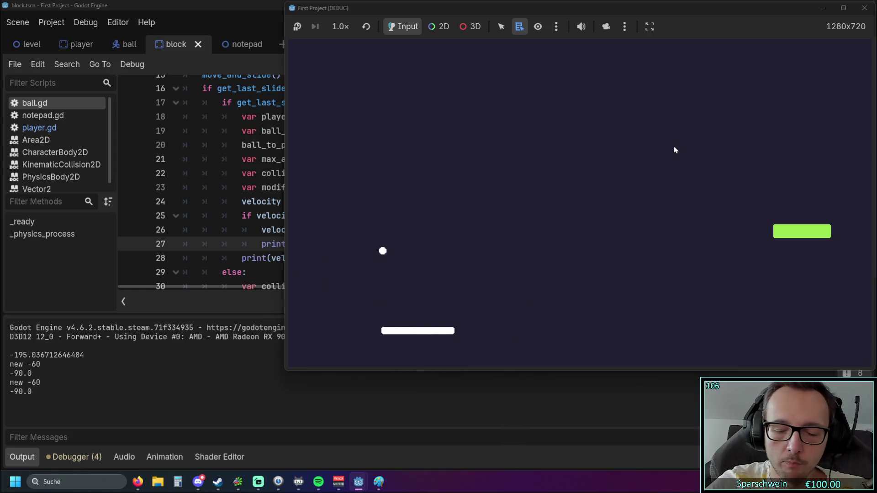
key("Right")
key("Right")
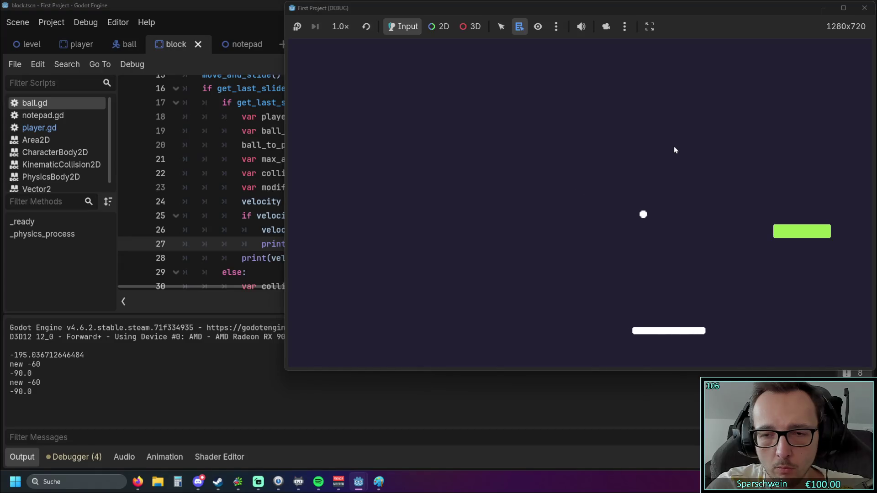
key("Left")
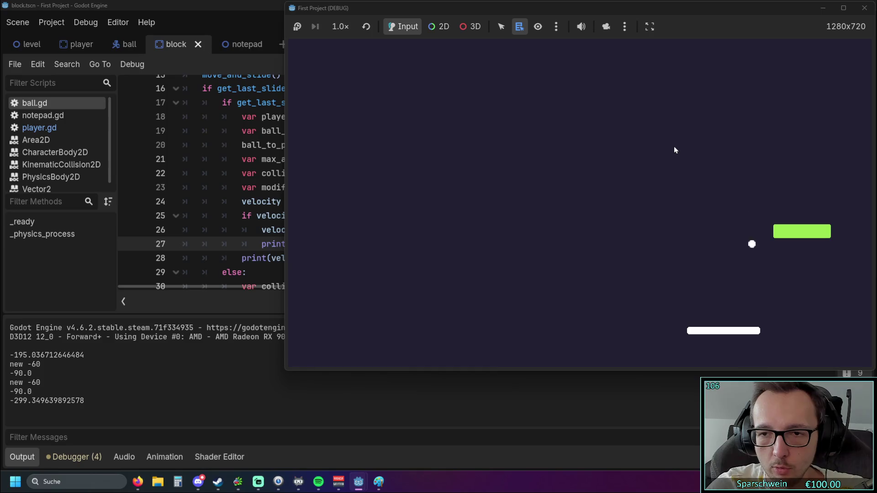
key("Left")
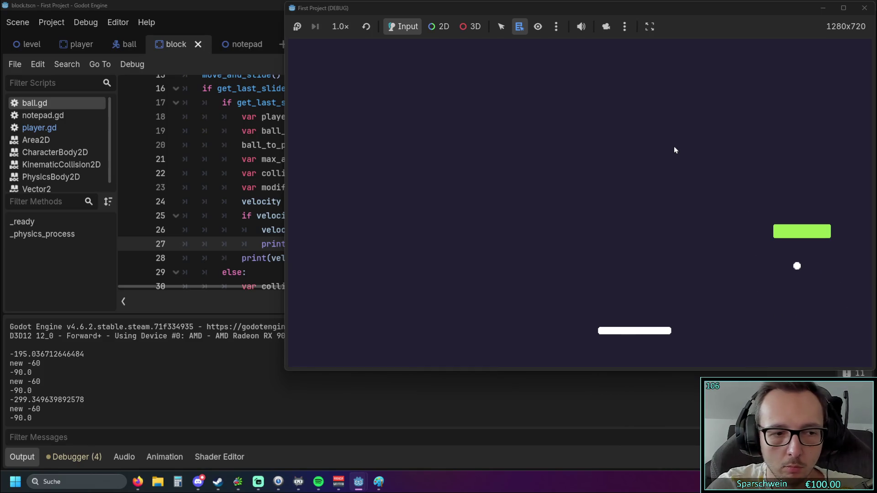
key("Left")
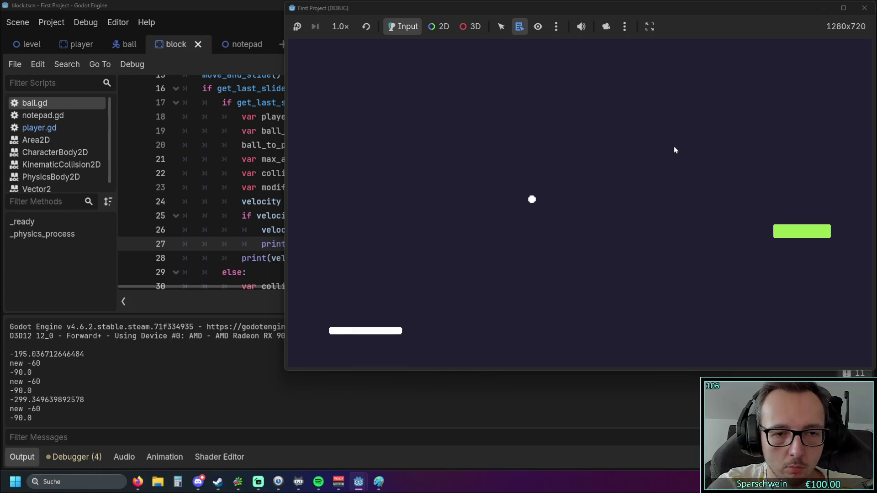
key("Right")
key("Right")
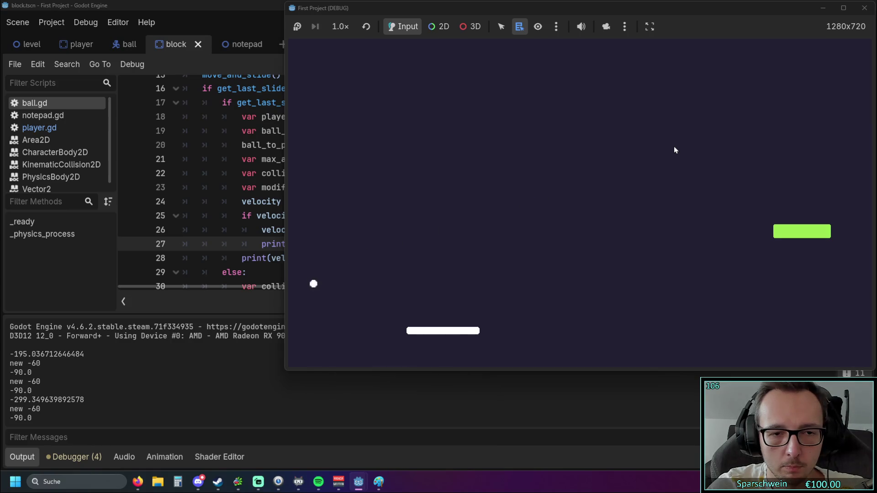
key("Right")
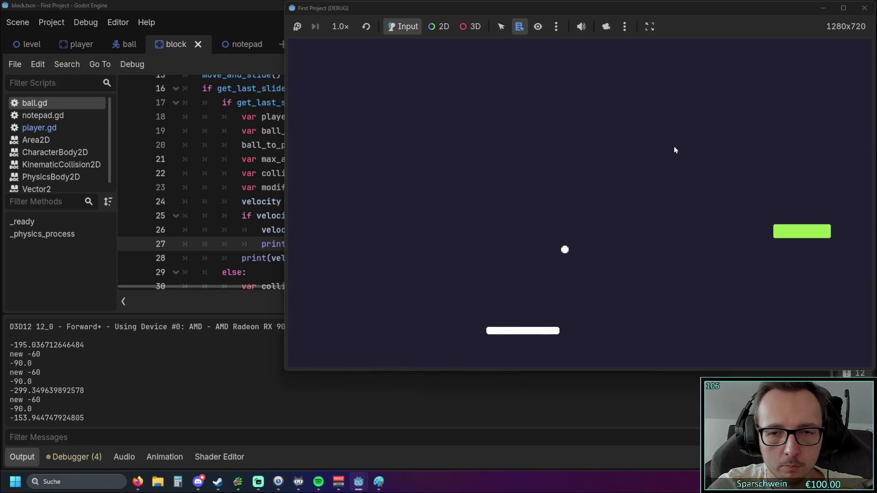
key("Right")
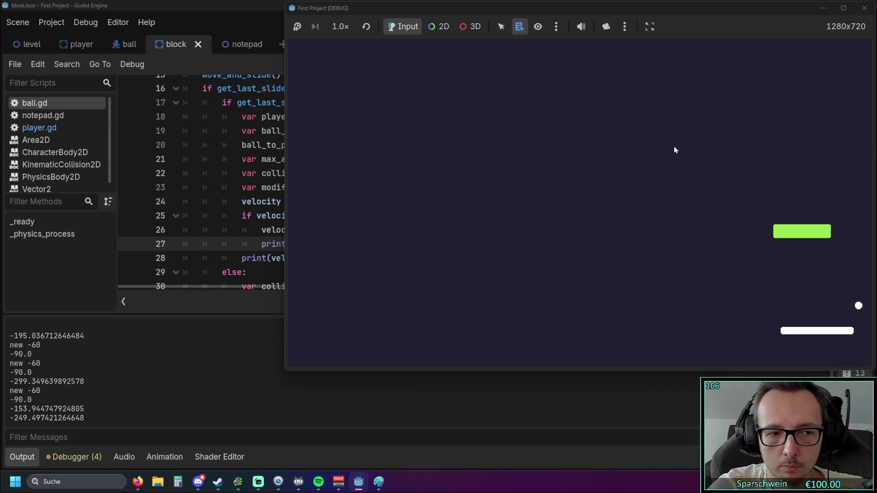
key("Right")
key("Left")
key("Right")
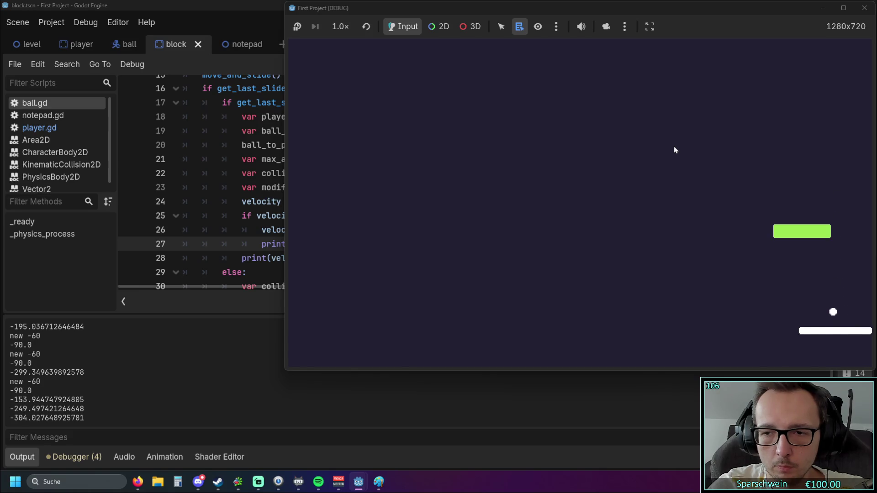
key("Left")
key("Right")
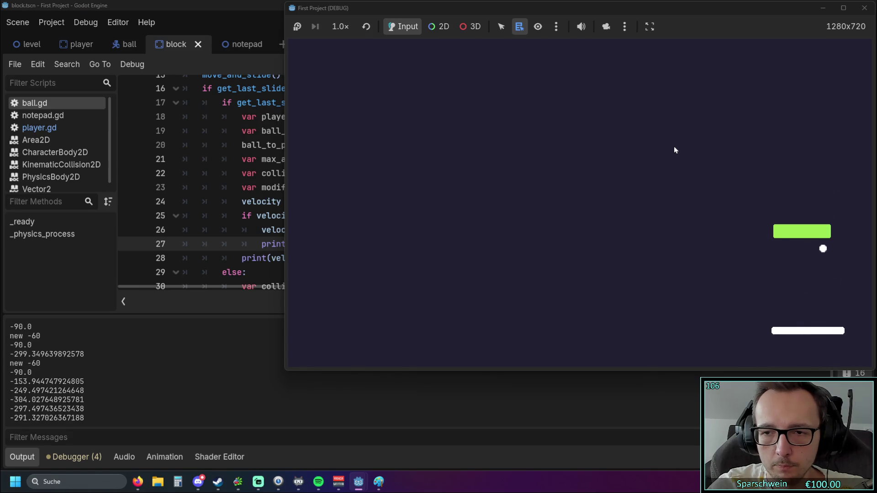
key("Right")
key("Left")
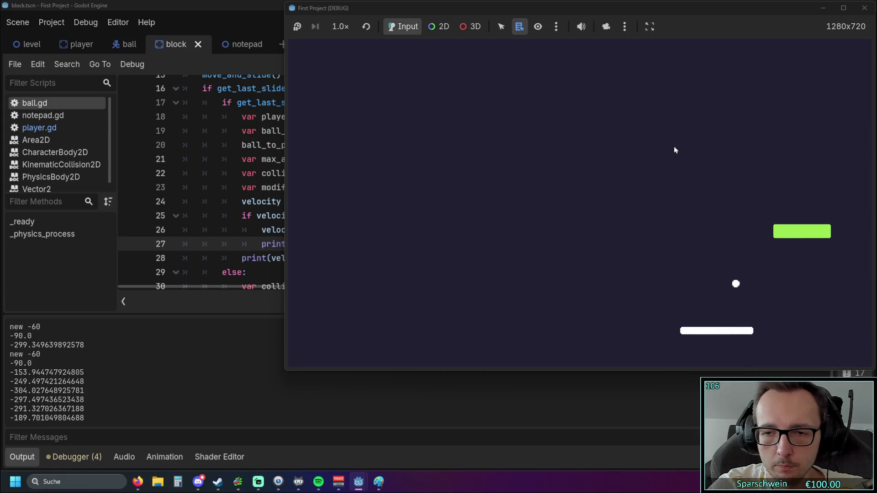
key("Left")
key("Right")
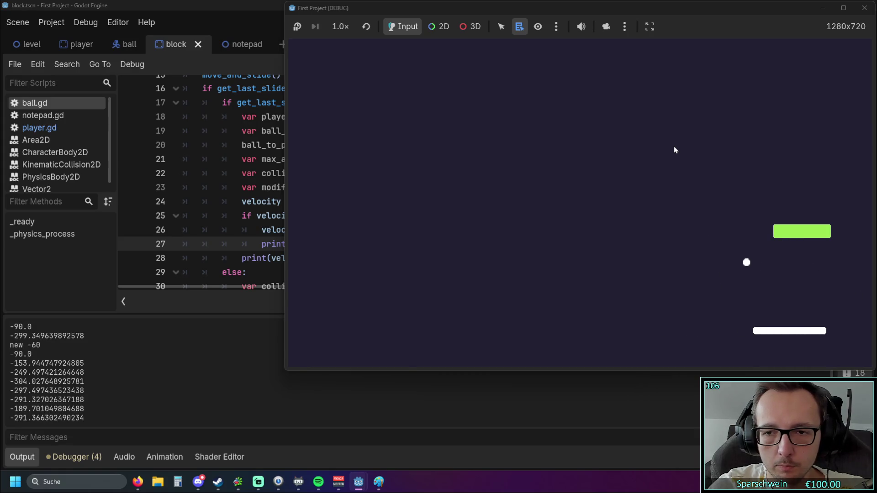
key("Left")
key("Left")
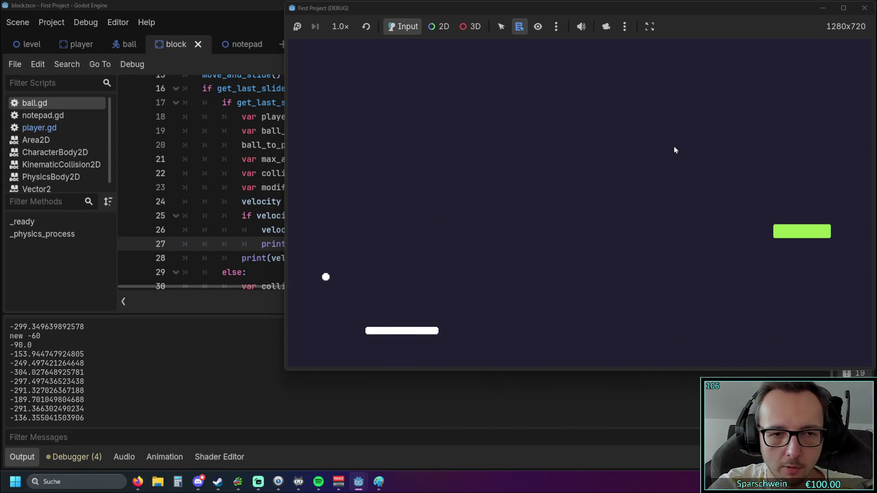
key("Left")
key("Right")
key("Right")
key("Left")
key("Right")
key("Left")
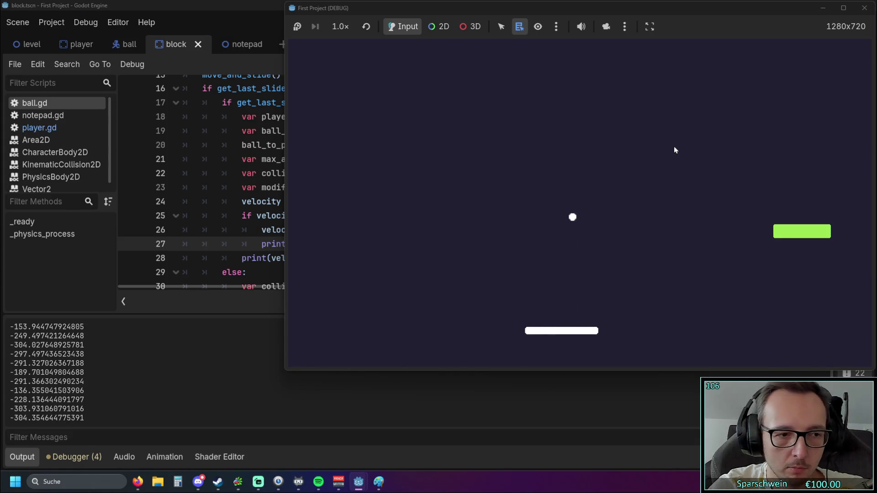
key("Right")
key("Right")
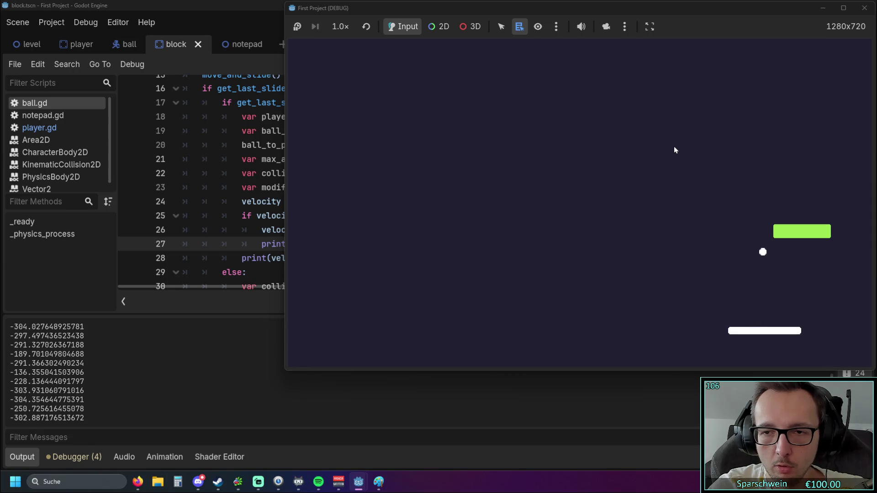
key("Left")
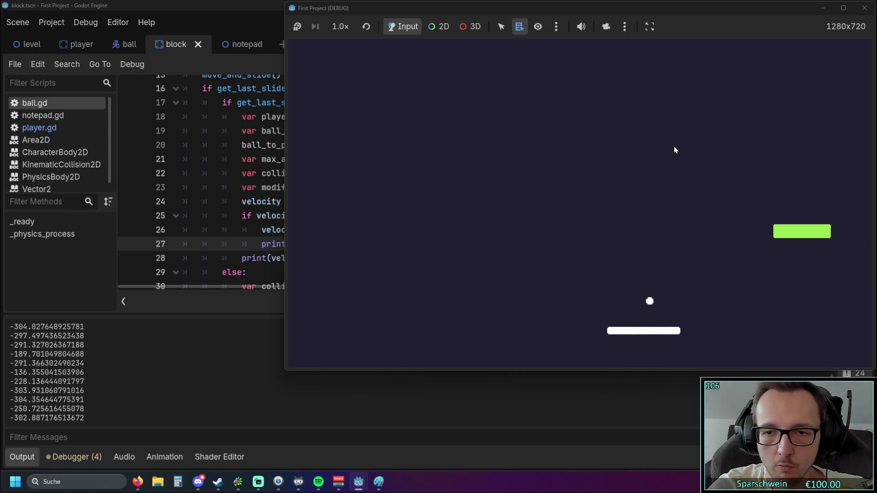
key("Left")
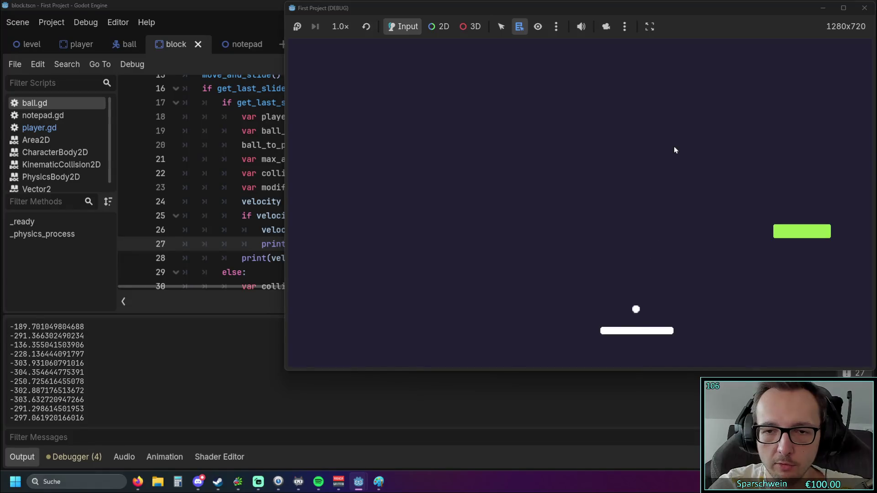
key("Left")
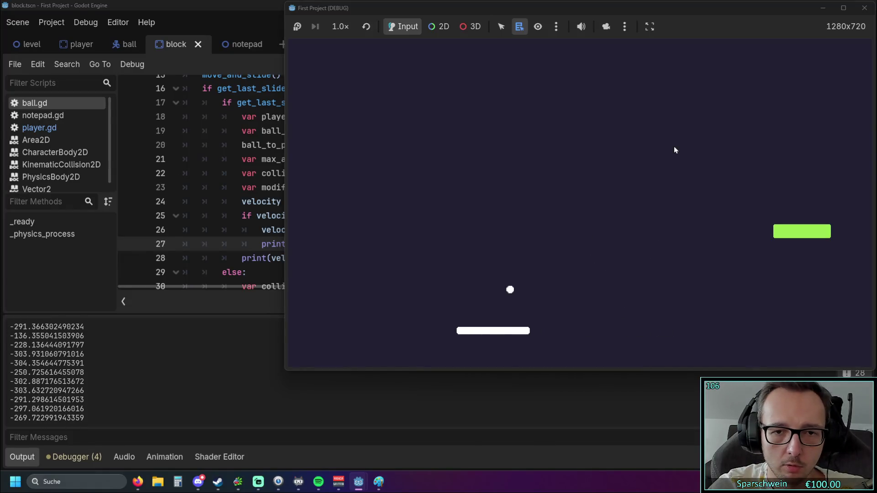
key("Left")
key("Left")
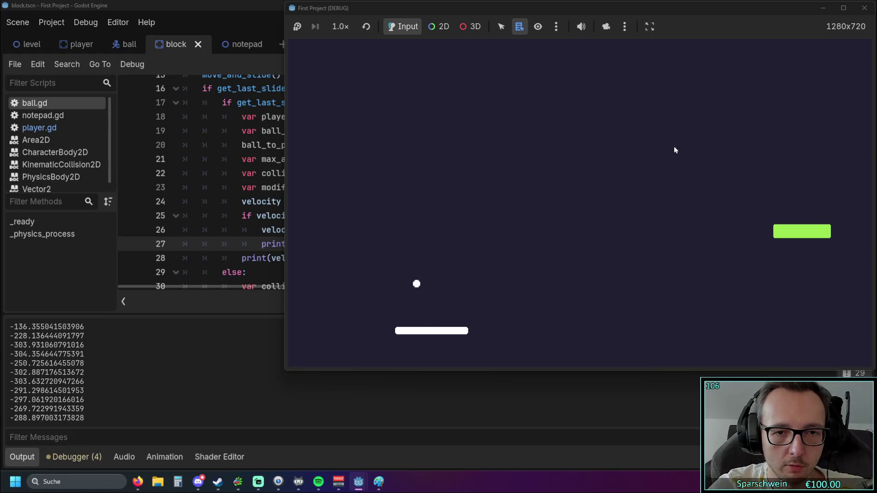
key("Right")
key("Right")
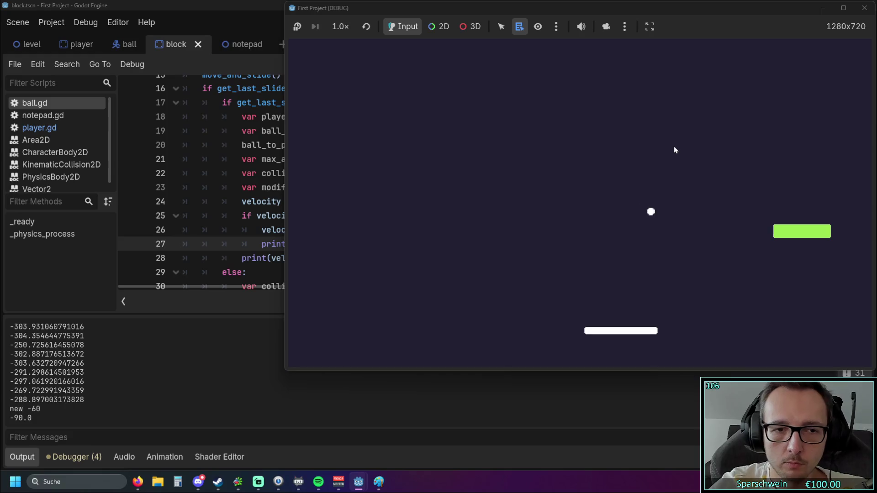
- Keep bouncing the ball off the paddle while forced -90.0 values are logged, then stop the game
key("Right")
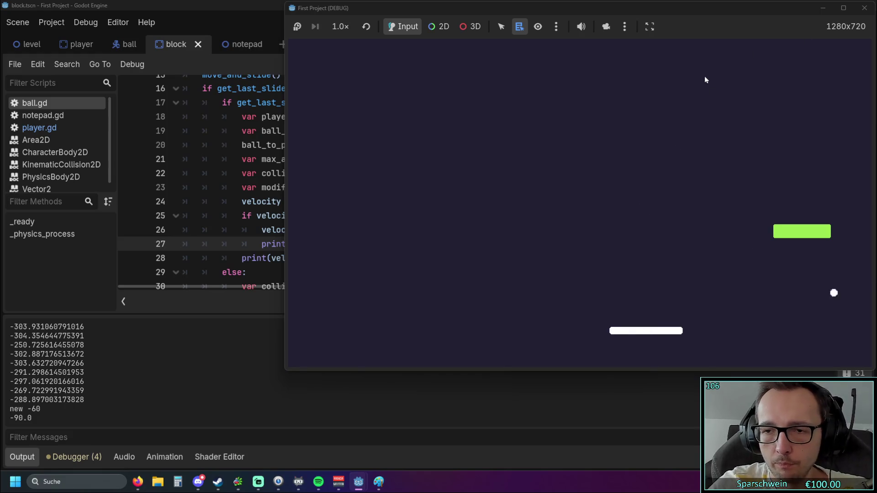
key("Left")
key("Left")
key("Right")
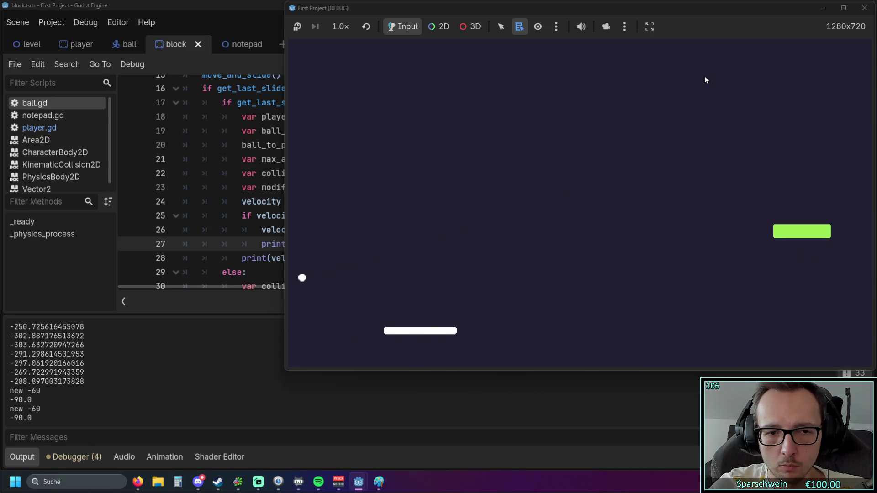
key("Right")
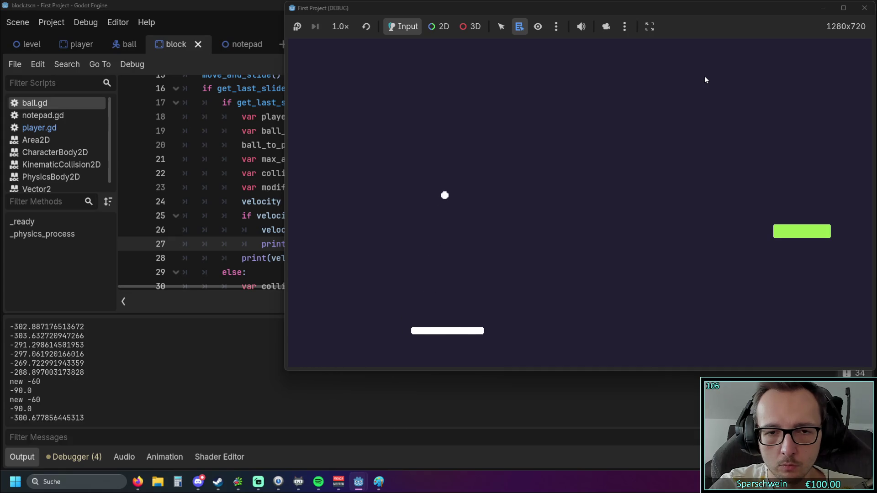
key("Right")
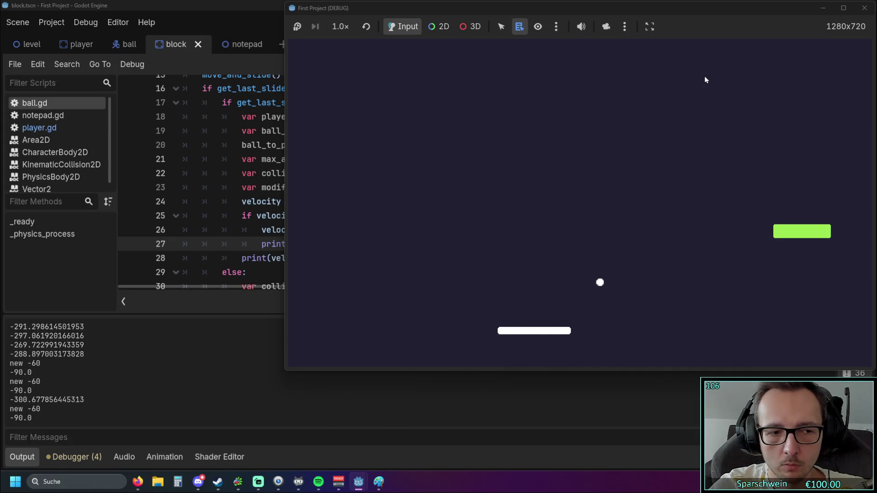
key("Right")
key("Left")
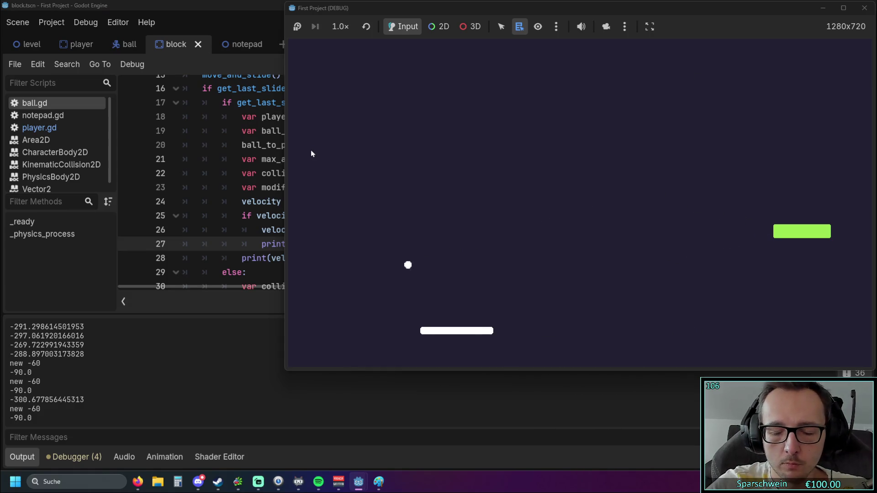
key("Left")
key("Left")
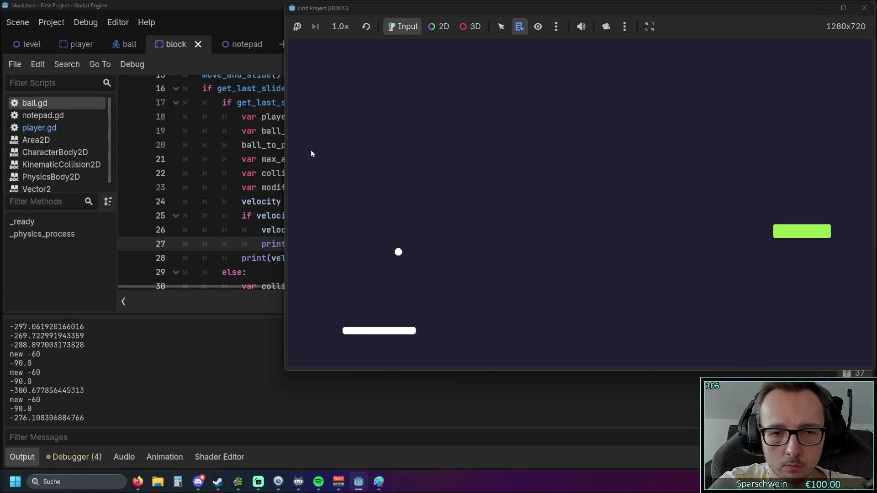
key("Right")
key("Right")
key("Right")
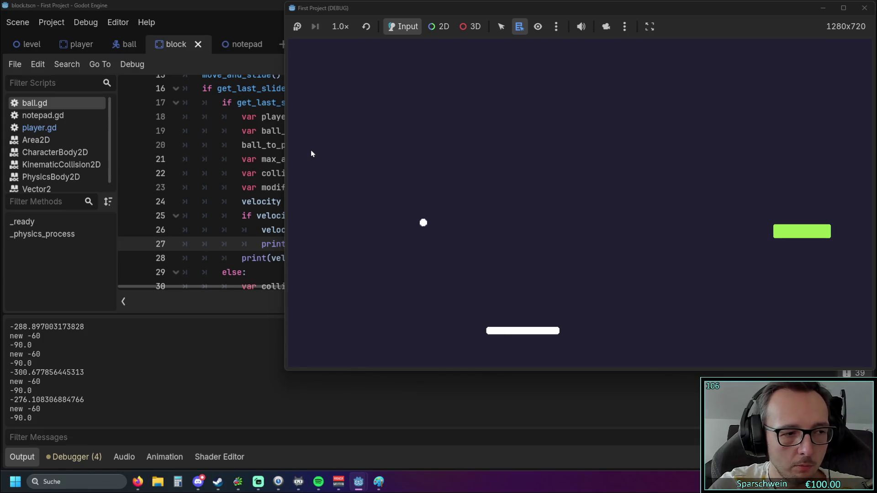
key("Right")
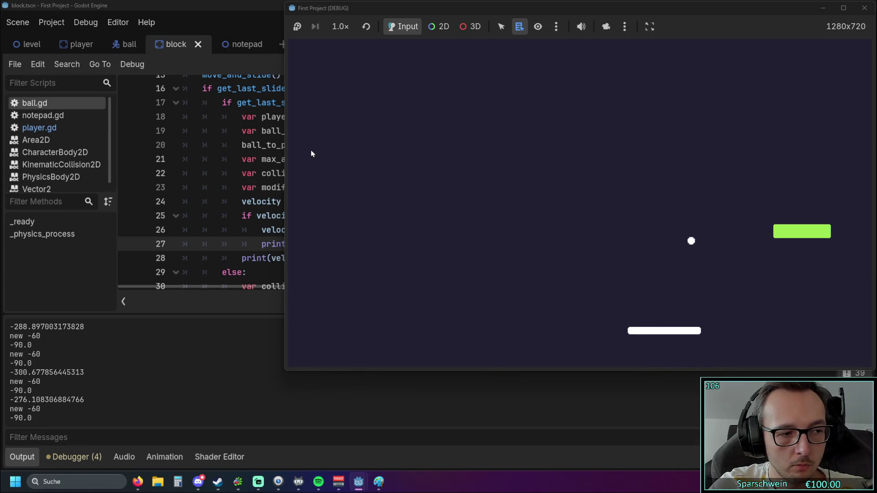
key("Right")
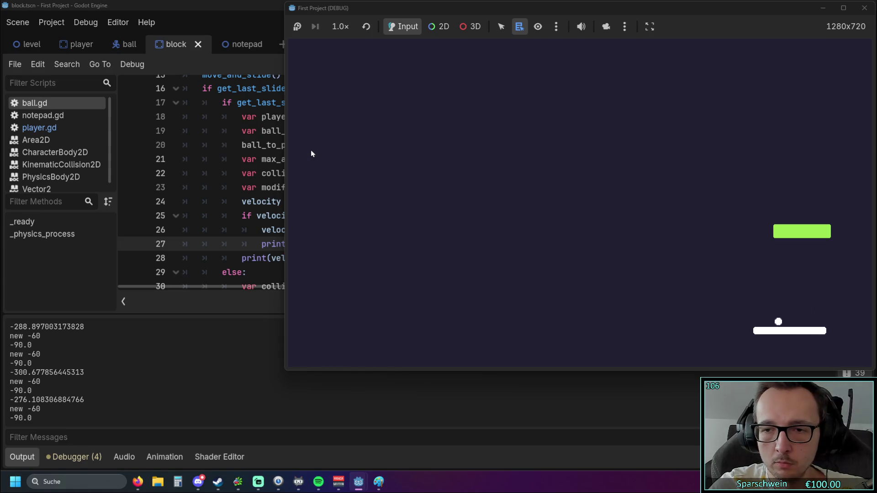
key("Left")
key("Left")
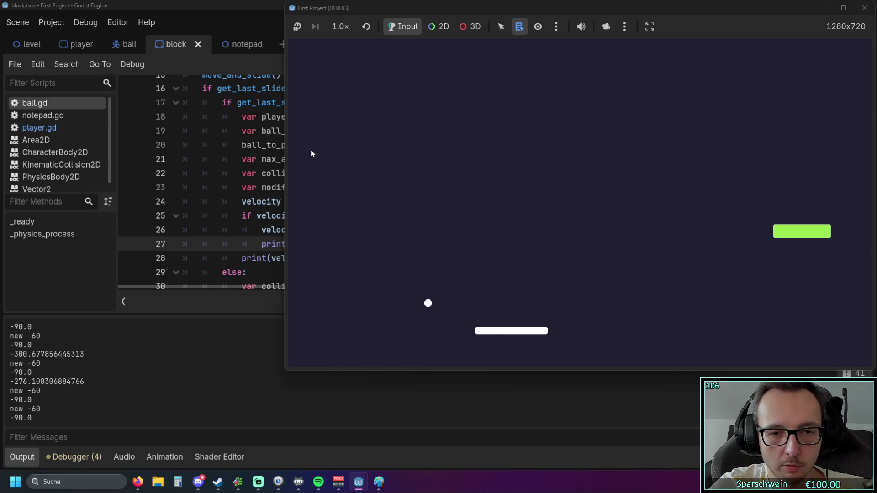
key("Left")
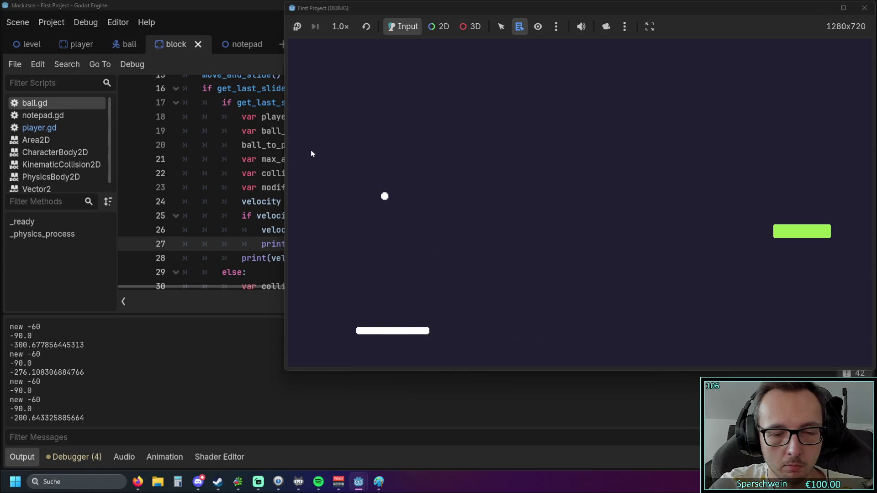
key("Right")
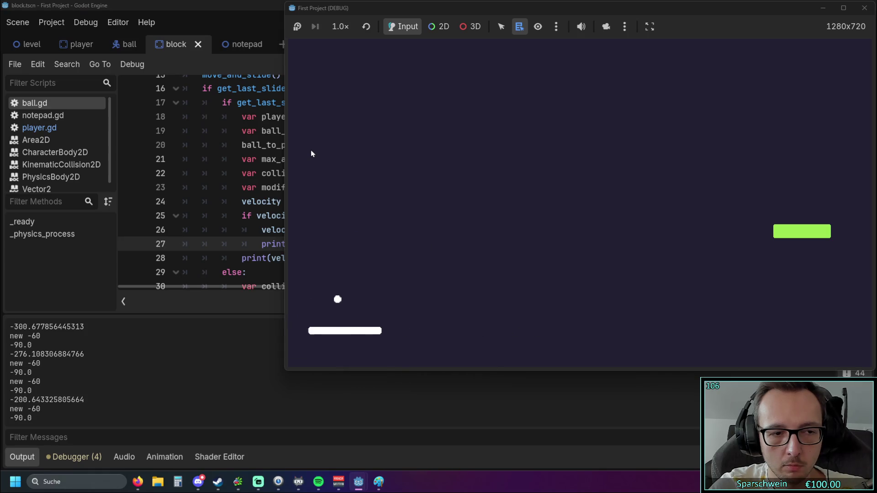
left_click(864, 8)
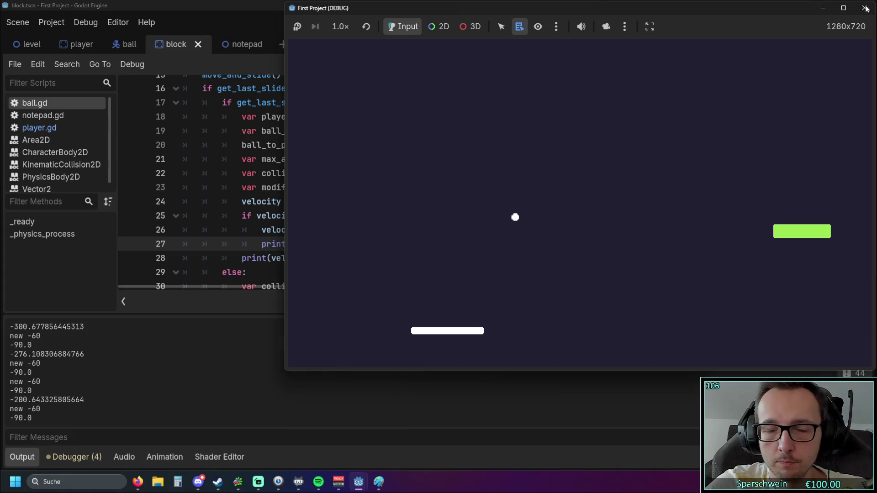
left_click(330, 231)
- Review ball.gd's _physics_process, checking the collision normal on line 22 and the -90 clamp on line 25
left_click(297, 217)
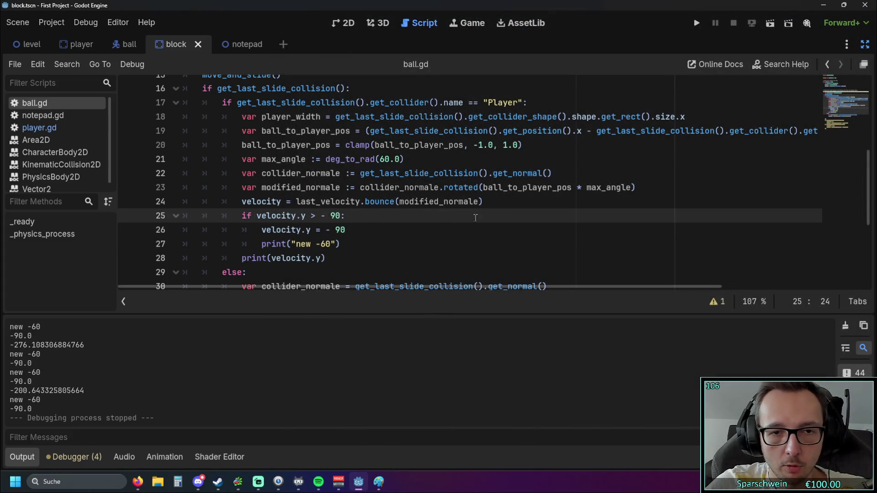
scroll(462, 218, "up", 1)
scroll(462, 218, "down", 1)
left_click(488, 174)
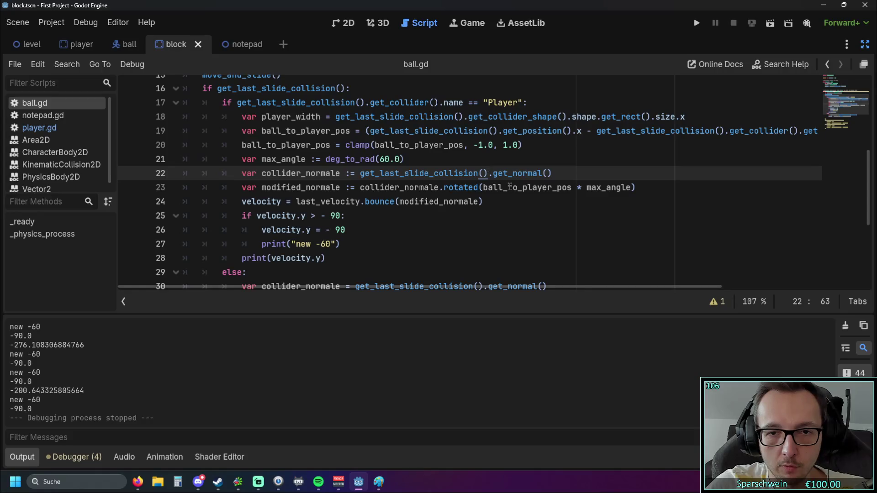
scroll(509, 187, "down", 3)
scroll(508, 187, "up", 6)
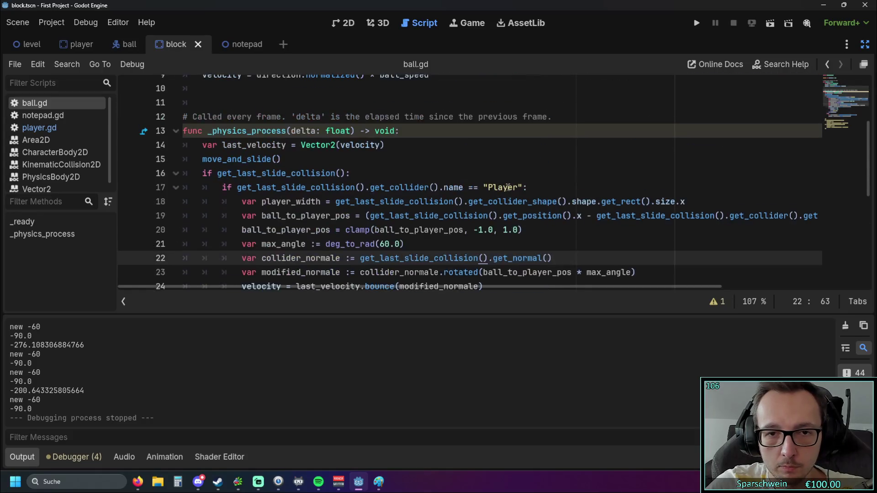
scroll(508, 187, "up", 2)
scroll(507, 188, "down", 4)
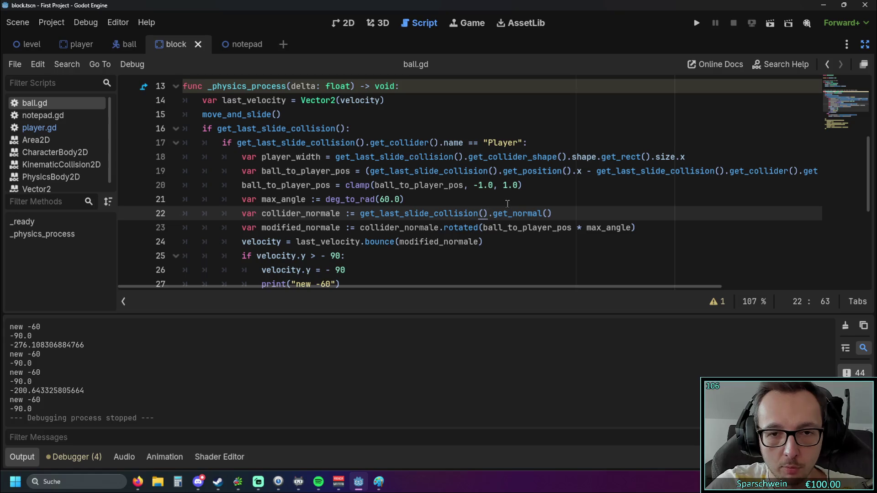
scroll(506, 204, "down", 1)
scroll(506, 204, "down", 1)
left_click(298, 176)
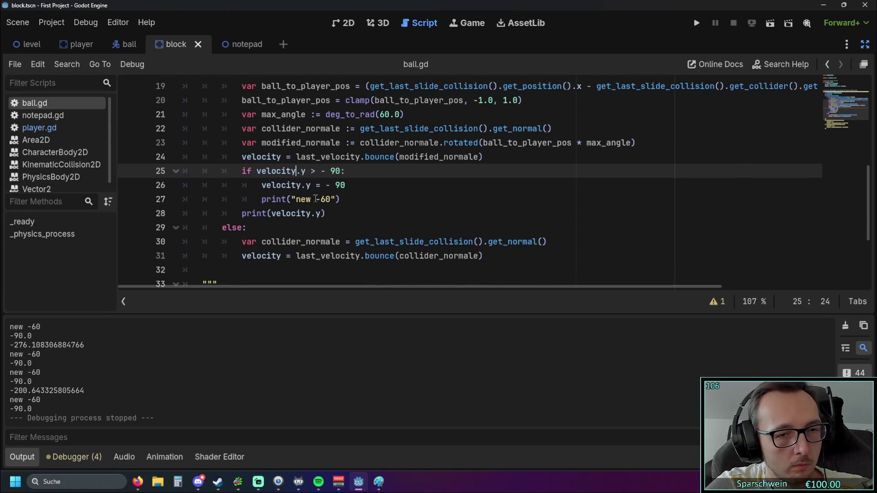
scroll(316, 199, "up", 3)
scroll(316, 199, "down", 2)
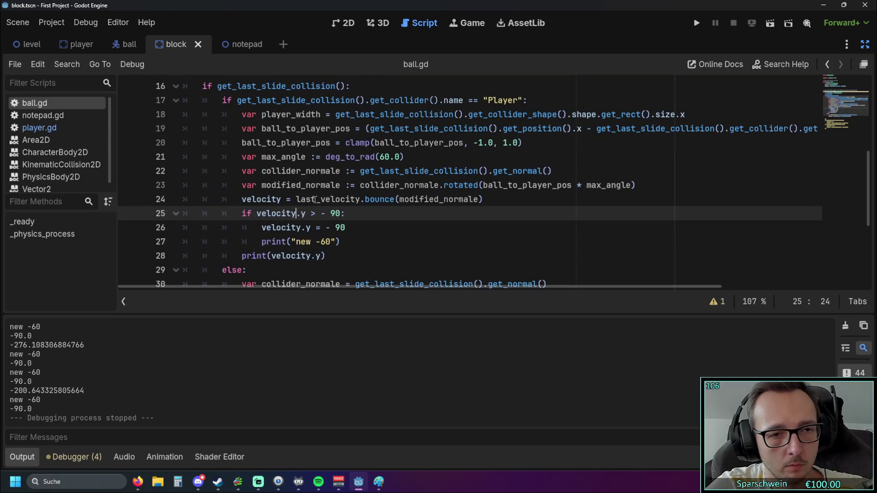
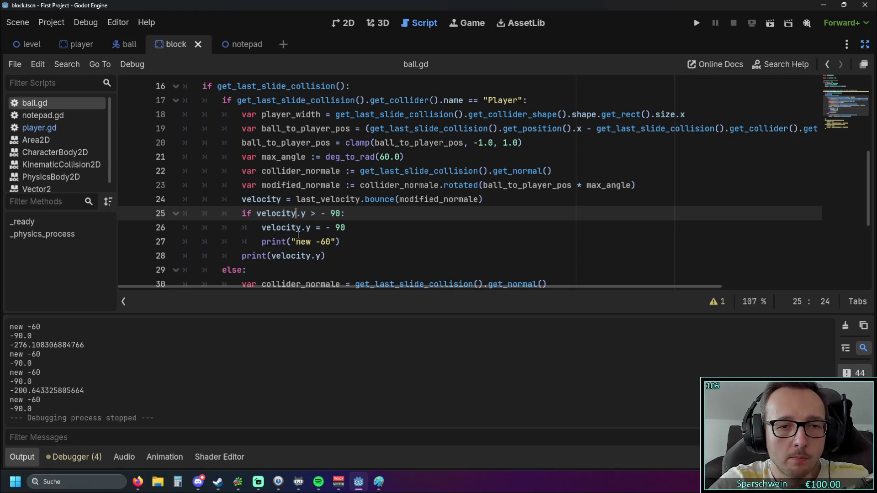
- Change the paddle-bounce assignment on line 26 from velocity.y = -90 to -60, then save and run the game
double_click(340, 227)
type("60")
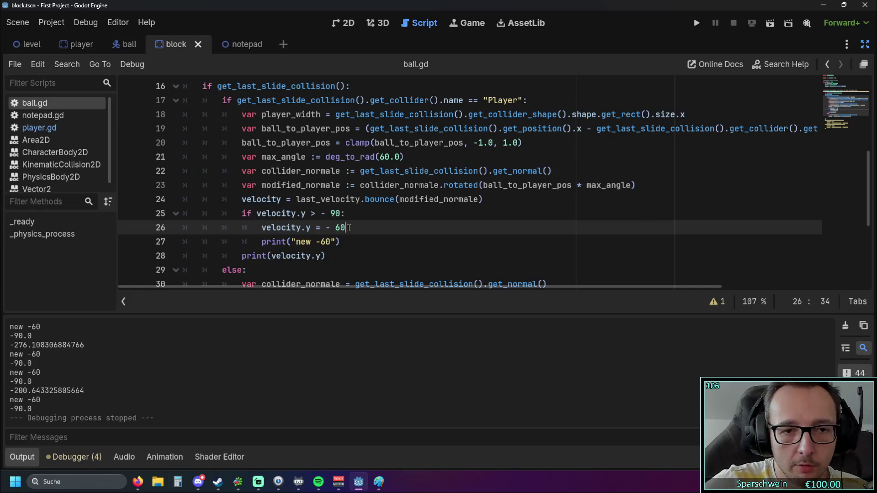
left_click(364, 246)
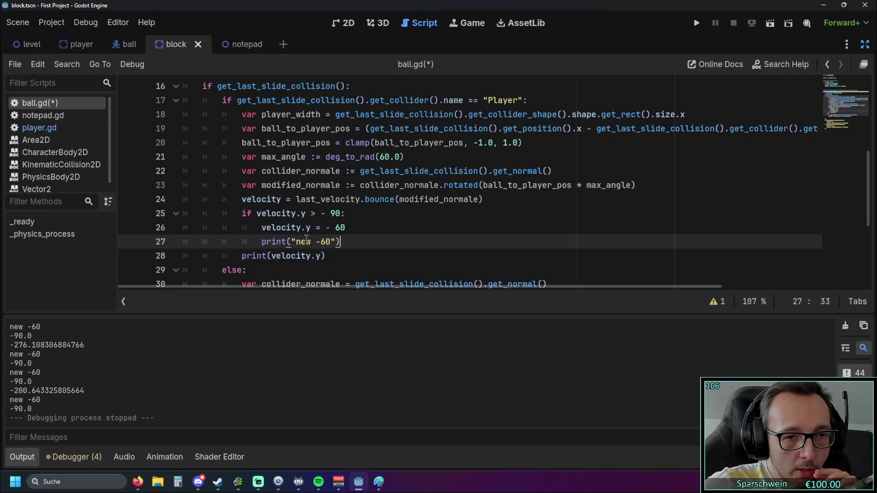
left_click_drag(263, 229, 310, 229)
left_click_drag(242, 200, 501, 201)
left_click(493, 213)
left_click_drag(489, 200, 243, 199)
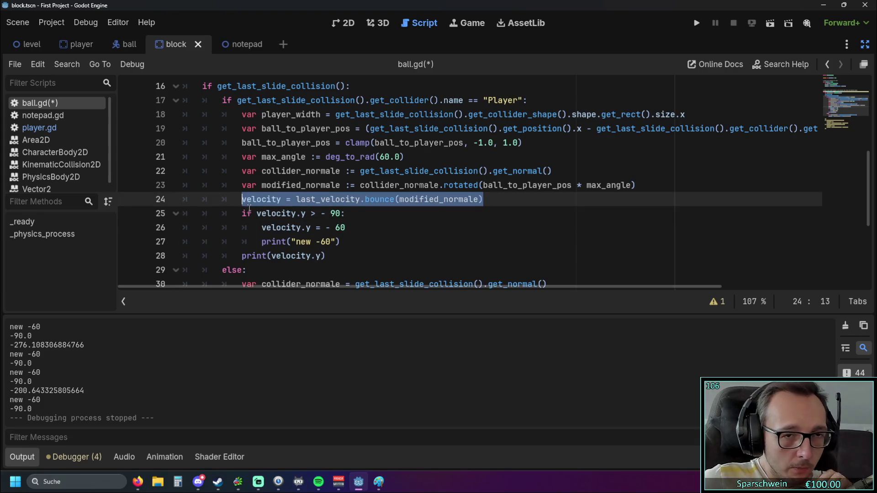
mouse_move(272, 231)
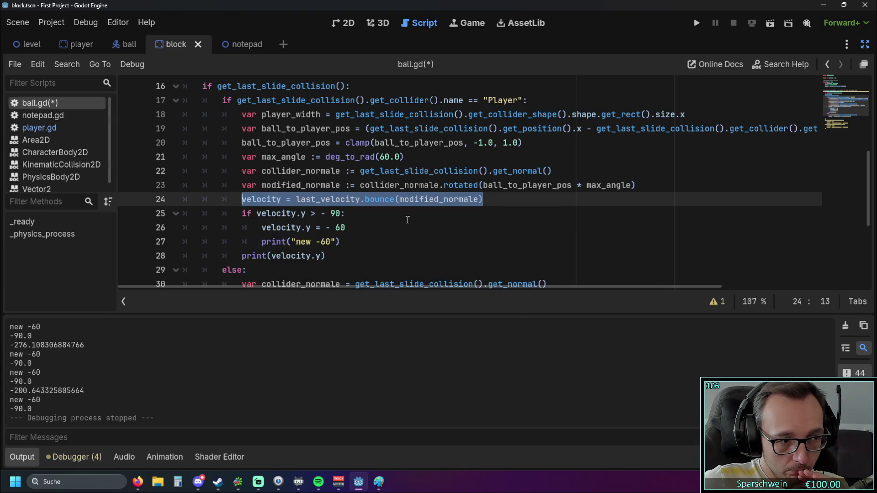
mouse_move(367, 224)
left_mouse_down()
mouse_move(274, 240)
mouse_move(222, 227)
left_mouse_up()
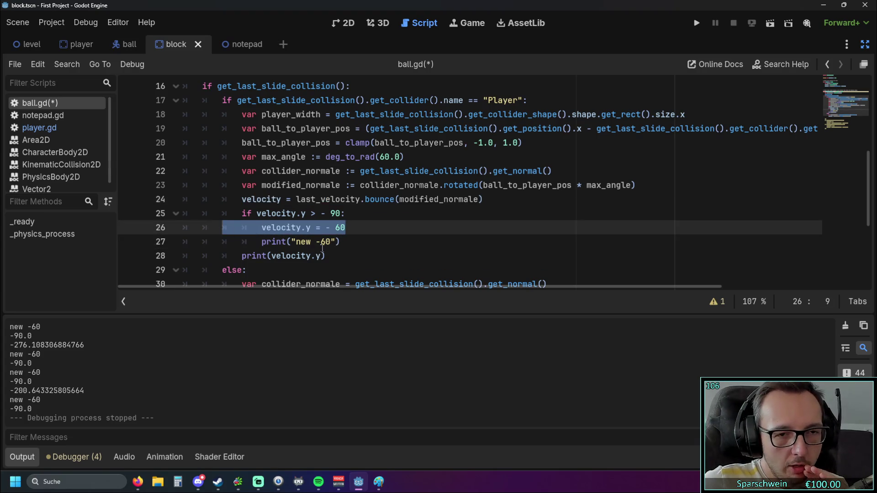
scroll(321, 245, "up", 1)
scroll(321, 245, "down", 1)
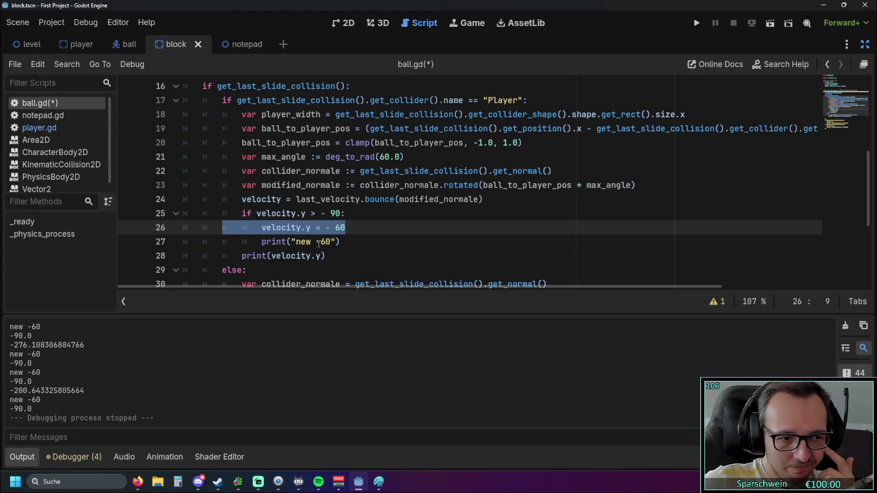
left_click(697, 23)
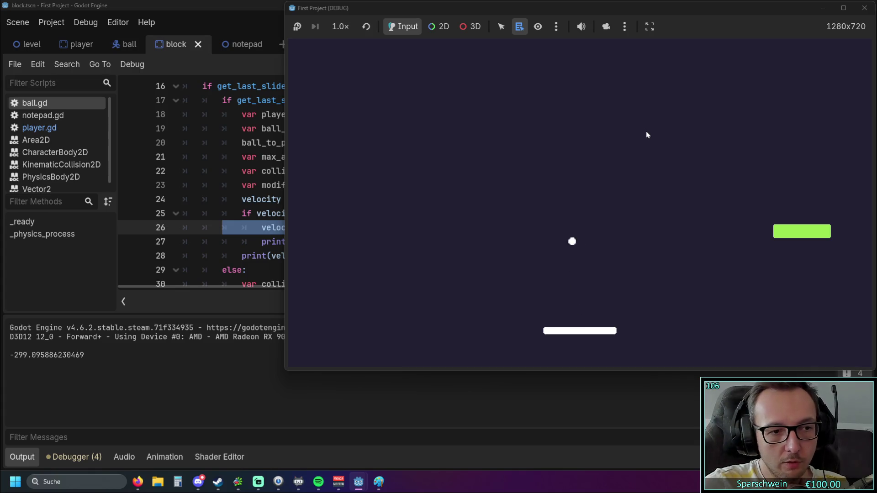
- Stop the game, raise ball_speed on line 3 from 300 to 600, and run it again
left_click(864, 8)
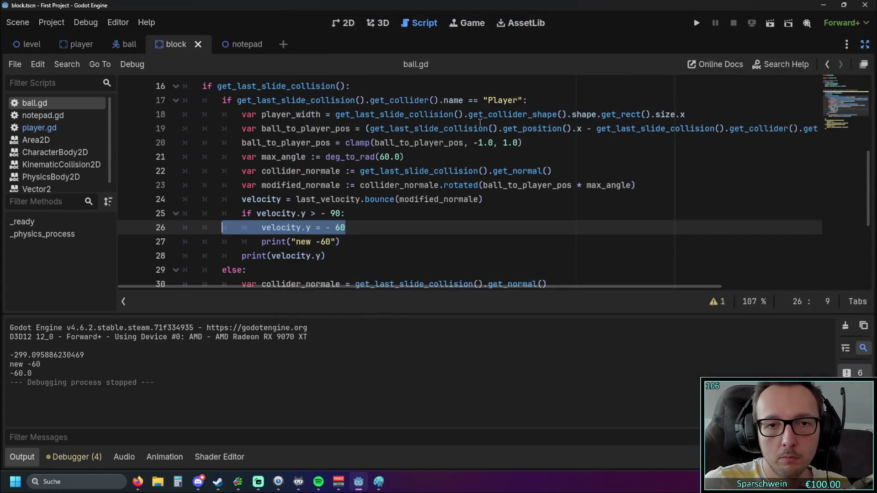
scroll(448, 151, "up", 1)
double_click(318, 114)
type("600")
left_click(694, 25)
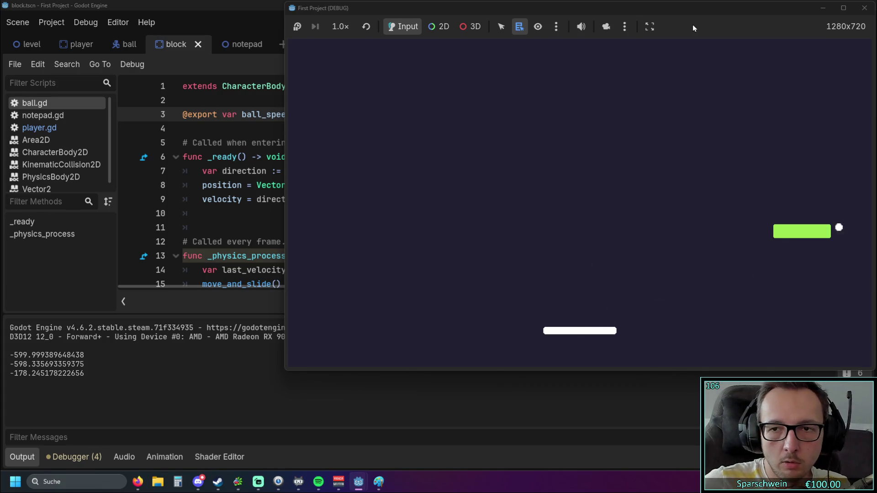
- Stop the faster test run and set ball_speed back to 300
left_click(864, 8)
double_click(315, 114)
type("300")
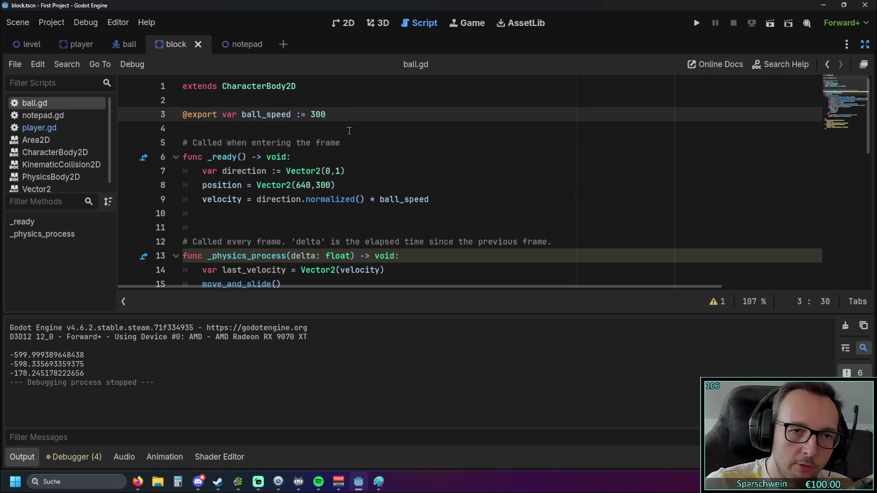
left_click(350, 129)
scroll(332, 151, "down", 4)
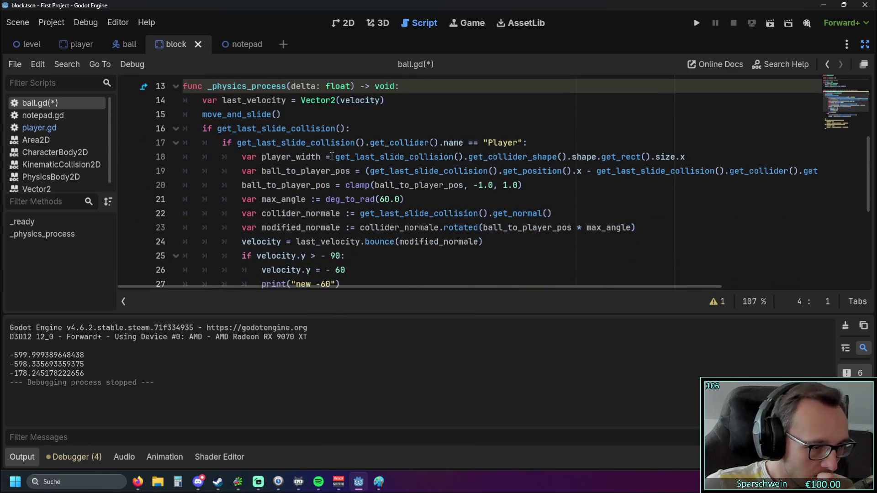
- Append .normalized() after velocity in the bounce check on line 25 using autocomplete
scroll(329, 147, "down", 3)
scroll(334, 179, "up", 1)
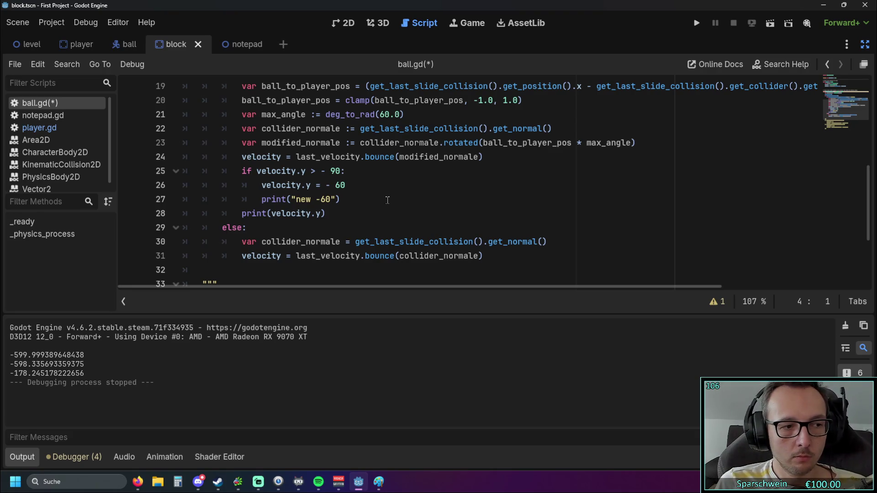
left_click(298, 172)
type("normal.")
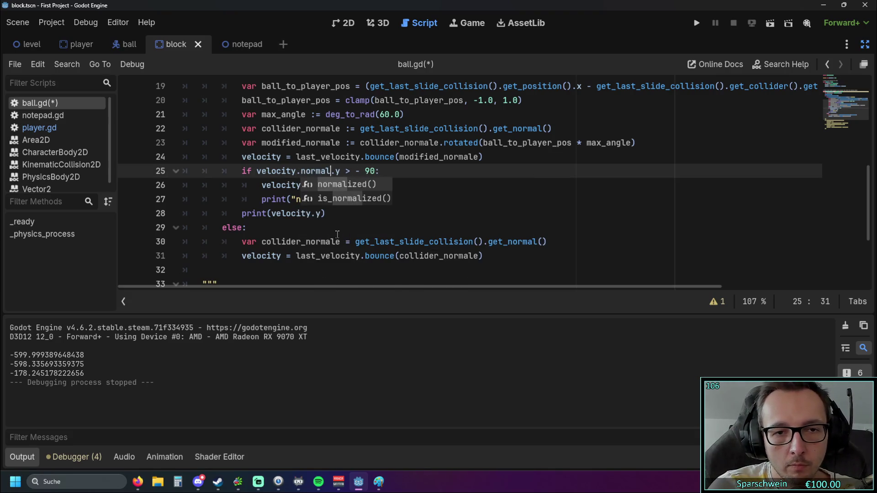
key("Return")
left_click_drag(299, 171, 359, 173)
key("ctrl+c")
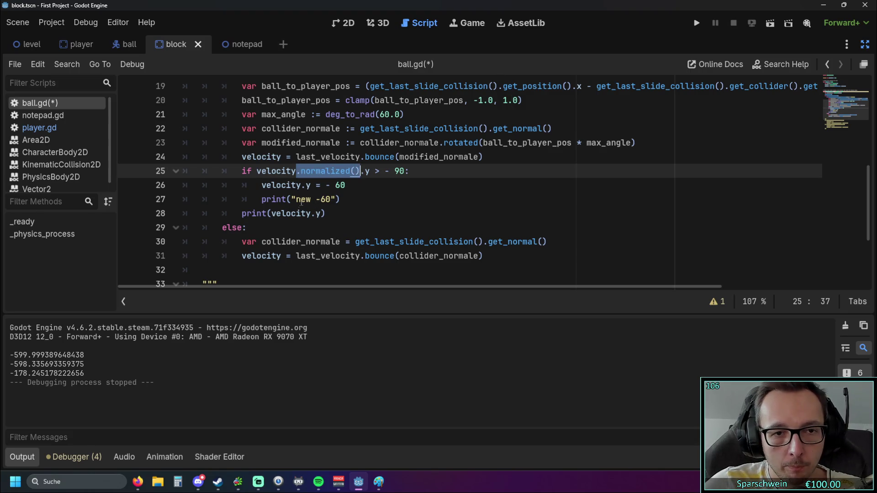
- Make line 26 use velocity.normalized().y instead of velocity.y
left_click_drag(300, 185, 311, 185)
key("ctrl+v")
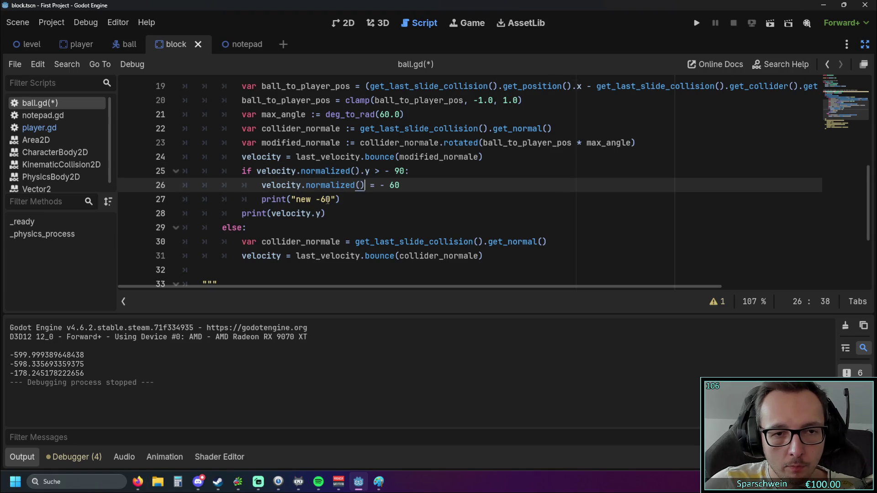
type(".y")
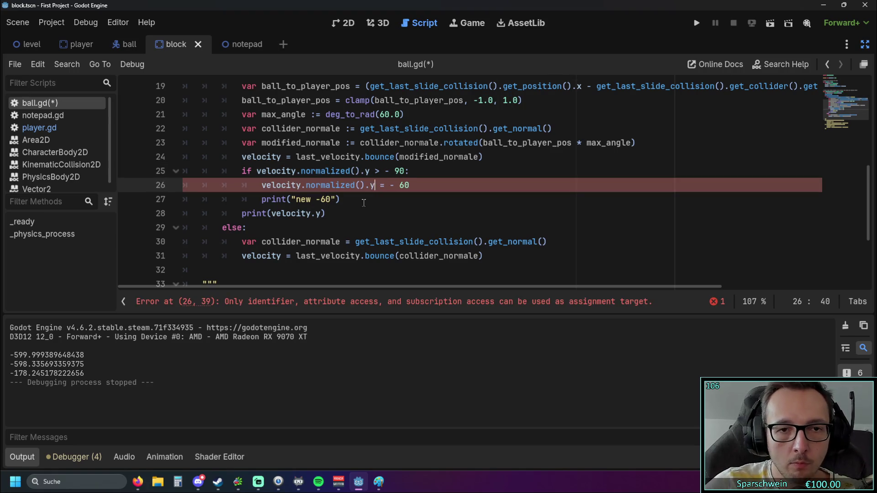
left_click(353, 211)
- Copy the print("new -60") line above the check, then delete the temporary duplicate
left_click_drag(401, 185, 405, 185)
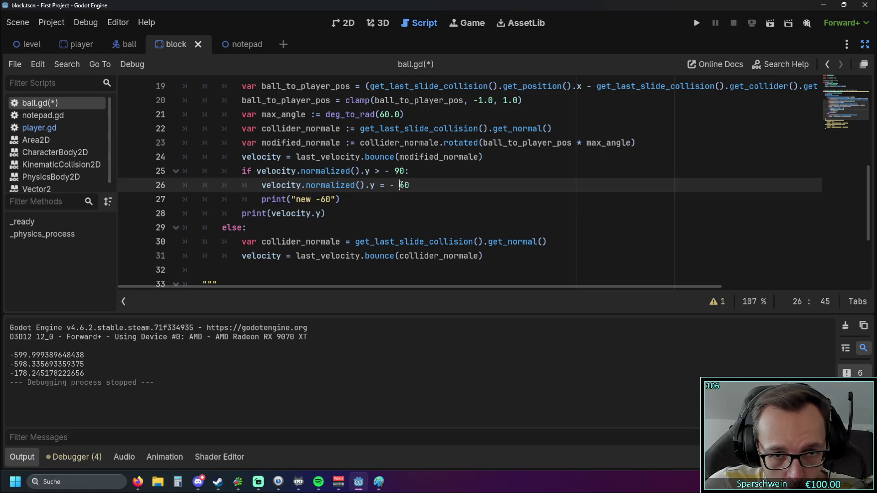
left_click_drag(340, 198, 148, 196)
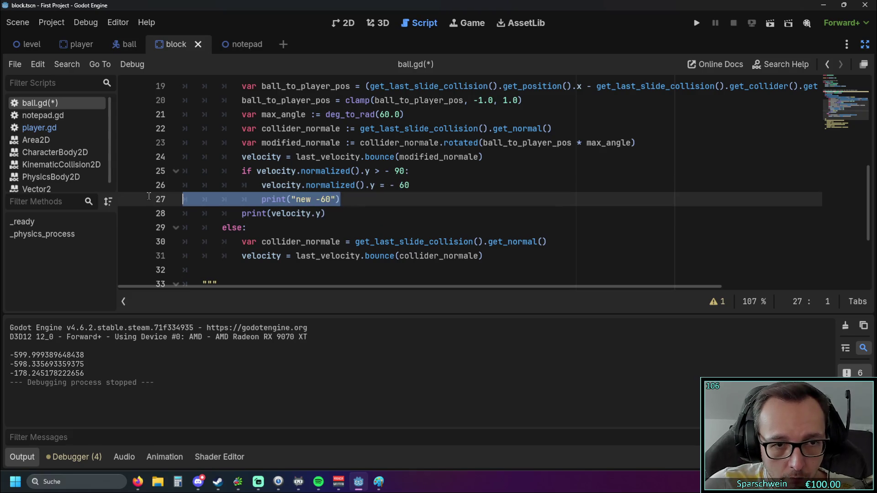
key("ctrl+c")
left_click(484, 157)
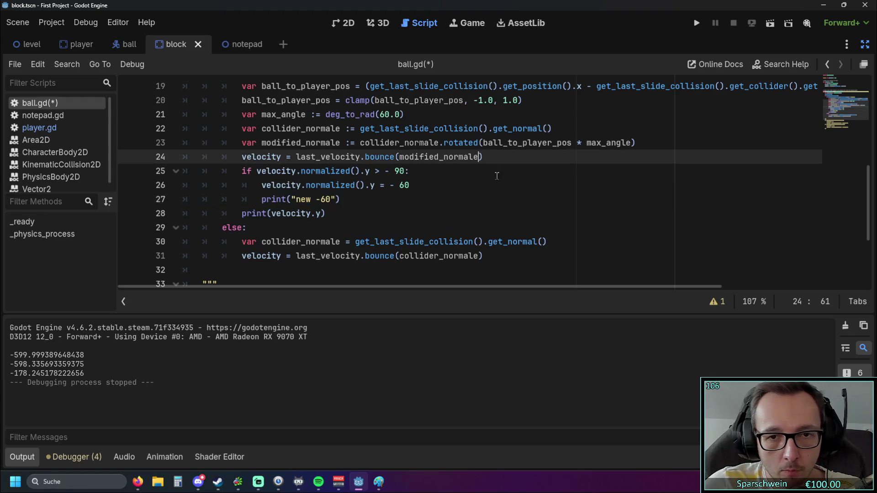
key("Return")
key("ctrl+v")
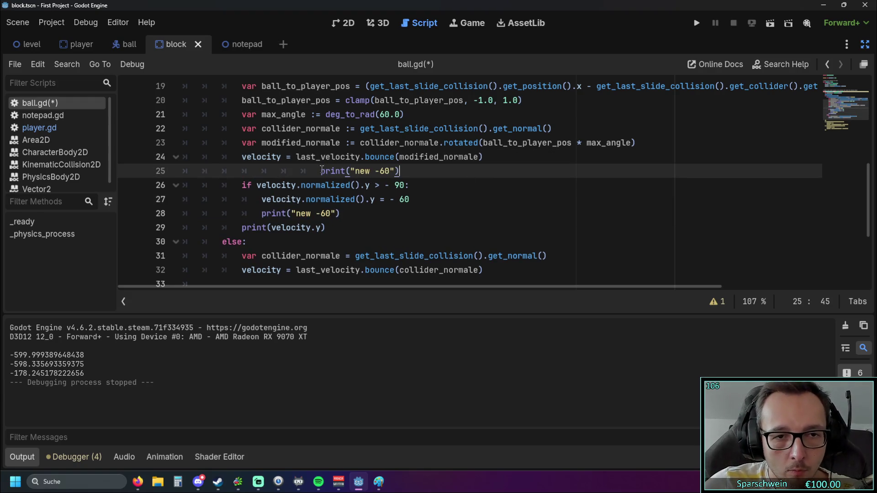
left_click(321, 171)
key("BackSpace")
key("BackSpace")
key("BackSpace")
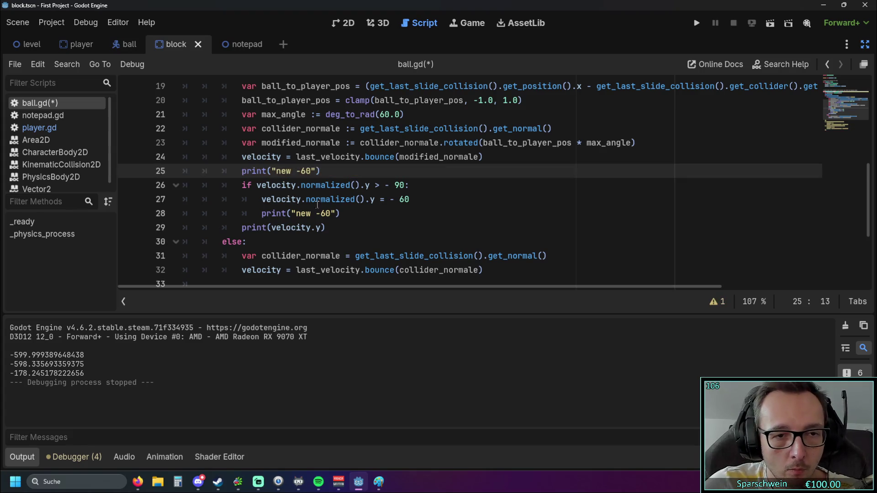
left_click_drag(320, 172, 129, 172)
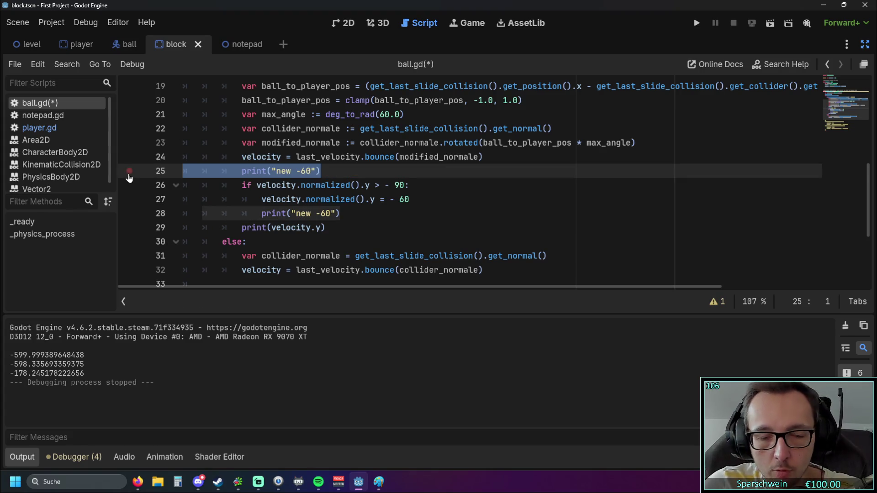
key("BackSpace")
key("BackSpace")
- Insert .normalized() after velocity in the debug print on line 28
left_click_drag(302, 187, 364, 189)
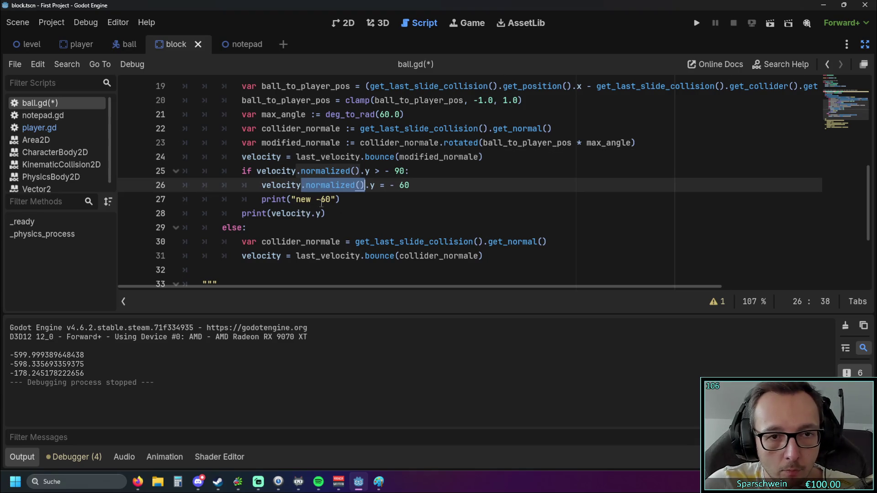
left_click(310, 217)
key("ctrl+v")
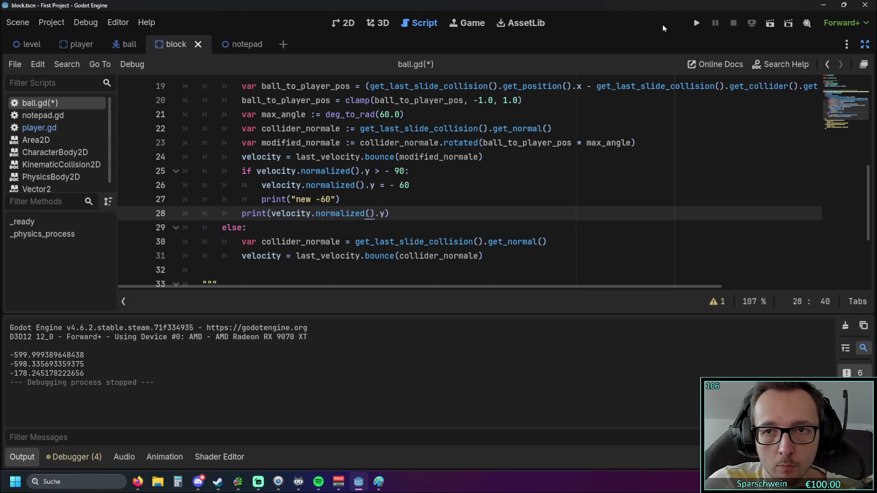
- Save and run the game, steering the paddle left and right to bounce the ball, then stop it
left_click(696, 23)
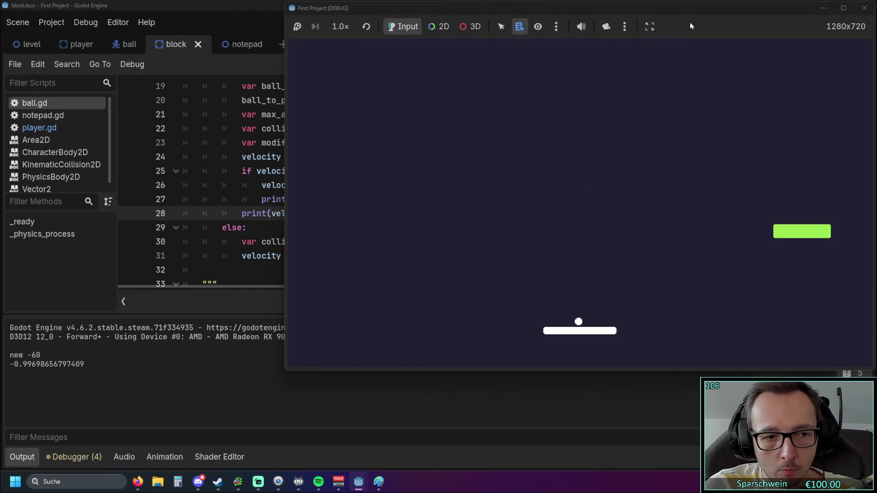
key("Left")
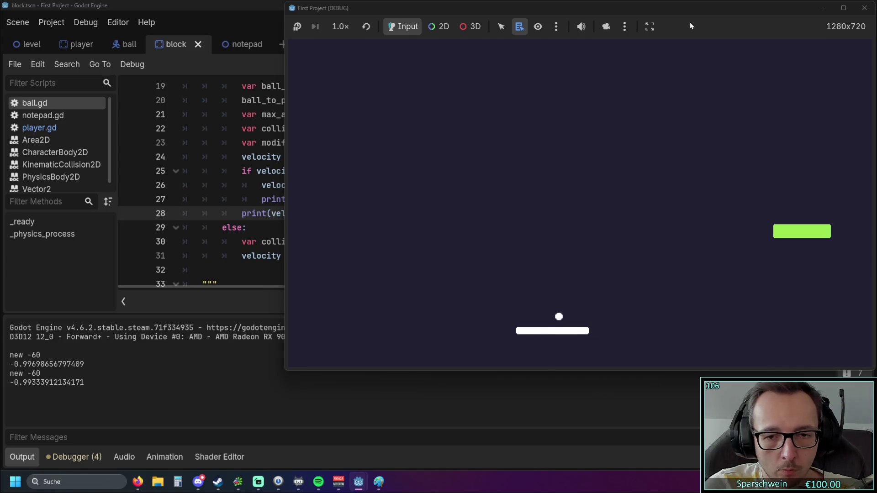
key("Right")
key("Right")
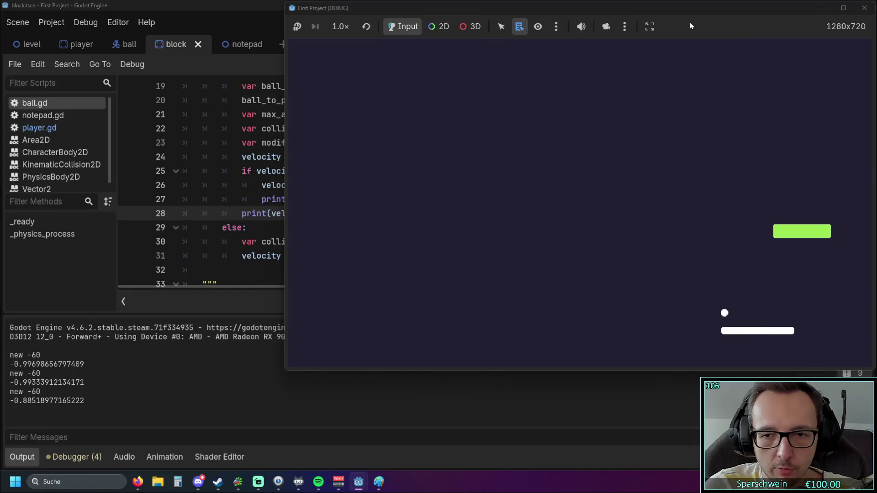
key("Left")
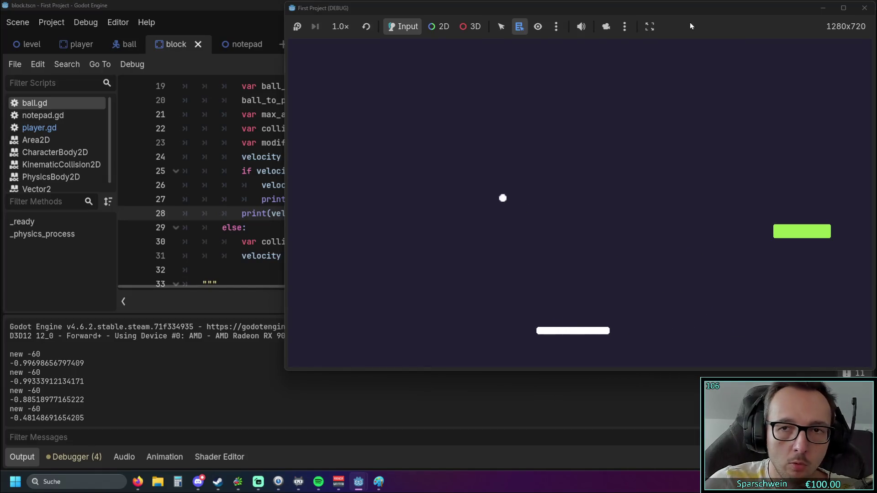
left_click(864, 8)
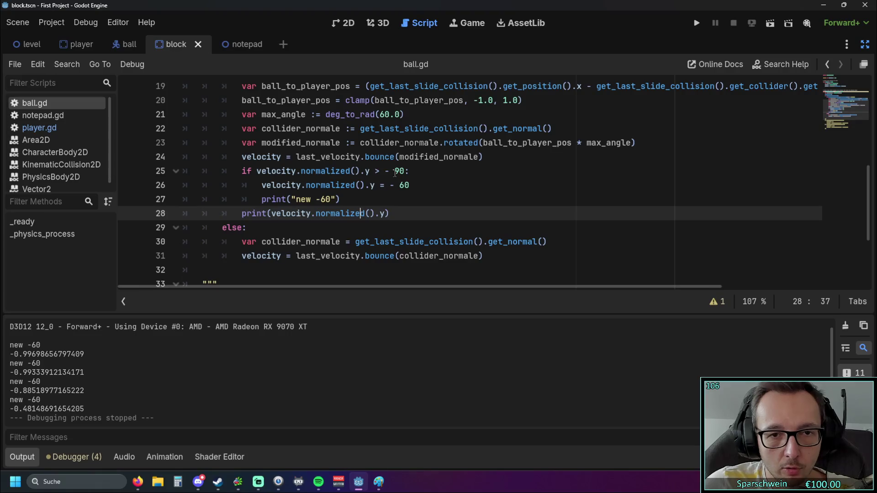
- Replace the 90 threshold on line 25 with -0.4 and paste -0.4 over 60 on line 26
double_click(397, 172)
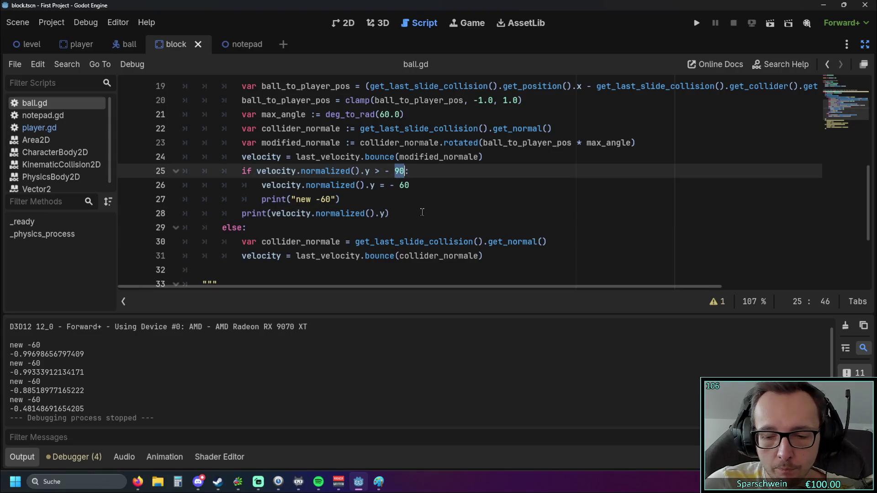
type("-")
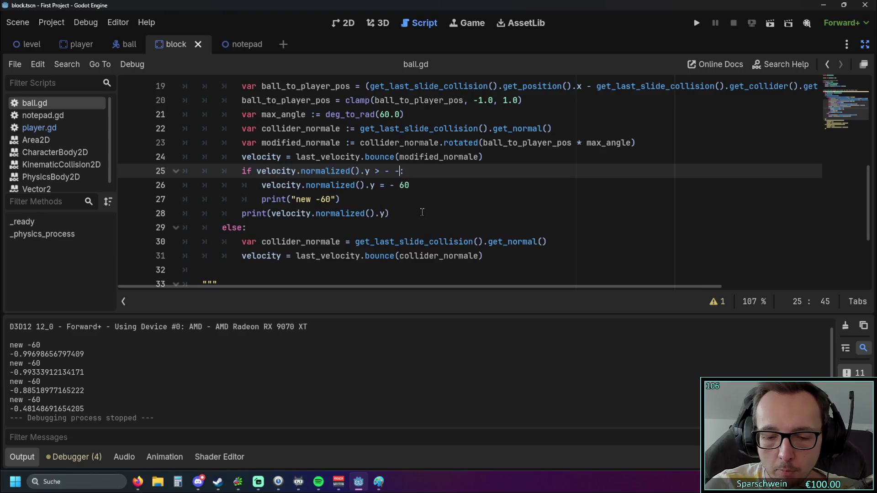
type("0-4")
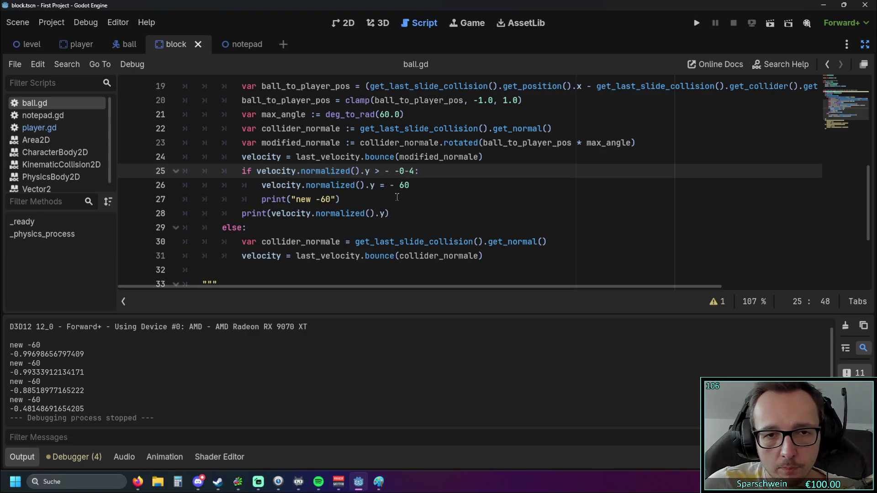
type(".")
left_click(416, 199)
left_click_drag(395, 172, 414, 171)
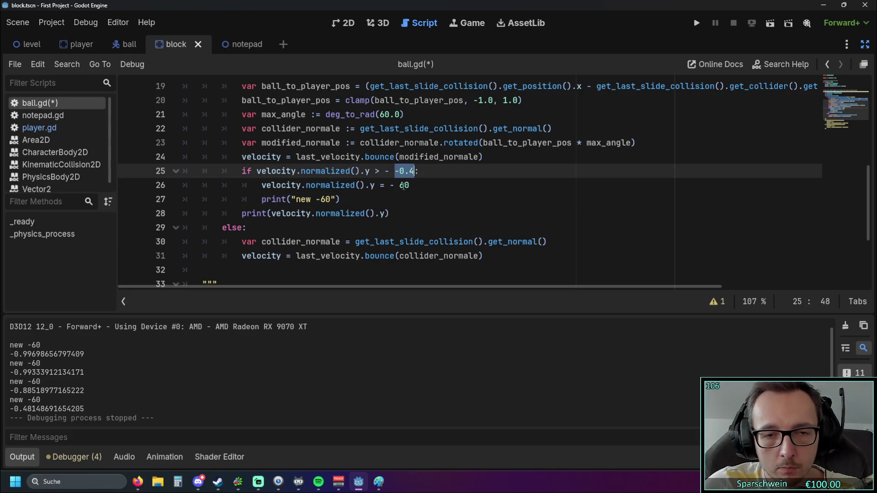
double_click(404, 185)
key("ctrl+v")
- Remove the doubled minus signs and stray spaces so both lines read -0.4
left_click(412, 203)
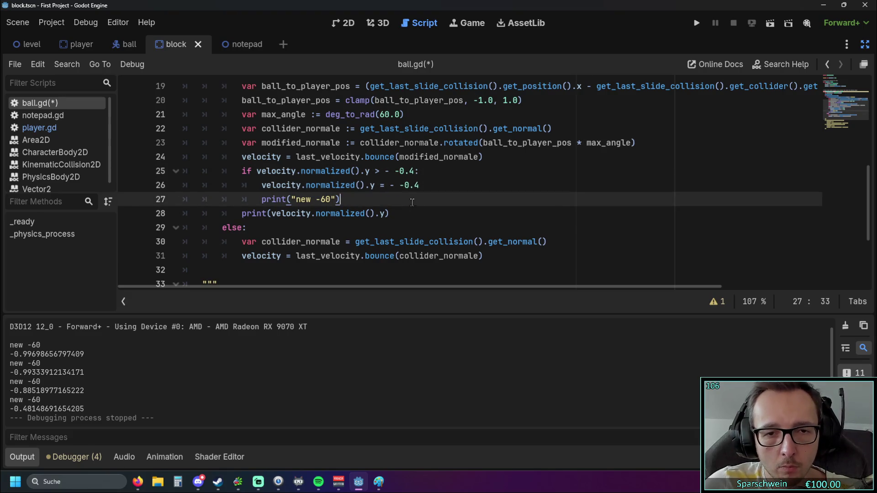
left_click(403, 185)
key("BackSpace")
left_click(399, 171)
key("BackSpace")
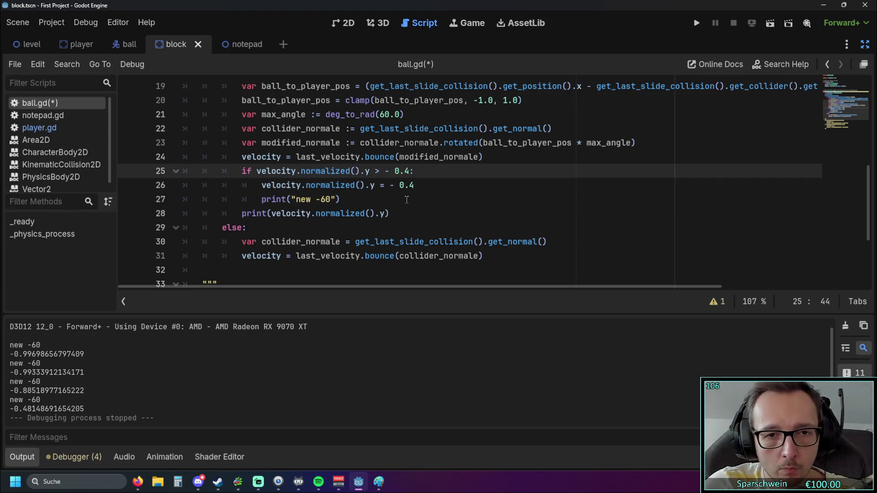
key("BackSpace")
left_click(400, 185)
key("BackSpace")
left_click(423, 205)
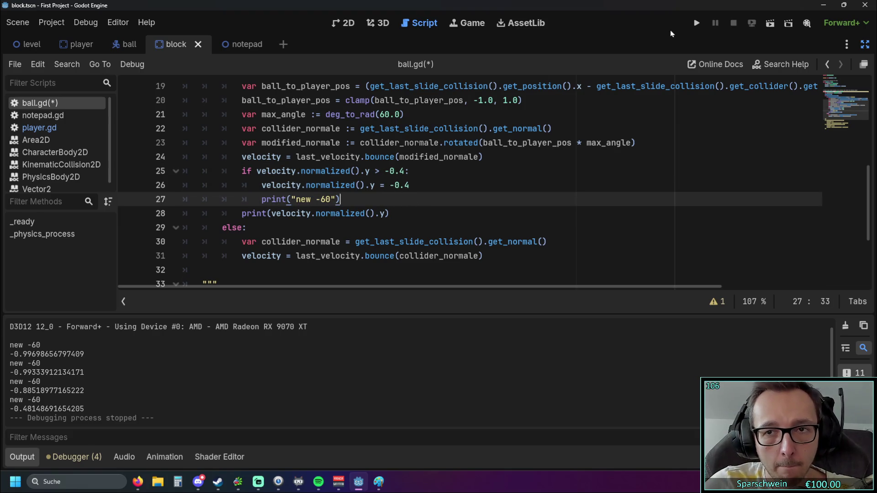
- Save and run the game with the -0.4 check, steering the paddle through several bounces, then stop it
left_click(696, 23)
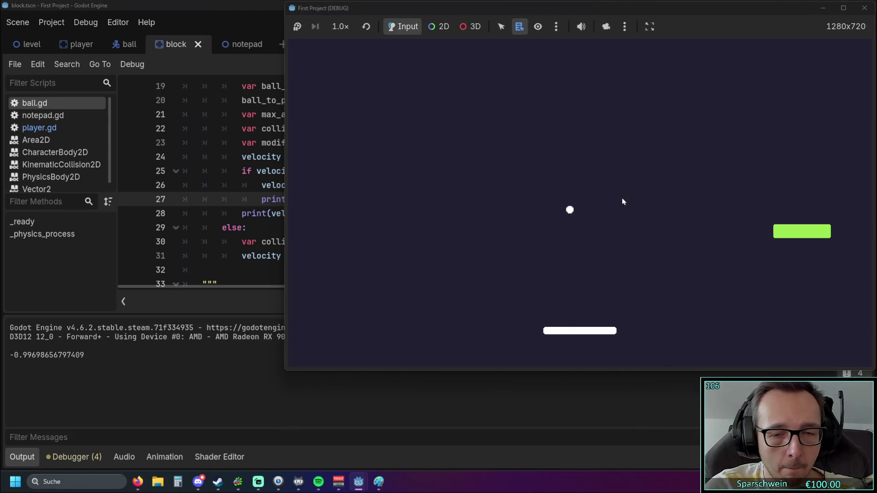
key("Left")
key("Left")
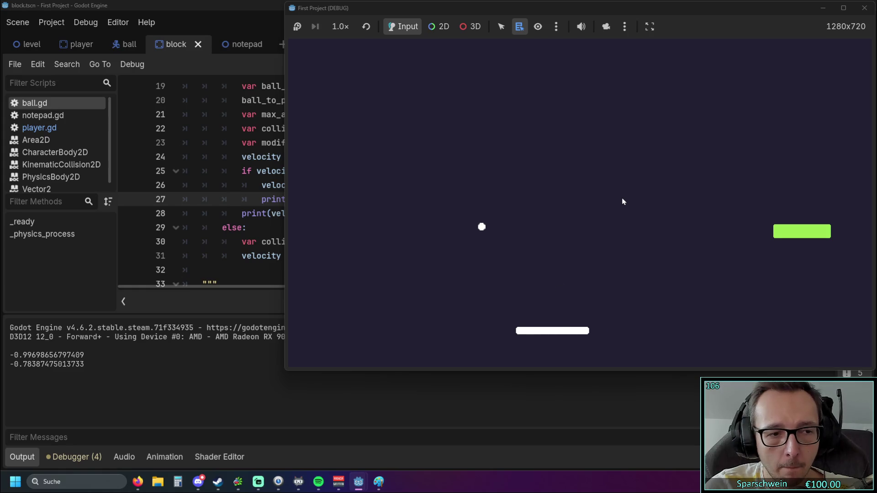
key("Left")
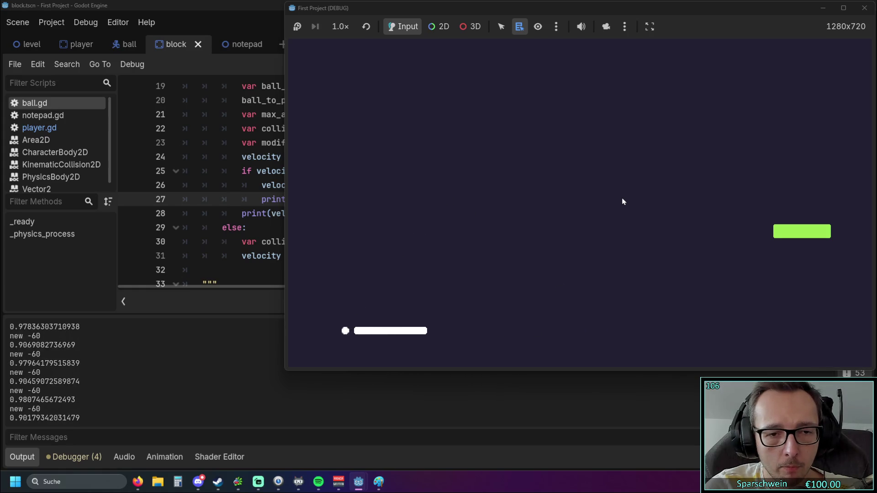
key("Right")
key("Right")
key("Right")
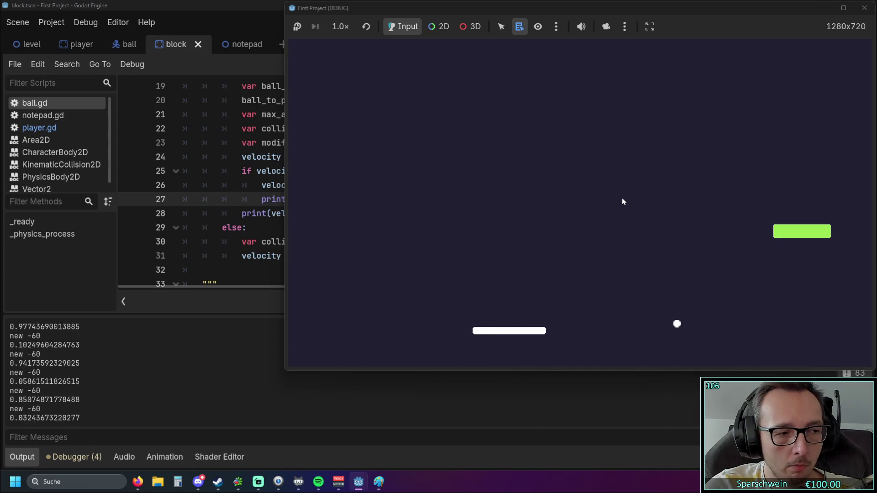
key("Right")
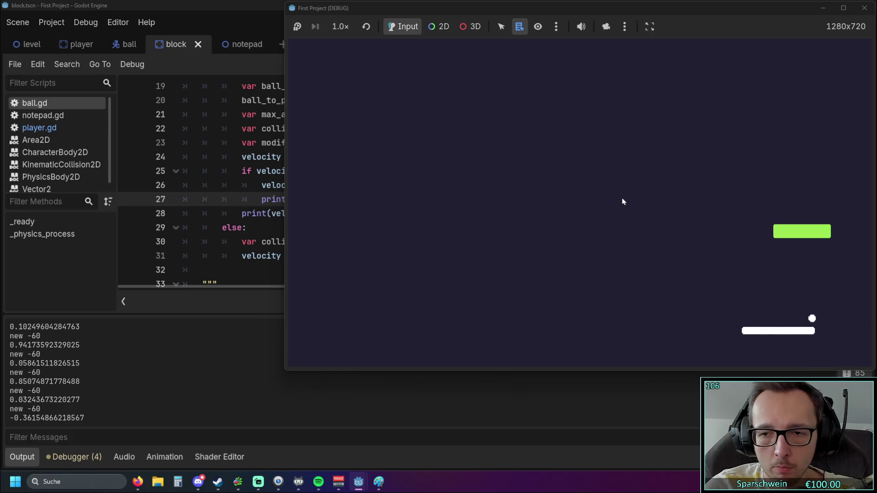
key("Left")
key("Left")
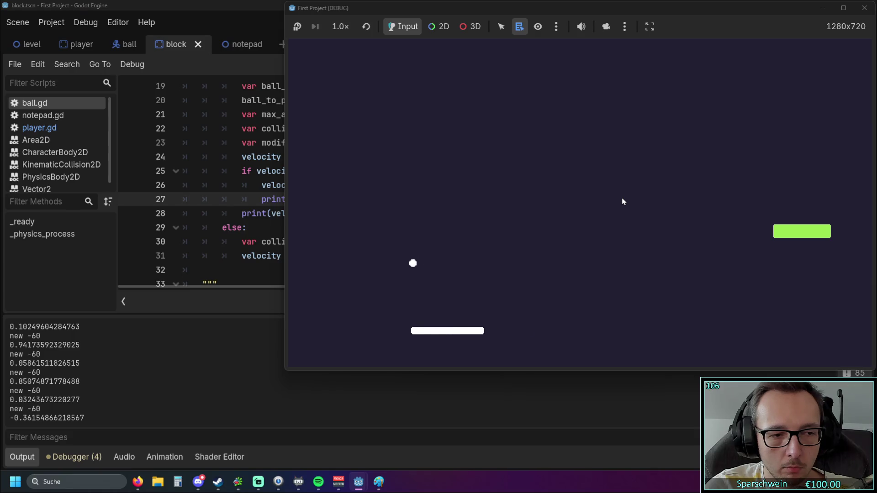
key("Left")
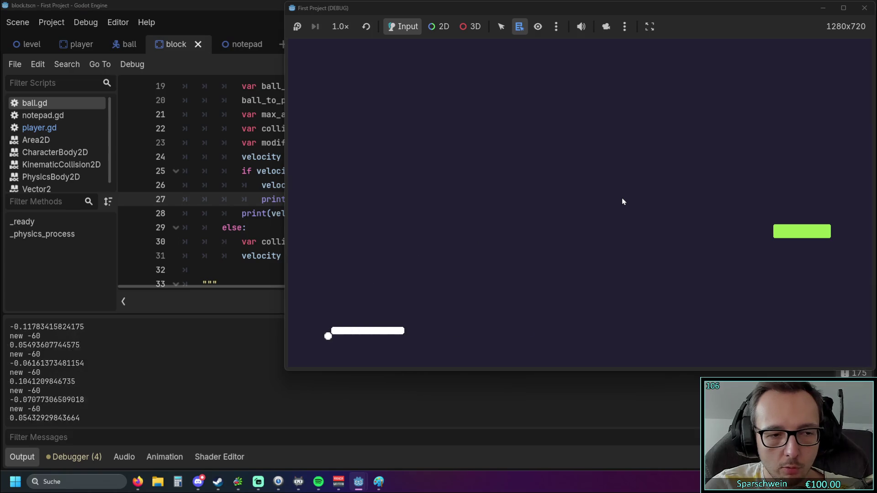
key("Right")
key("Right")
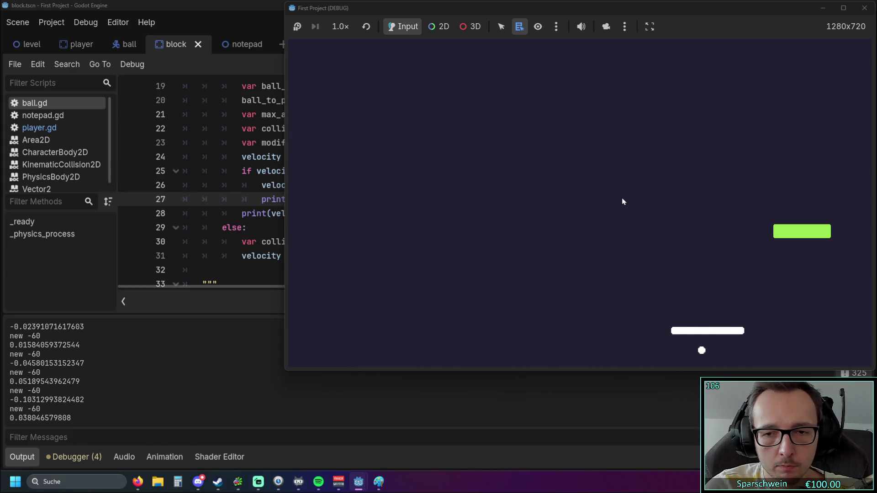
key("Left")
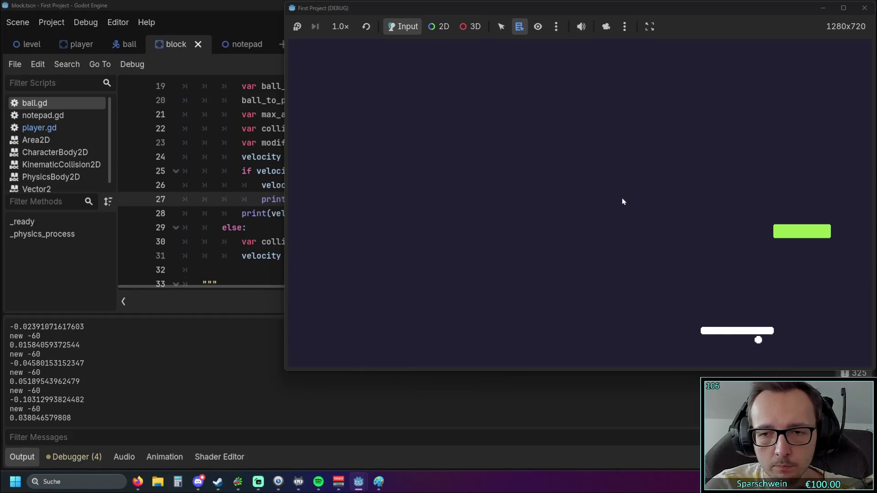
left_click(865, 8)
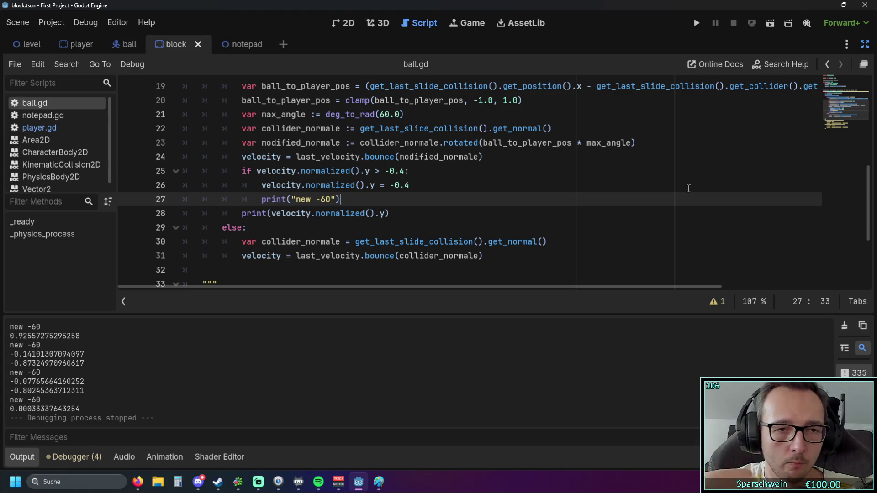
- Launch the game, move the paddle right to test a bounce, then stop it
left_click(696, 23)
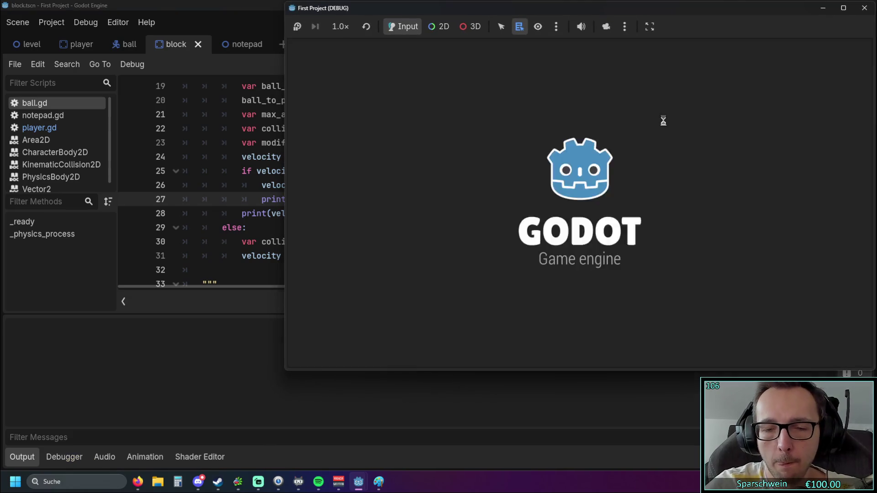
key("Right")
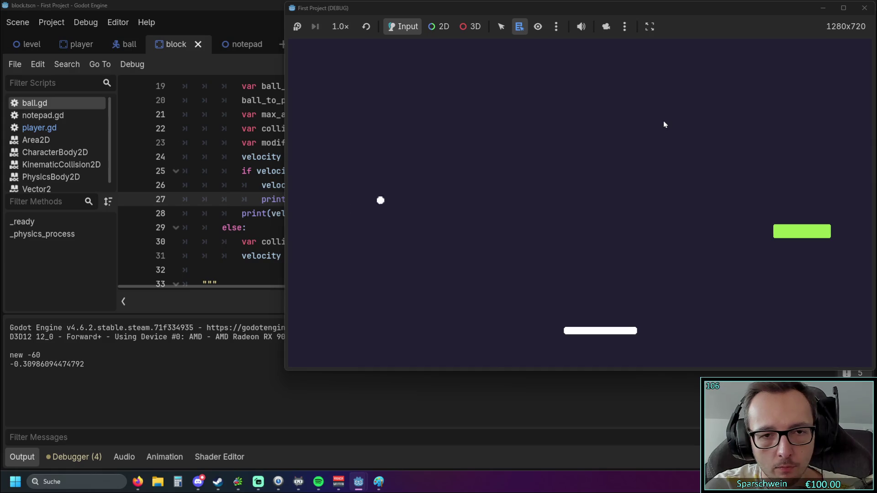
key("Right")
key("Right")
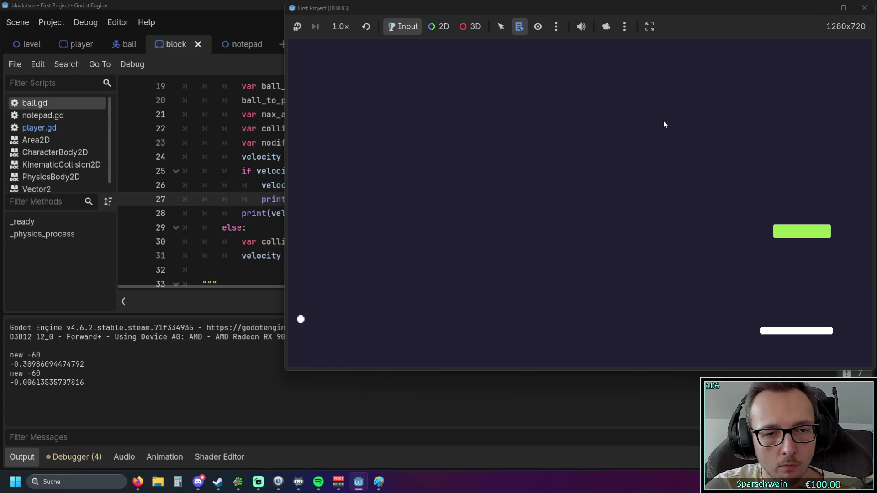
left_click(864, 8)
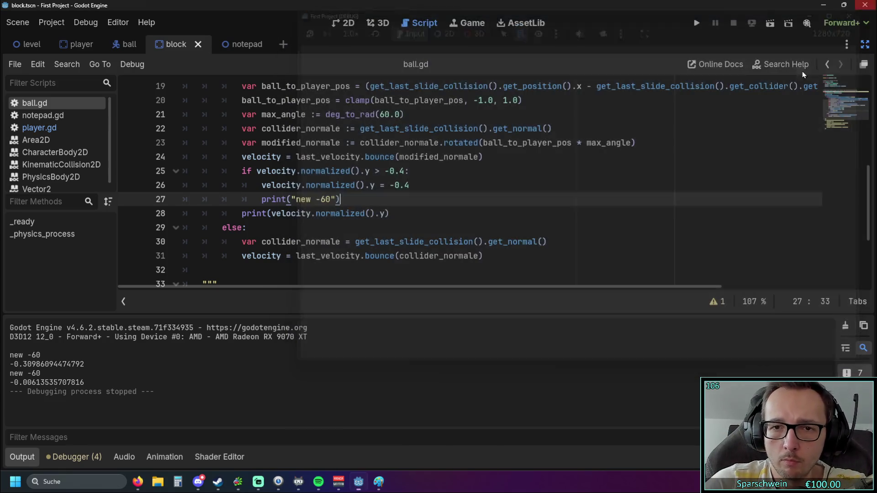
- Relaunch the game and steer the paddle left and right through several bounces, then close it
left_click(697, 21)
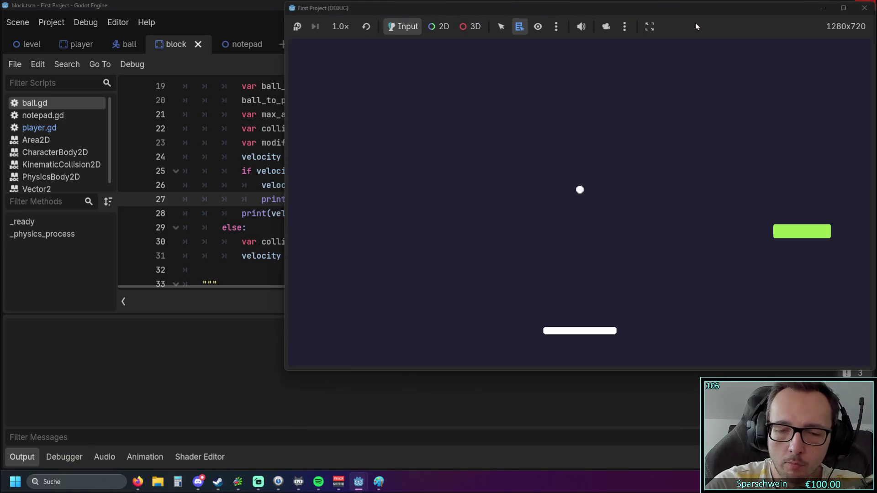
key("Left")
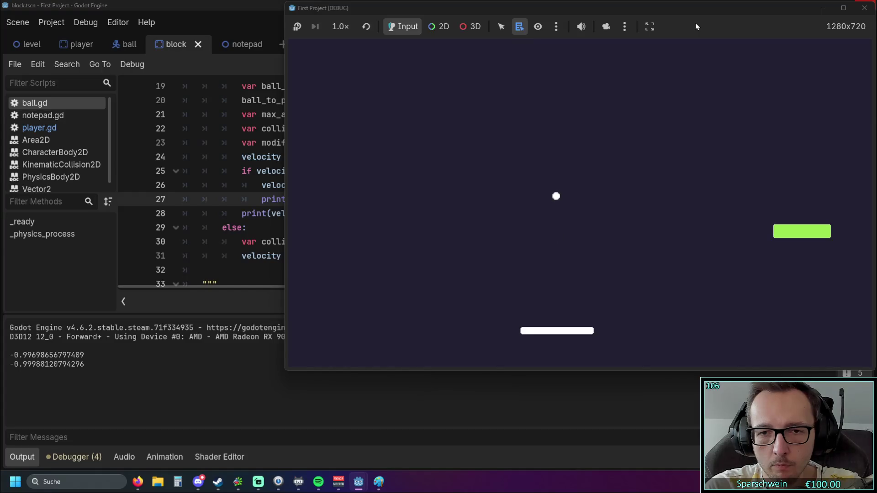
key("Left")
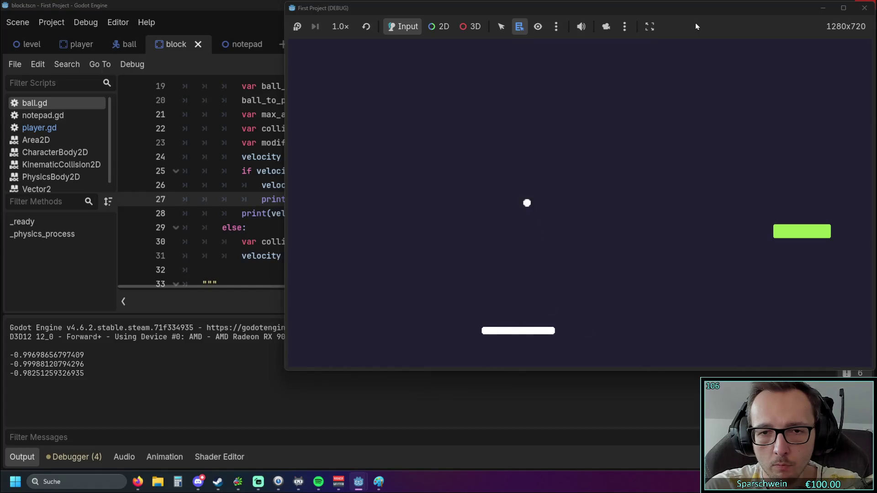
key("Left")
key("Right")
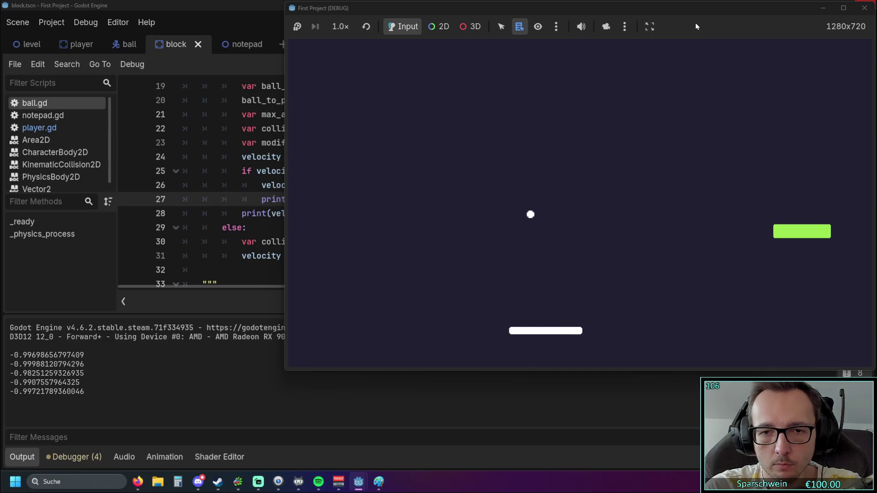
key("Left")
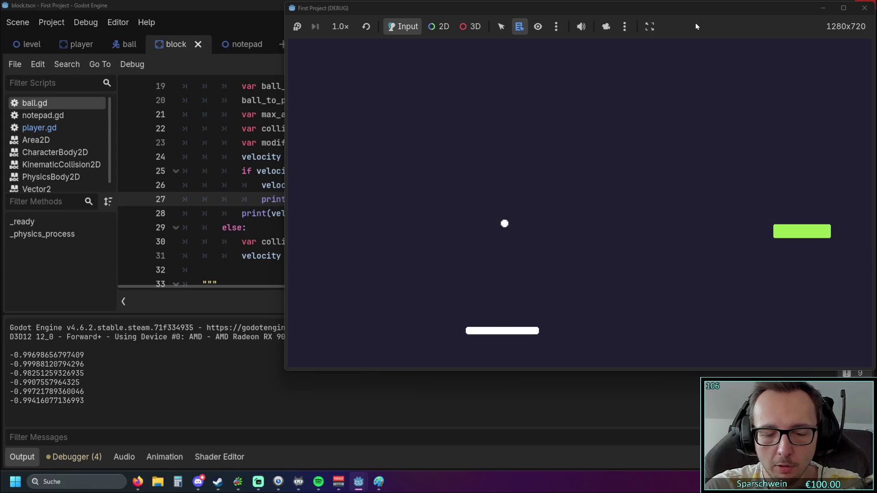
key("Left")
key("Left")
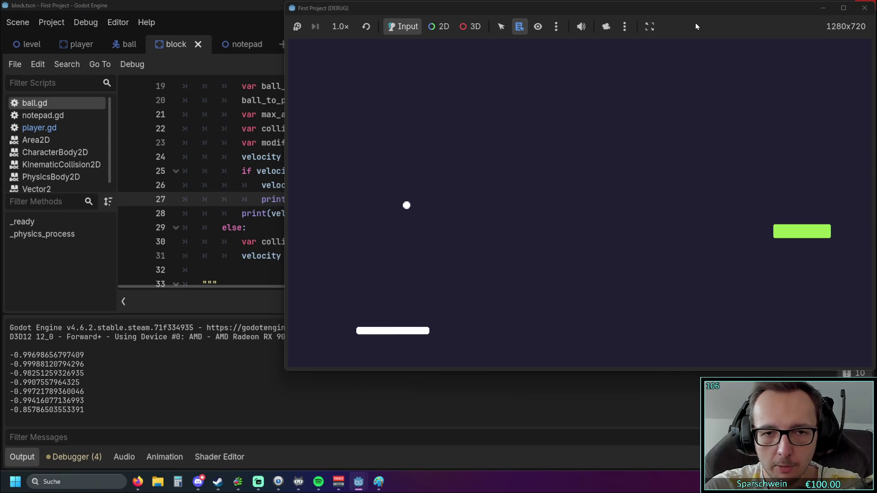
key("Right")
key("Right")
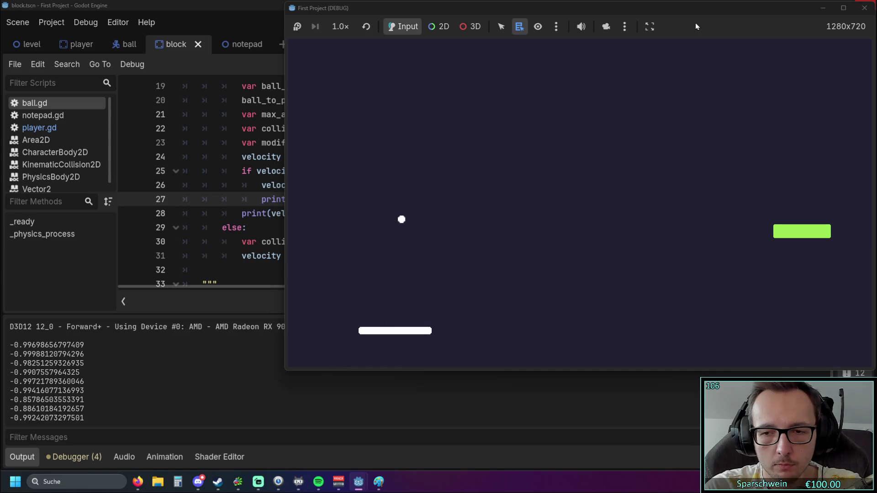
key("Right")
key("Right")
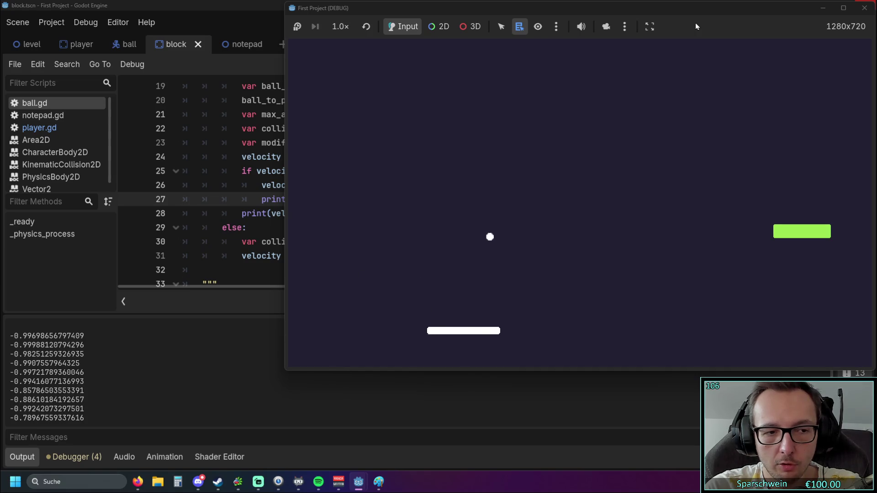
key("Right")
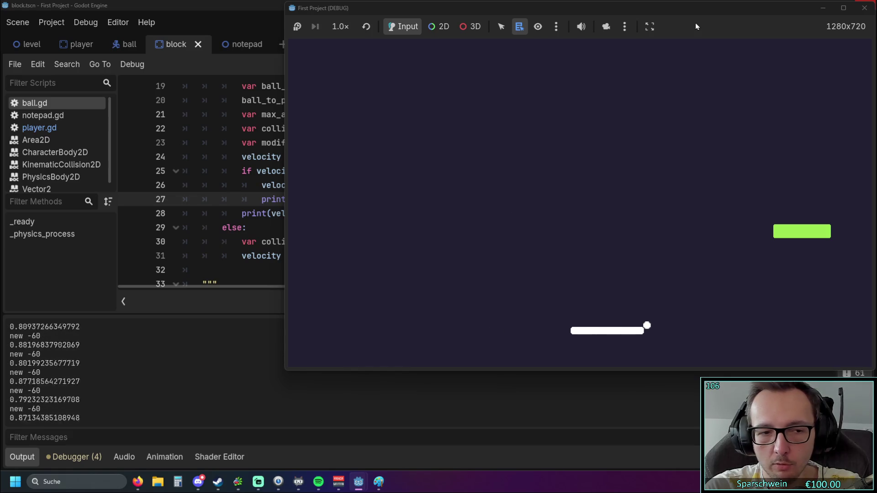
left_click(865, 8)
- Review the y = -0.4 assignment on line 26, then run the game with F5 and stop it with F8
left_click_drag(340, 199, 301, 185)
left_click(393, 213)
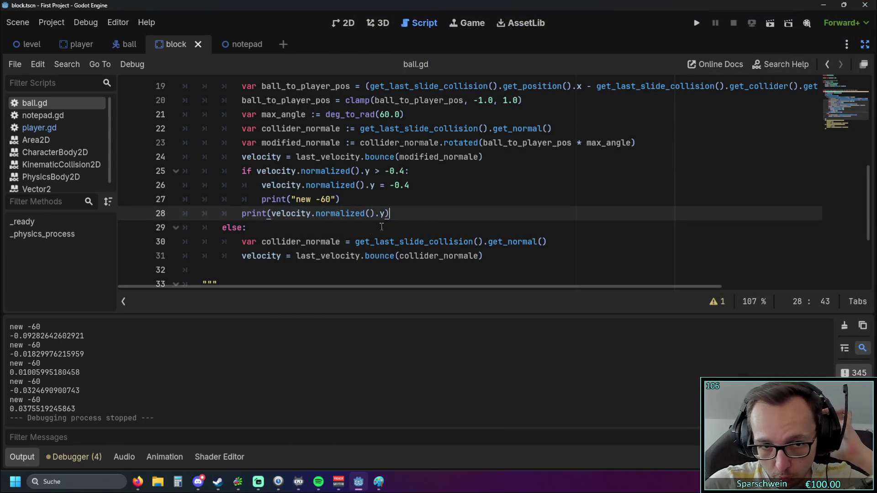
scroll(368, 229, "up", 1)
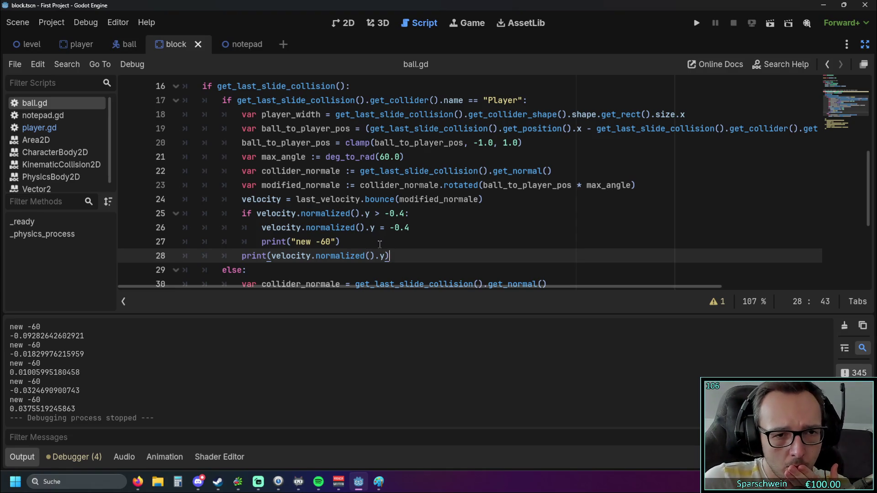
left_click(416, 228)
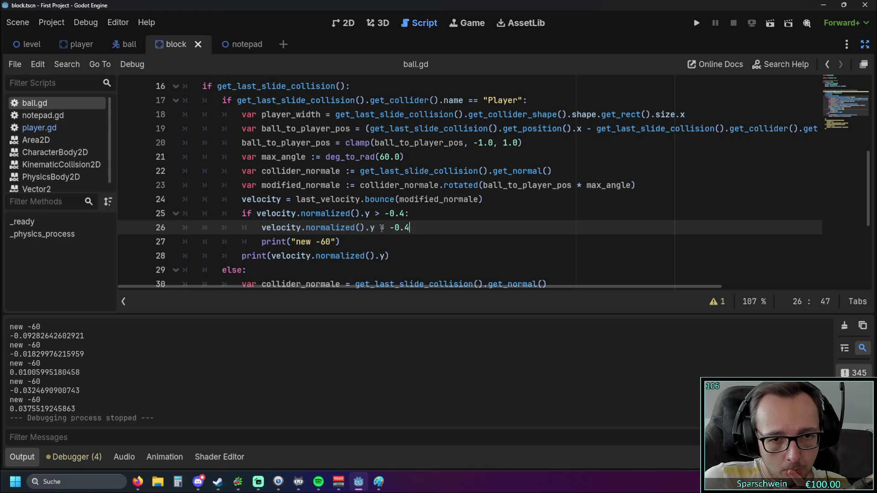
left_click_drag(259, 227, 413, 228)
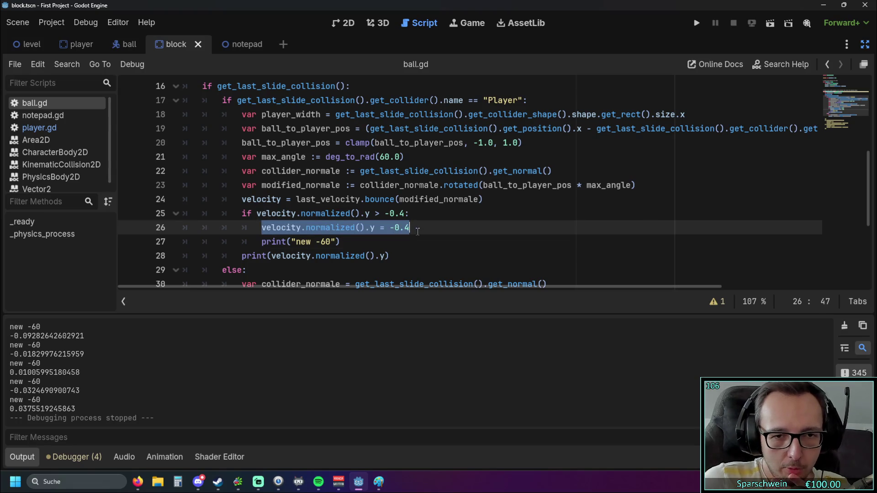
left_click(417, 239)
left_click(391, 231)
left_click(392, 242)
key("F5")
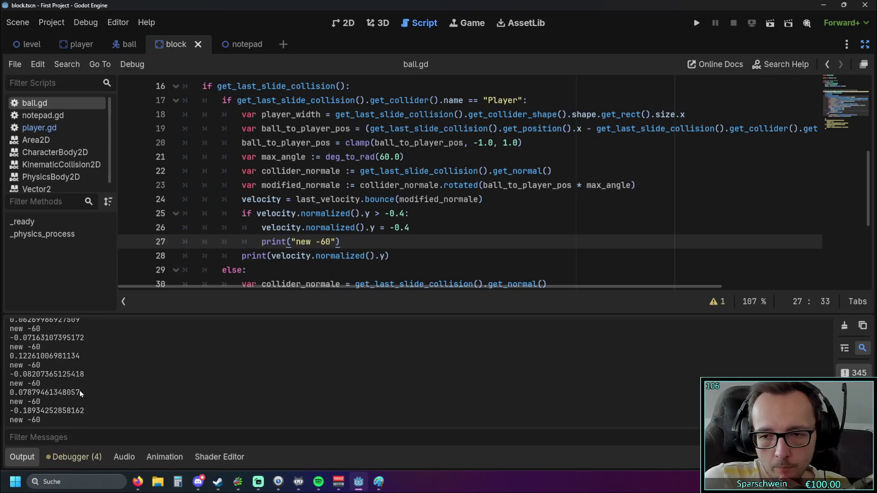
key("F8")
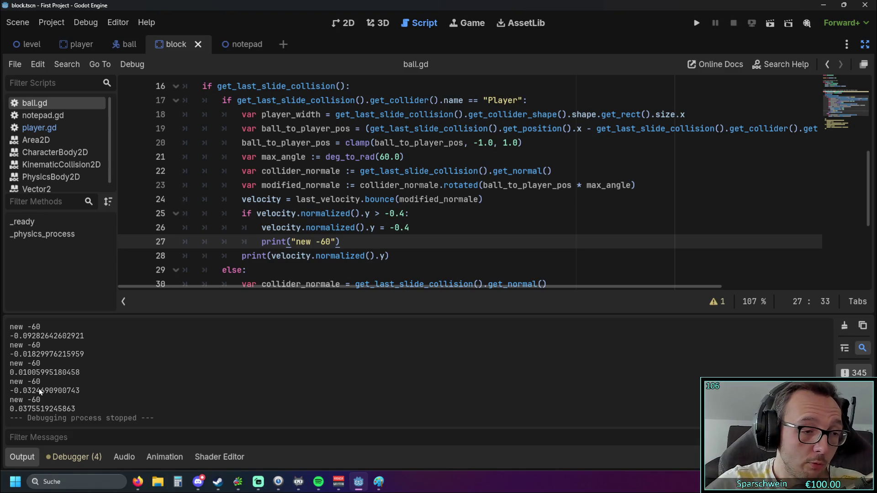
key("alt+Tab")
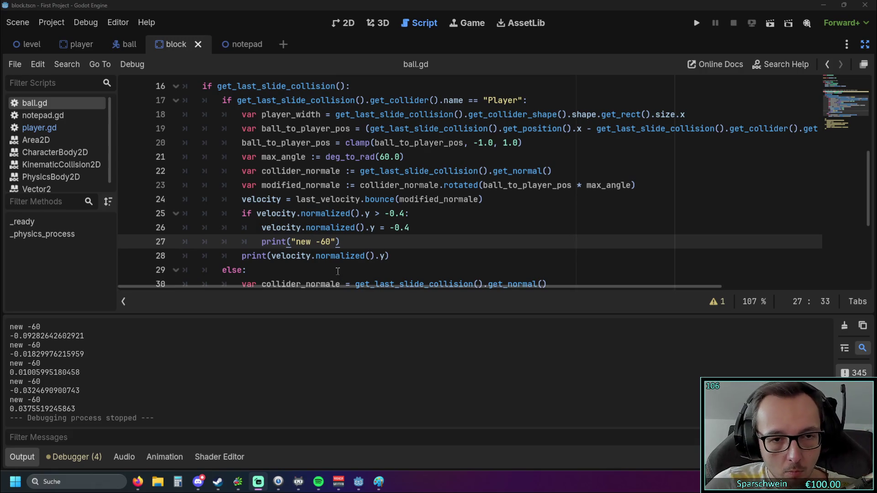
left_click(418, 214)
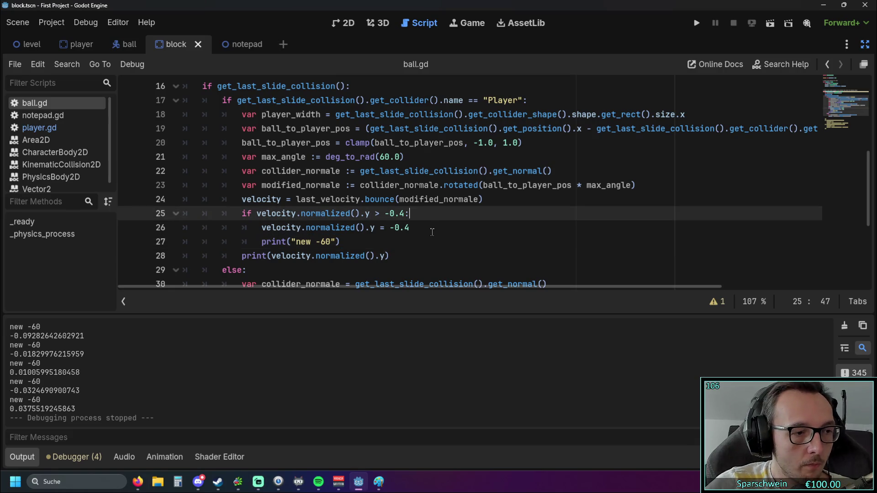
- Add a line after the bounce line: var bounced_direction = velocity.normalize()
left_click(497, 205)
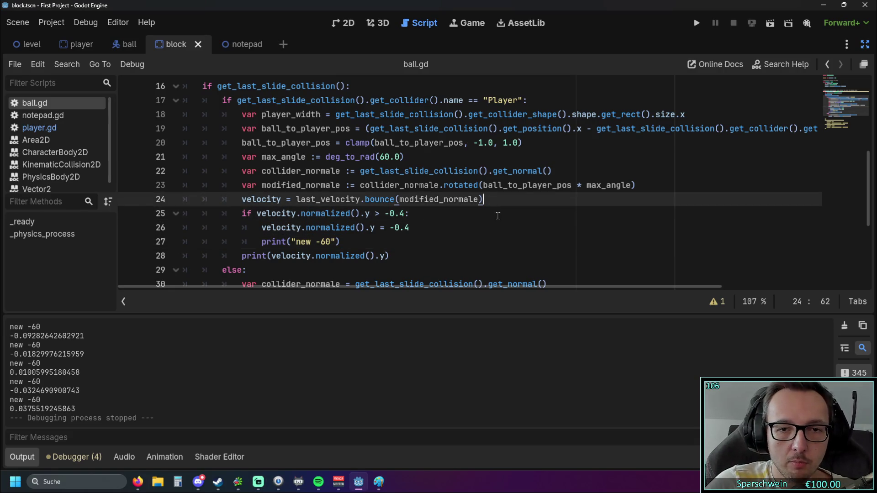
key("Return")
type("bounced_direction = velocity.normalize()")
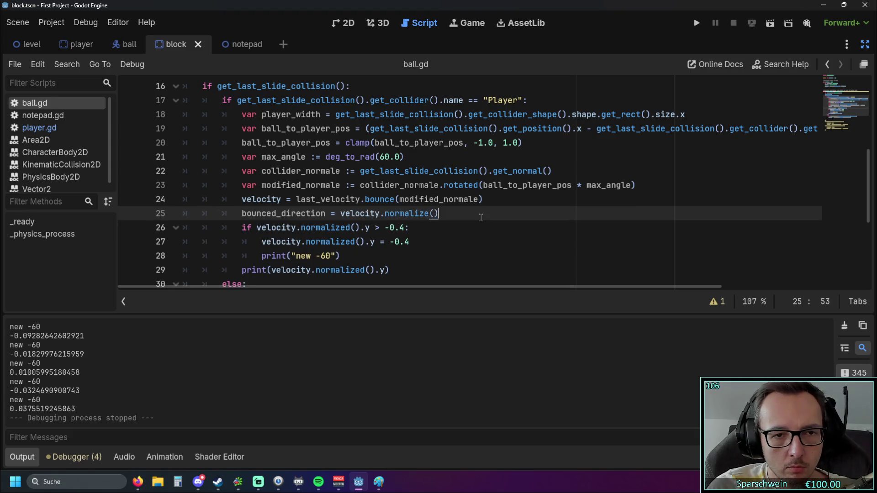
key("Home")
type("var")
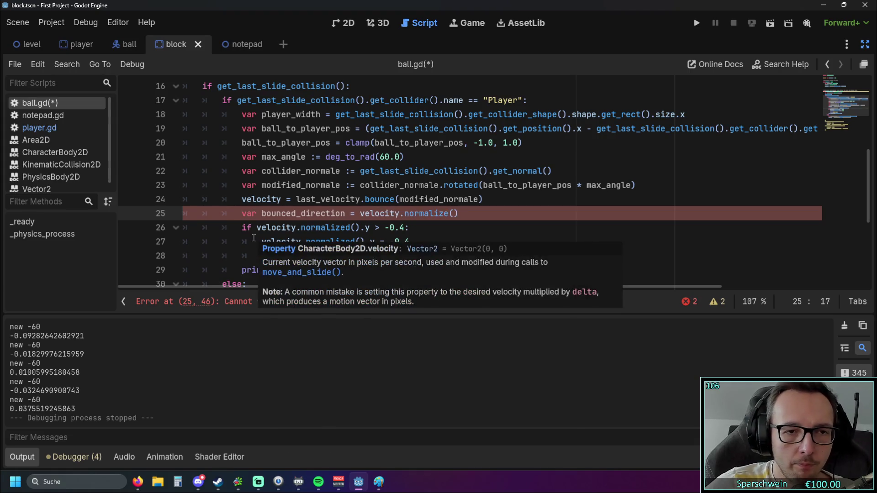
- Correct normalize() to normalized() in the new bounced_direction line
left_click(384, 171)
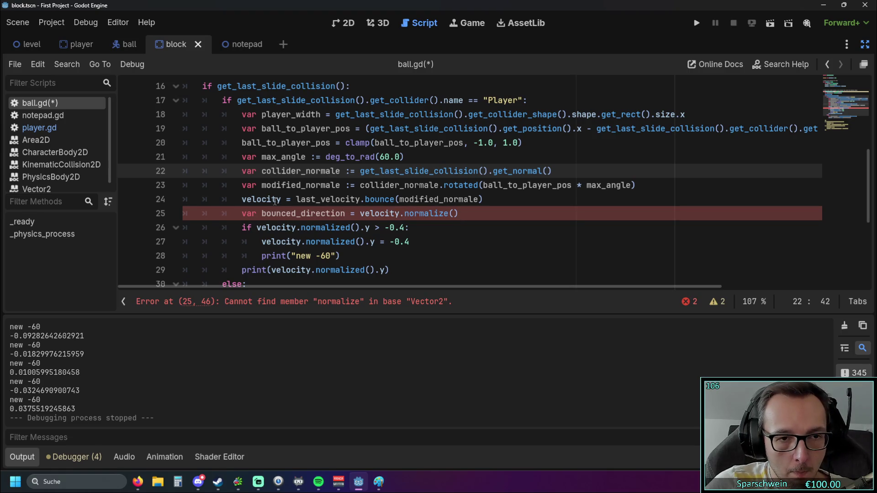
left_click(263, 213)
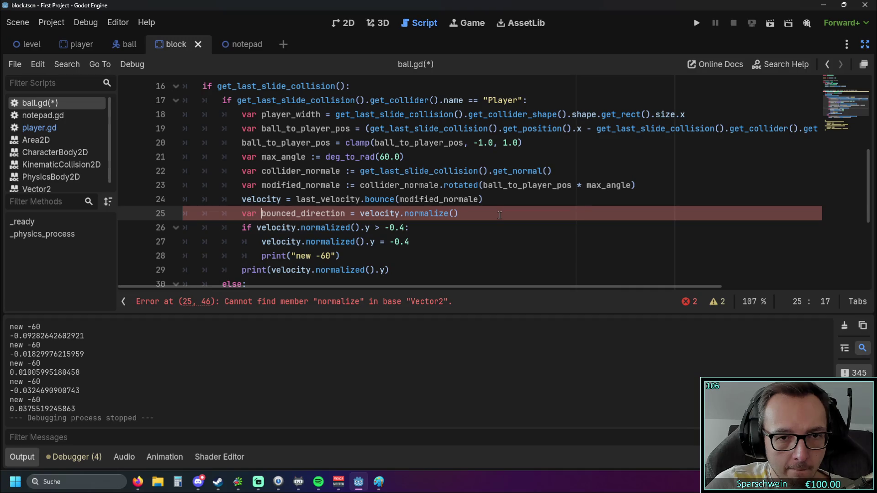
key("Home")
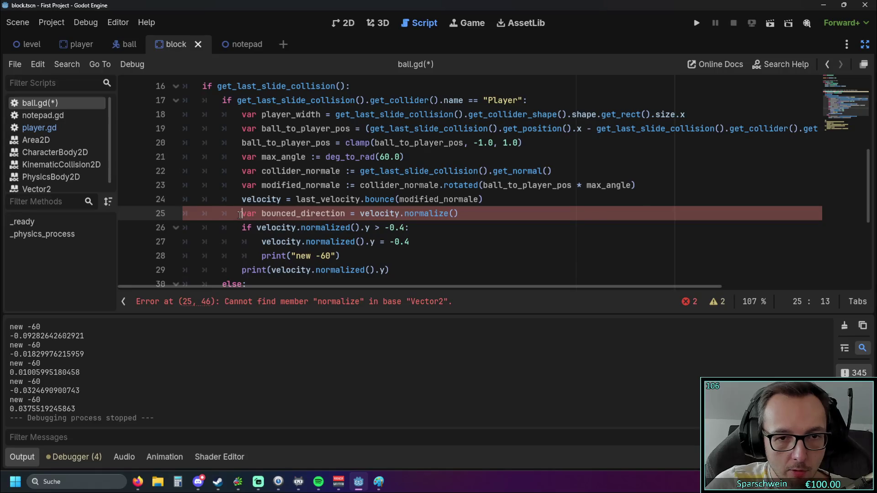
left_click(448, 214)
type("d")
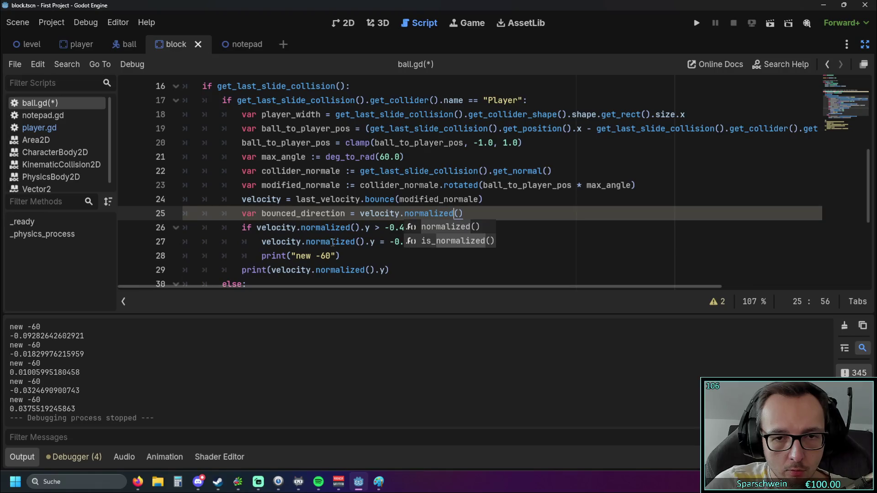
left_click(427, 245)
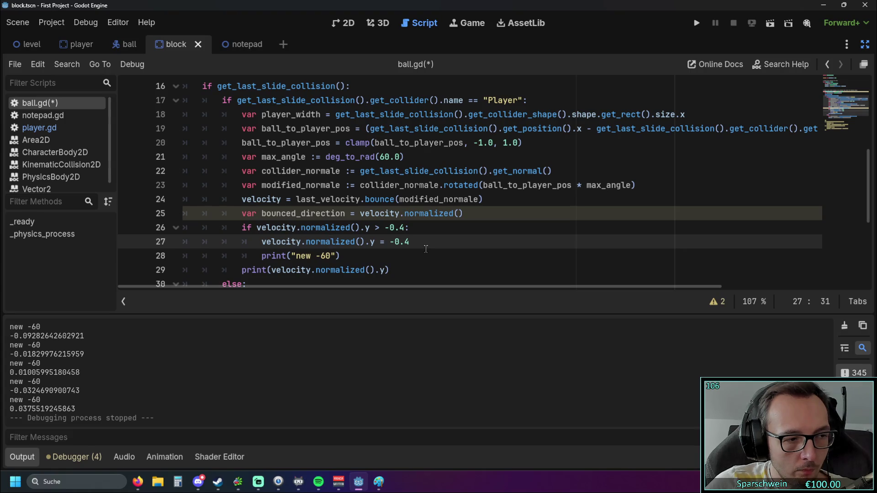
scroll(422, 246, "down", 1)
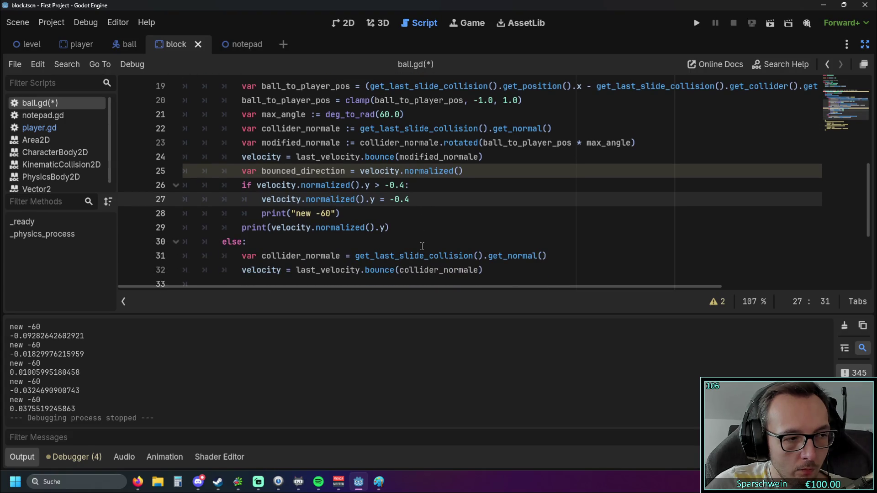
scroll(422, 246, "up", 1)
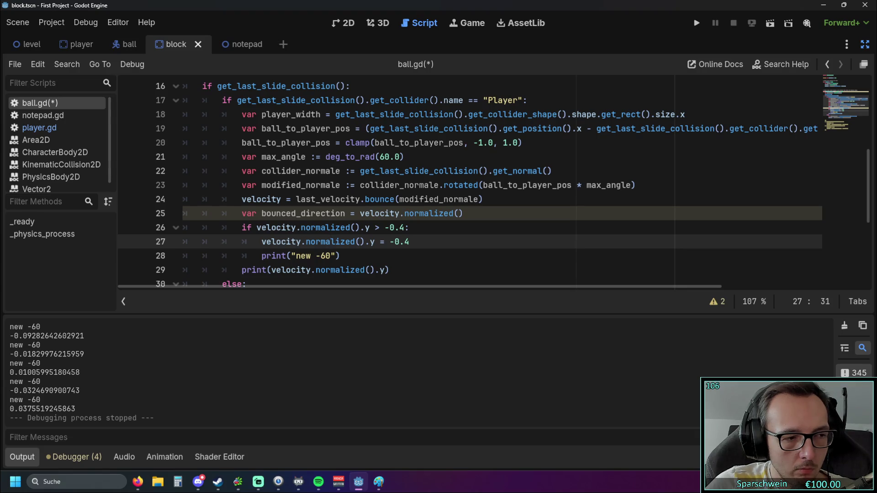
key("alt+Tab")
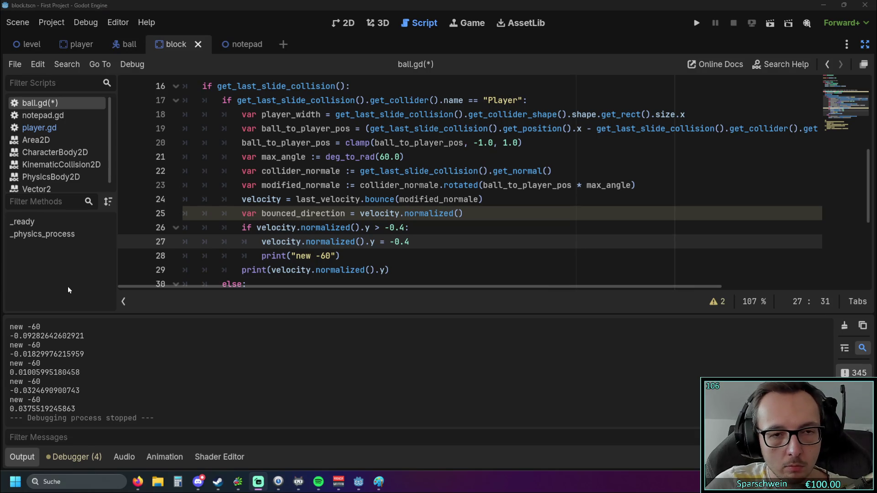
- Insert var min_angle := deg_to_rad(30.0) below the bounced_direction line
left_click(479, 214)
key("Return")
type("var min_angle := deg_to_rad(30.0)")
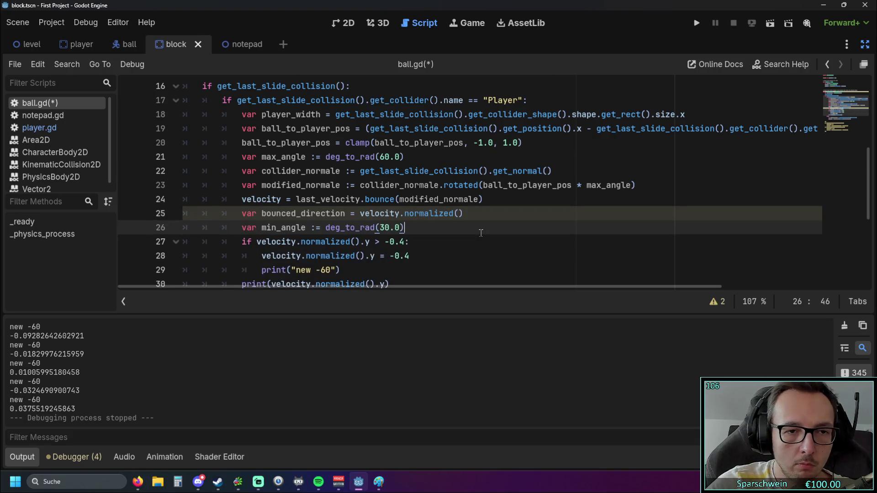
left_click(443, 244)
scroll(444, 243, "down", 1)
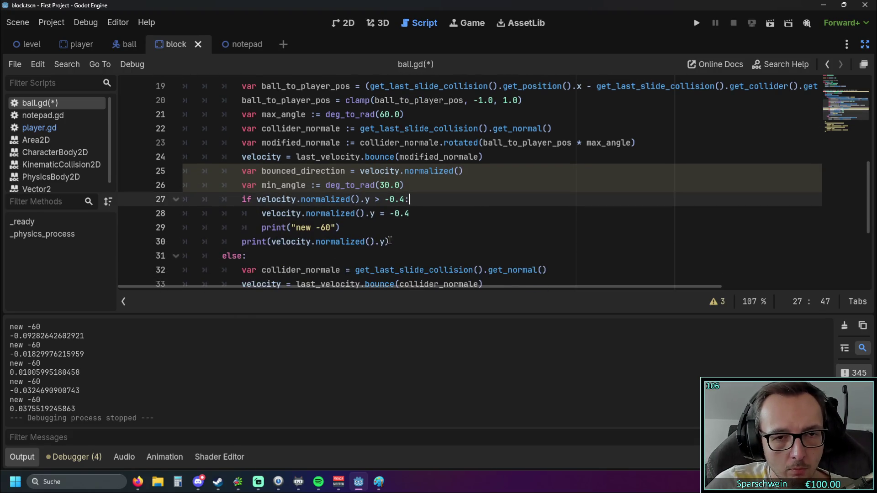
scroll(389, 241, "up", 1)
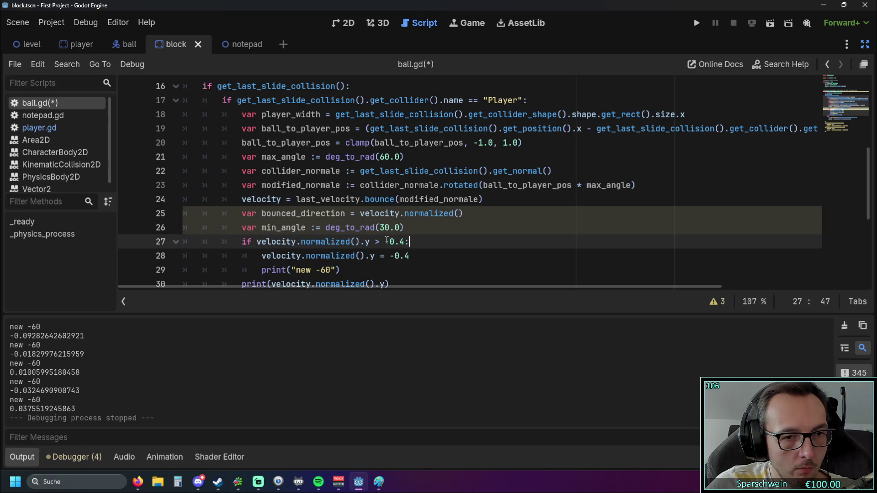
scroll(386, 241, "down", 1)
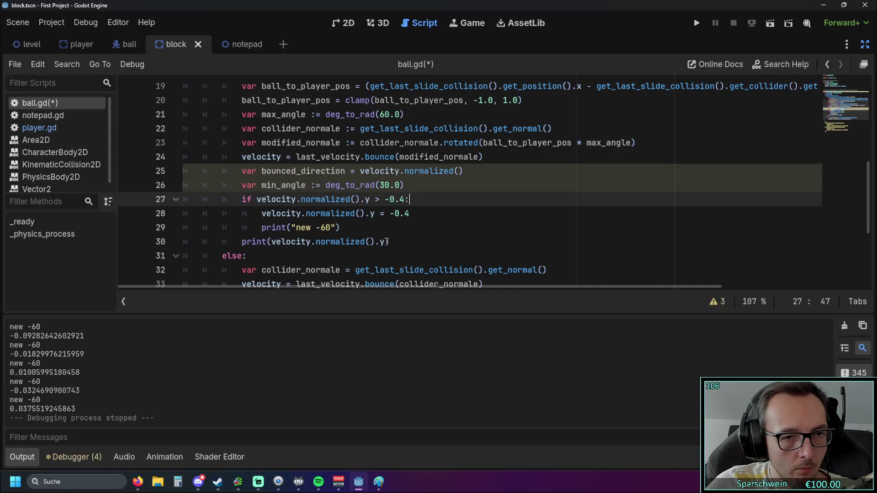
mouse_move(386, 241)
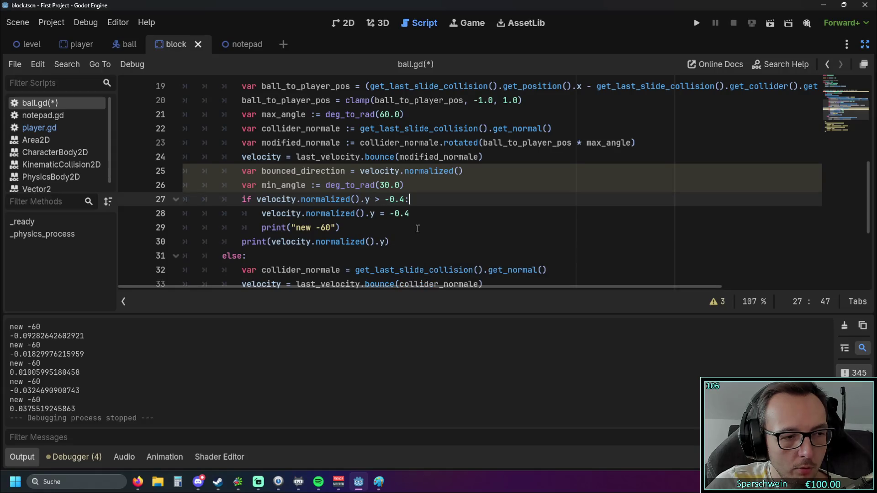
scroll(409, 230, "up", 1)
scroll(402, 231, "down", 1)
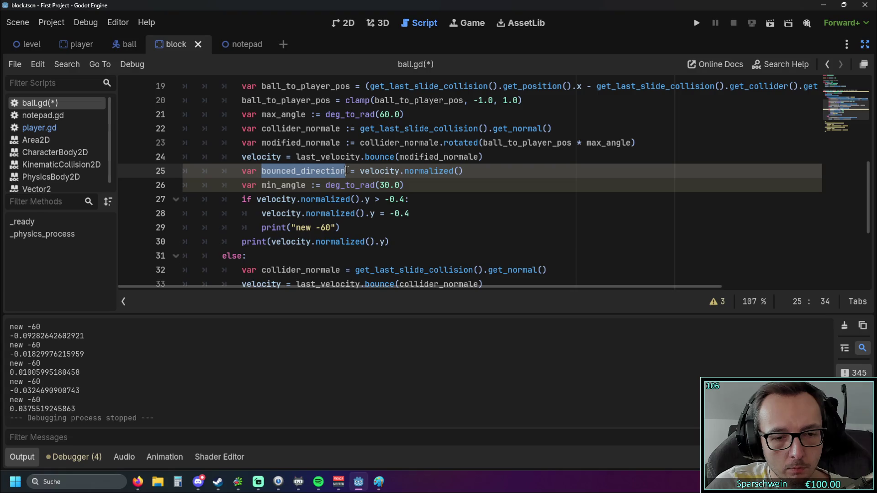
- Replace velocity.normalized().y in the if condition with bounced_direction
left_click(258, 200)
mouse_move(275, 198)
left_mouse_down()
mouse_move(406, 199)
mouse_move(370, 199)
left_mouse_up()
type("bounced_direction")
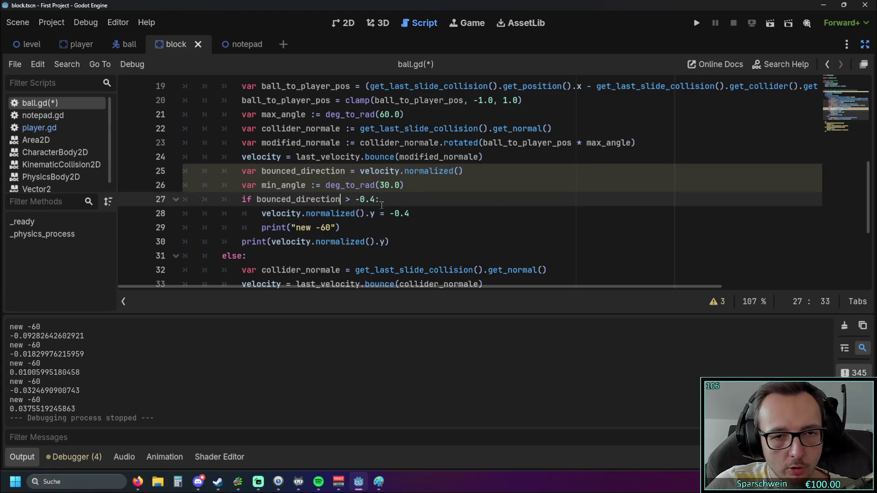
- Change the comparison operator to < and copy the min_angle definition text
double_click(348, 199)
type("<")
key("Up")
key("ctrl+Left")
key("ctrl+Left")
key("ctrl+Left")
key("shift+Right")
key("shift+Right")
key("shift+Right")
key("shift+End")
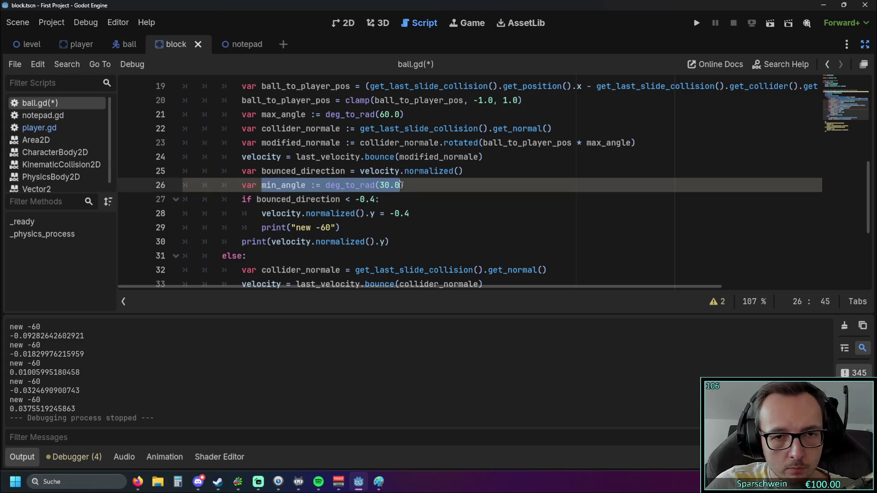
key("ctrl+c")
- Paste min_angle over the -0.4 threshold and delete the stray ' := deg_to_rad(30.0)' from the condition
left_click(360, 199)
double_click(359, 199)
key("ctrl+v")
left_click(435, 227)
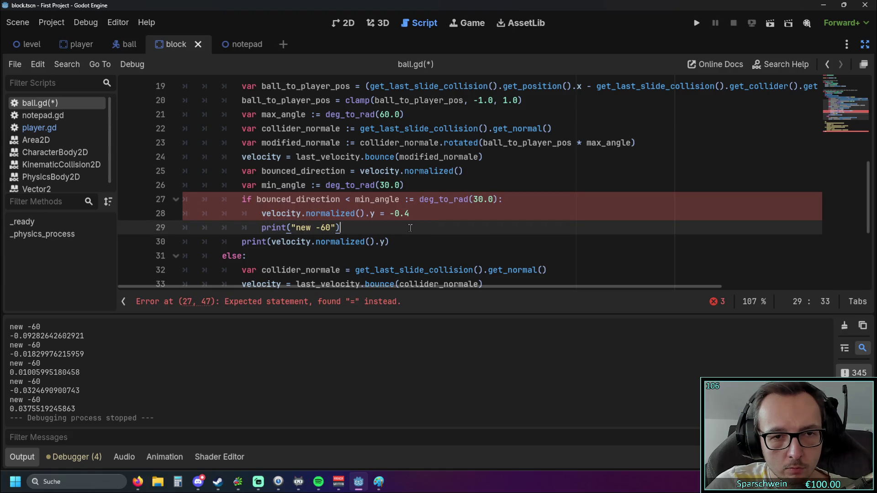
left_click_drag(400, 199, 497, 199)
key("BackSpace")
left_click(446, 214)
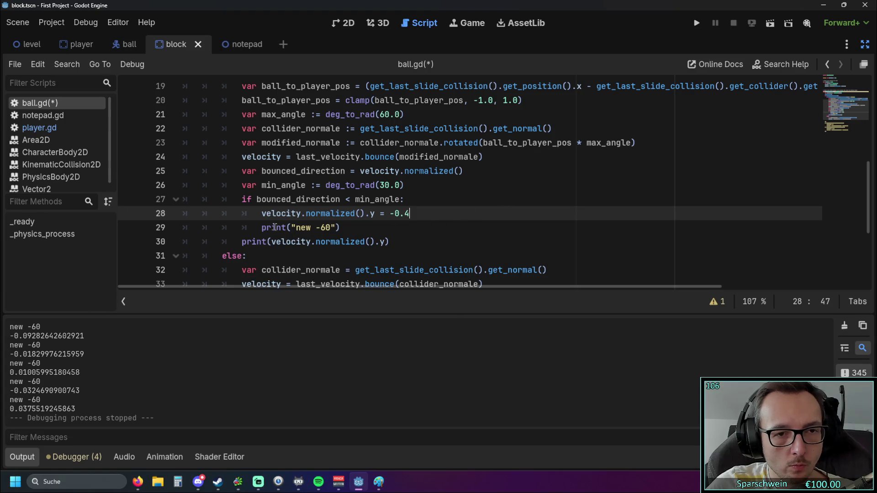
- Replace velocity.normalized().y on line 28 with bounced_direction
left_click_drag(257, 199, 330, 200)
double_click(331, 199)
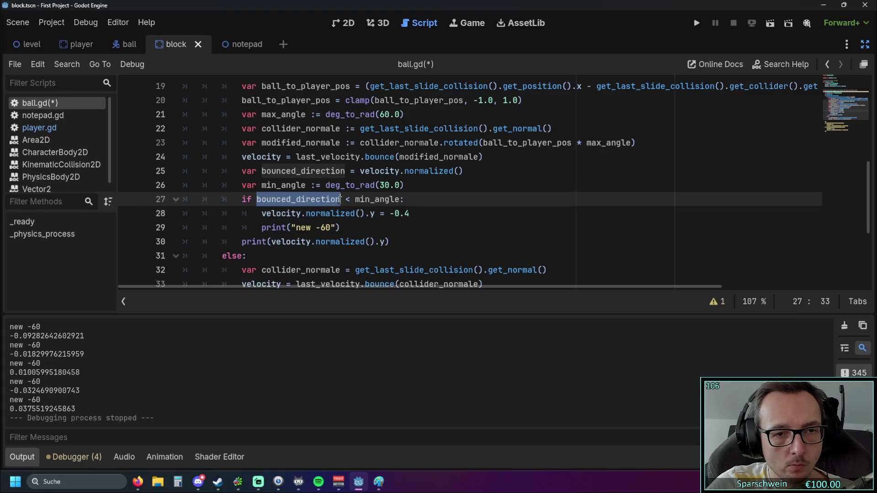
left_click(263, 213)
mouse_move(263, 214)
left_mouse_down()
mouse_move(400, 213)
mouse_move(375, 214)
left_mouse_up()
key("ctrl+v")
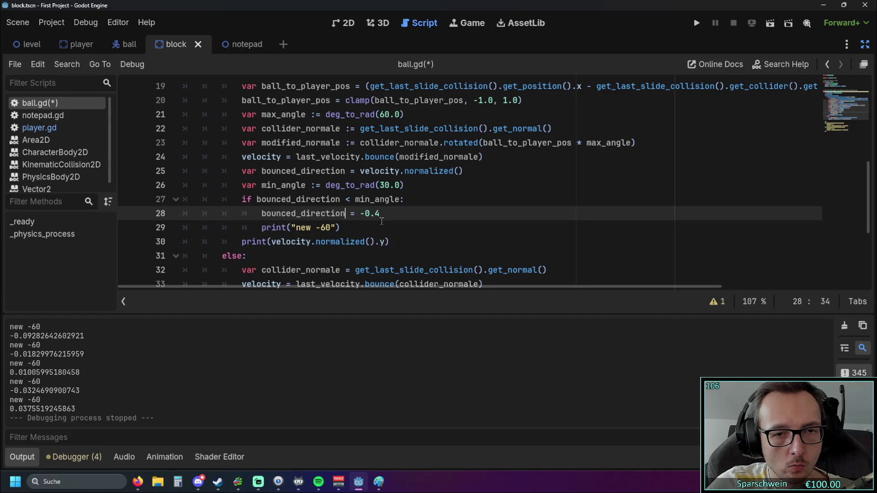
key("Right")
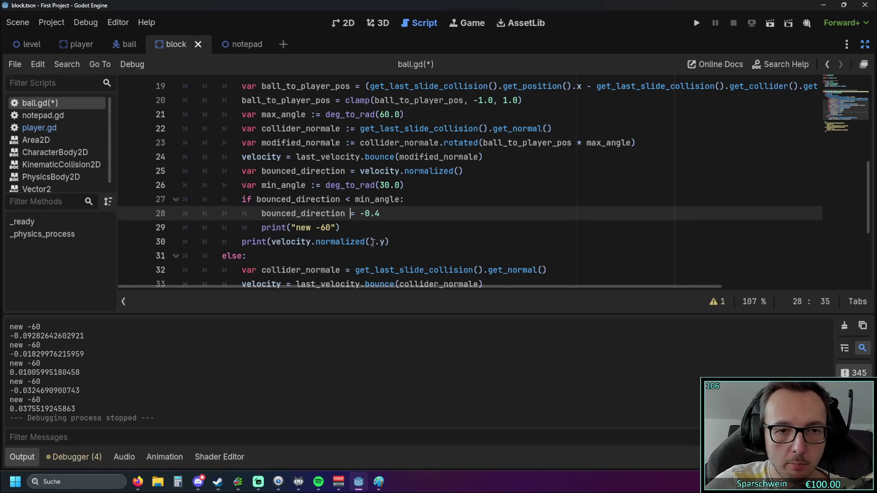
left_click_drag(262, 185, 306, 183)
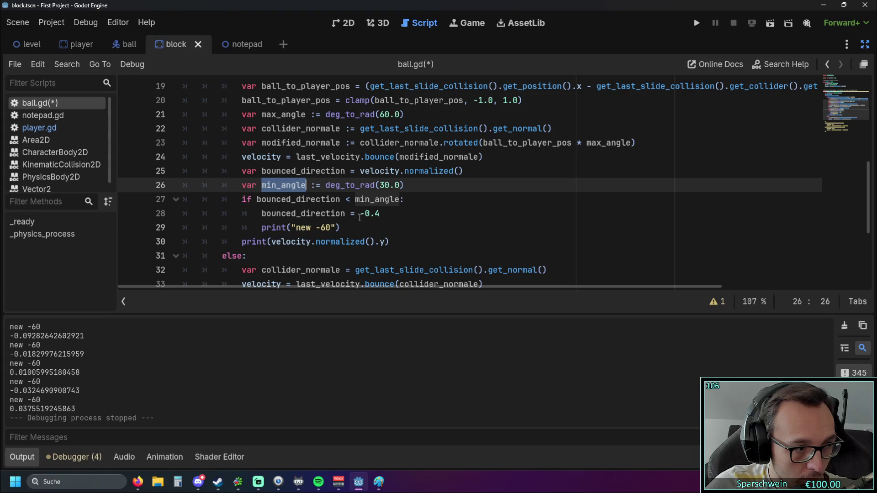
left_click(413, 222)
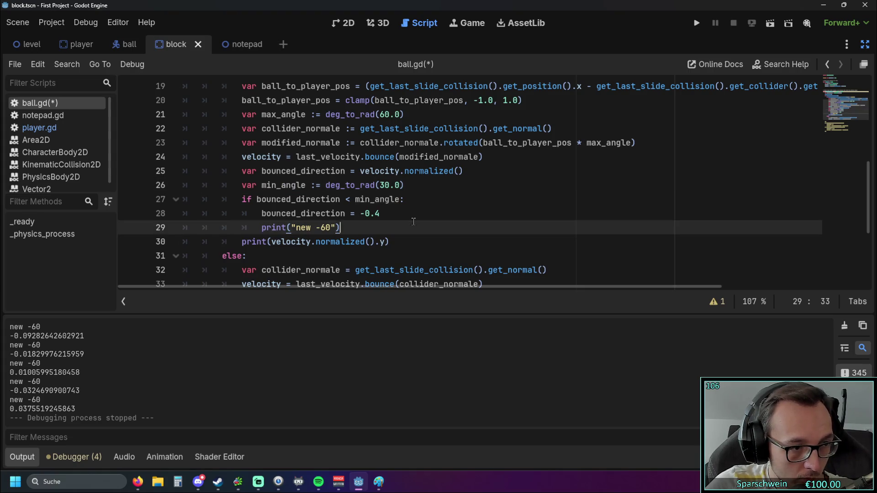
key("alt+Tab")
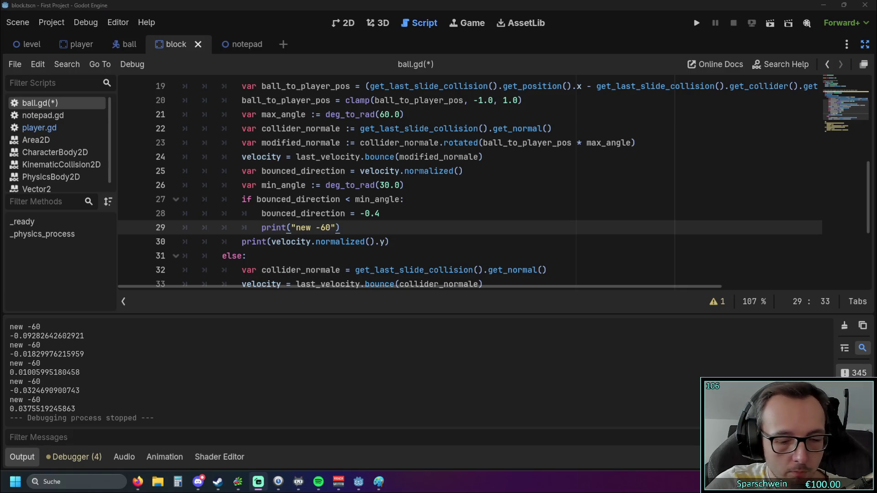
- Insert 'var min_up := sin(min_angle)' on a new line below min_angle
key("Up")
key("Up")
key("Up")
key("End")
key("Return")
key("ctrl+v")
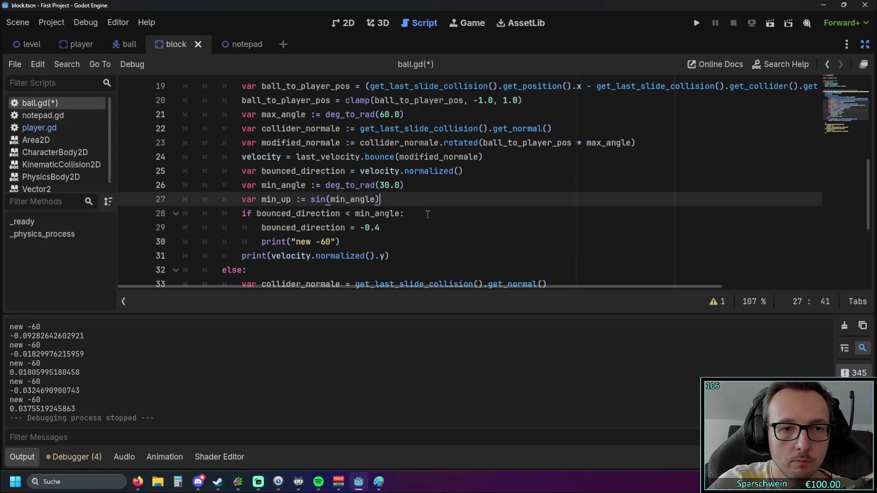
left_click(267, 199)
left_click_drag(282, 199, 381, 200)
scroll(407, 220, "up", 1)
scroll(407, 220, "down", 1)
left_click_drag(262, 199, 286, 200)
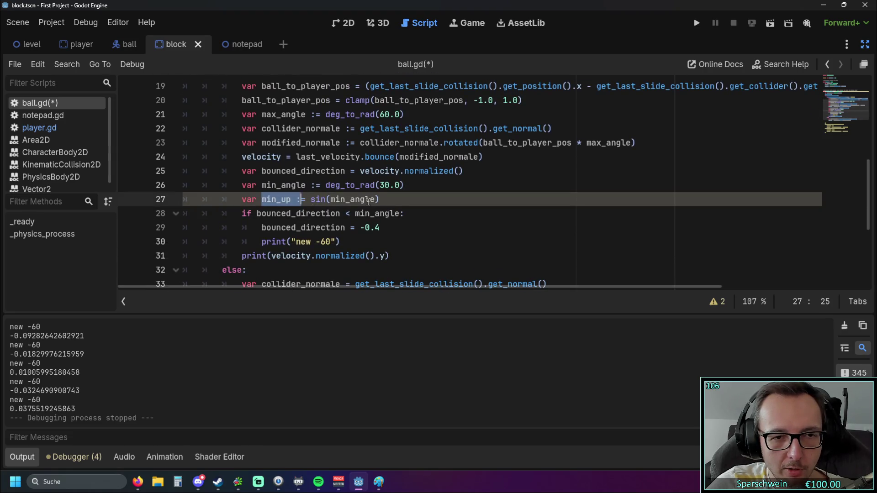
left_click_drag(358, 200, 381, 199)
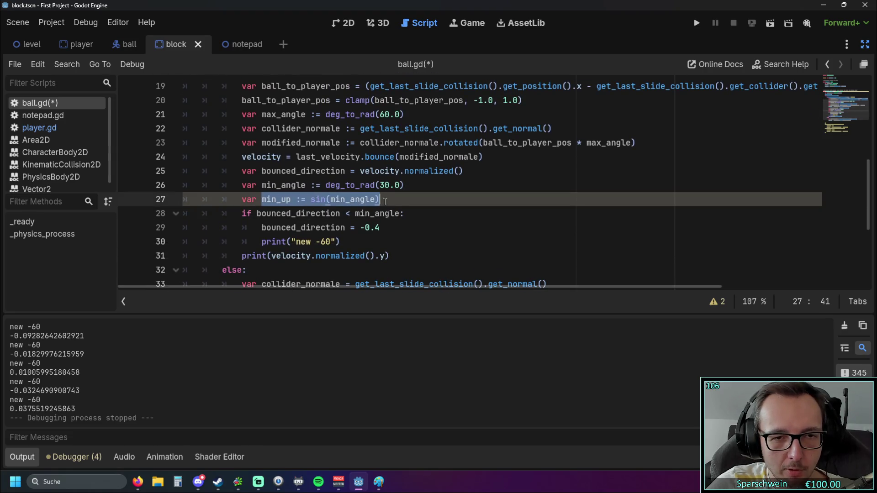
left_click(370, 236)
- Replace the -0.4 value on line 29 with min_angle
left_click_drag(331, 199, 376, 199)
key("ctrl+c")
left_click_drag(358, 227, 380, 227)
key("ctrl+v")
left_click(417, 246)
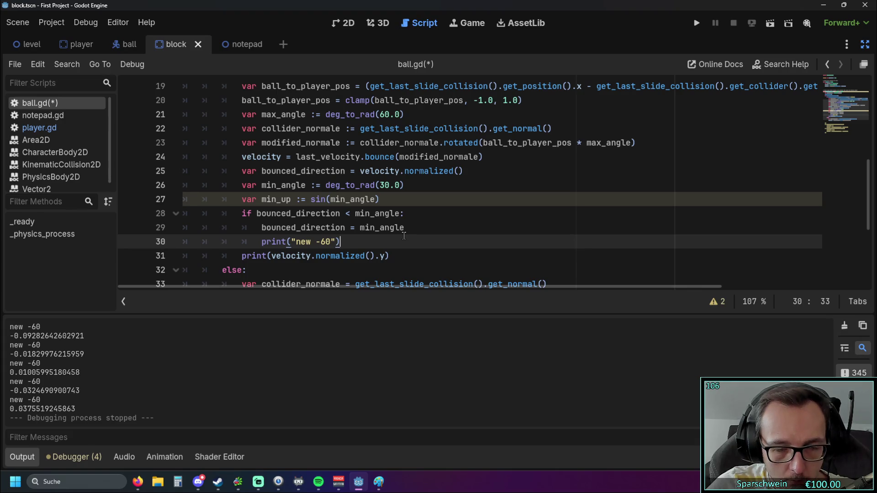
mouse_move(316, 200)
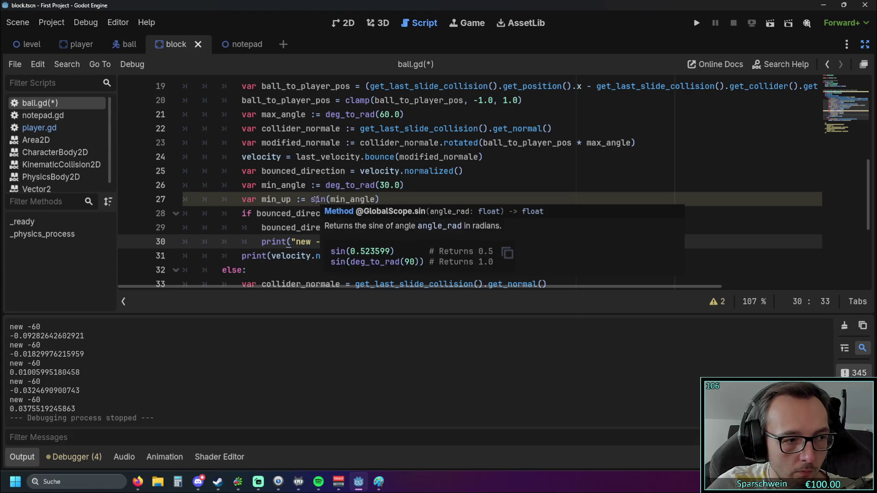
scroll(411, 196, "up", 1)
scroll(410, 196, "down", 1)
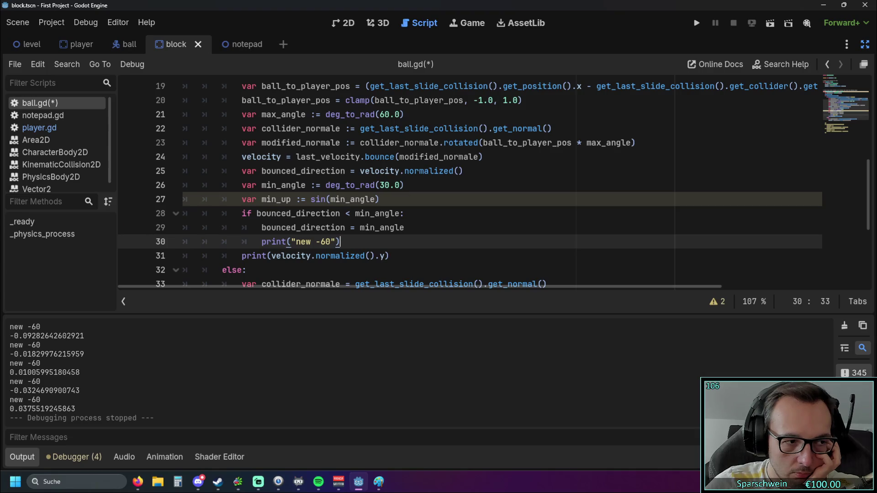
key("alt+Tab")
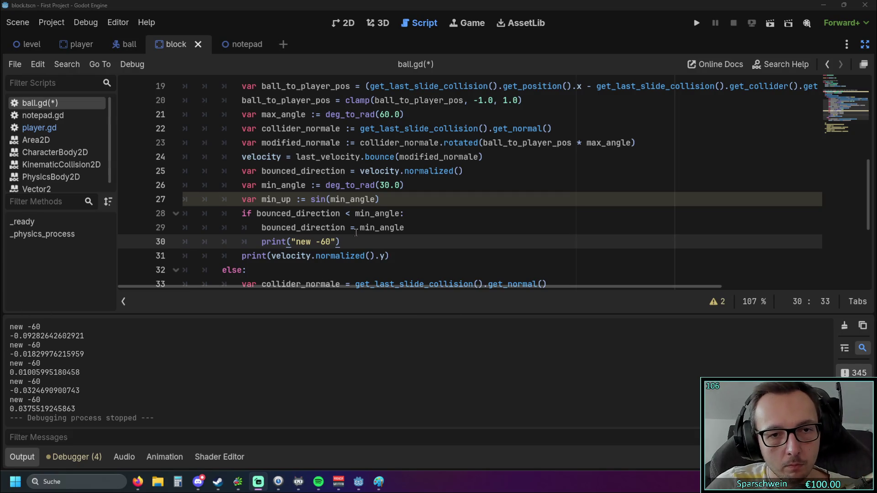
- Add 'velocity = bounced_direction.normalized() * ball_speed' and run the project
left_click(424, 229)
key("Return")
key("ctrl+v")
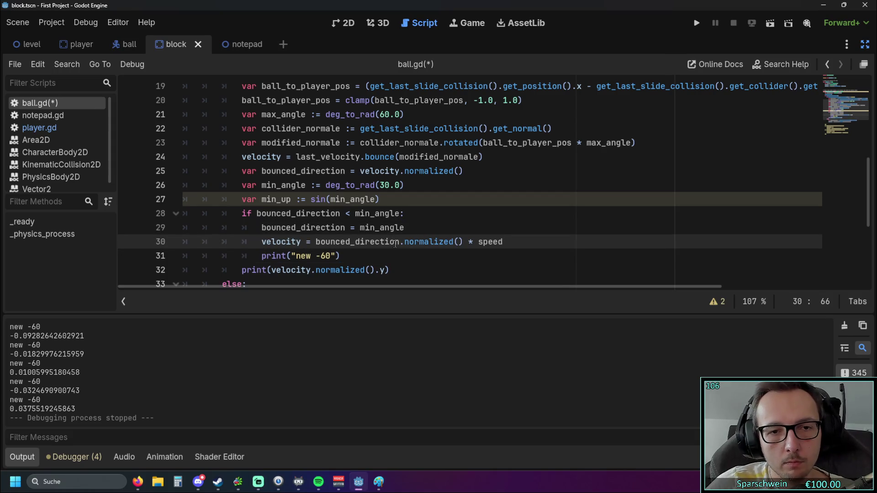
double_click(505, 242)
type("ball")
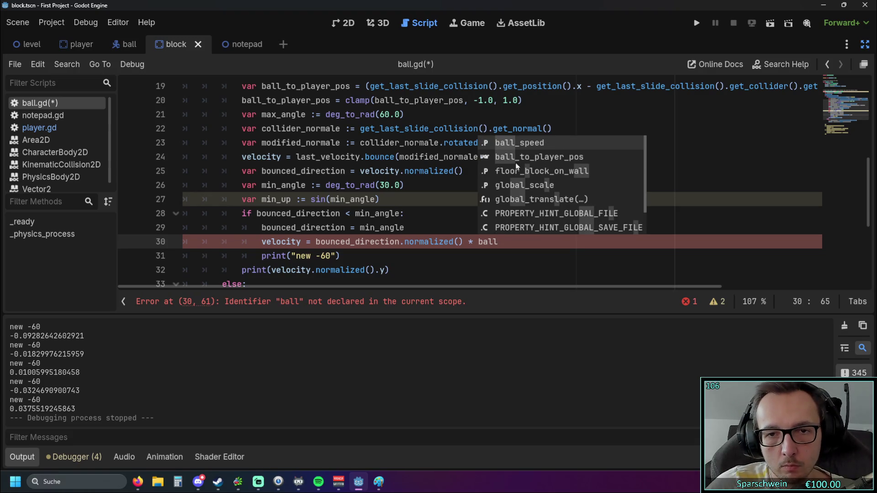
left_click(513, 147)
left_click(512, 199)
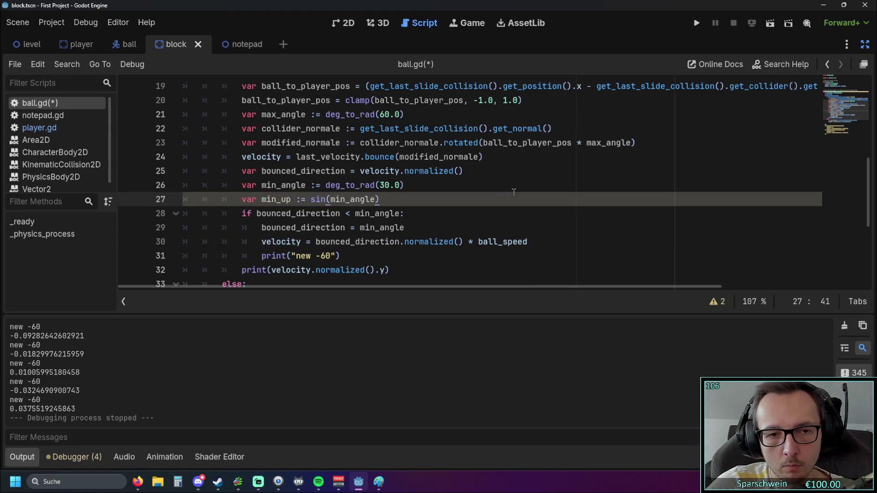
left_click(696, 23)
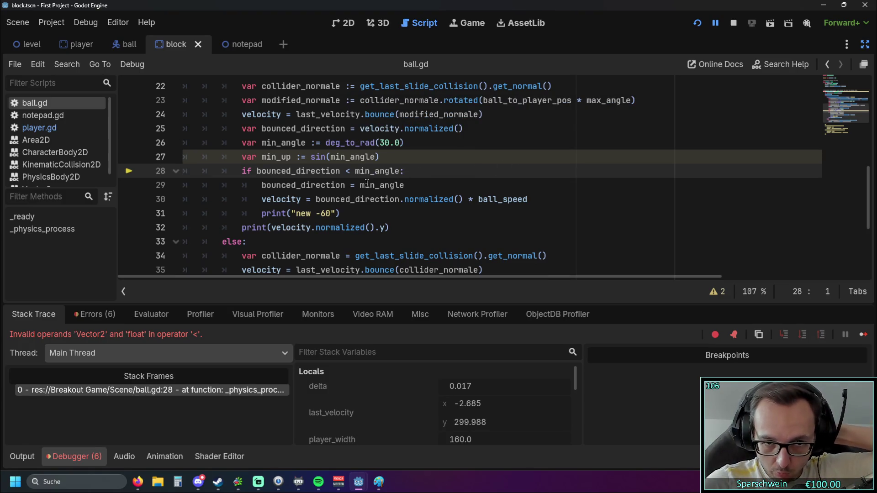
- Review the script, then add and remove a stray .y after min_up
mouse_move(367, 183)
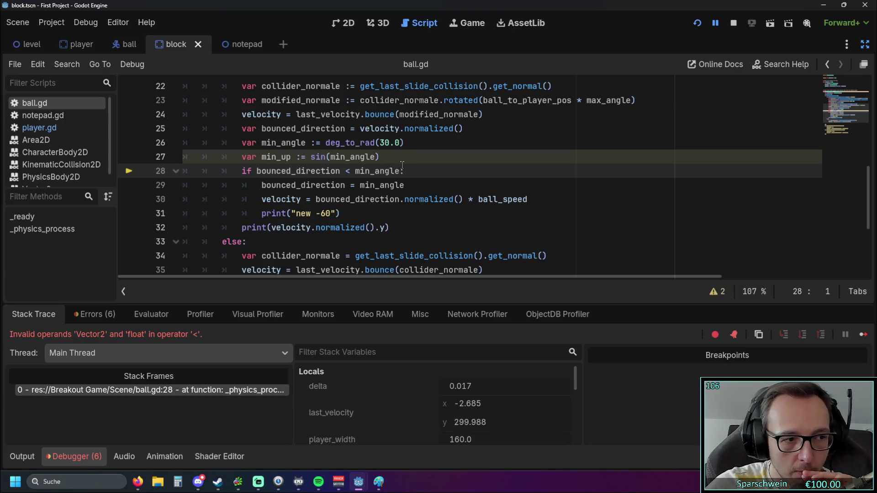
mouse_move(392, 165)
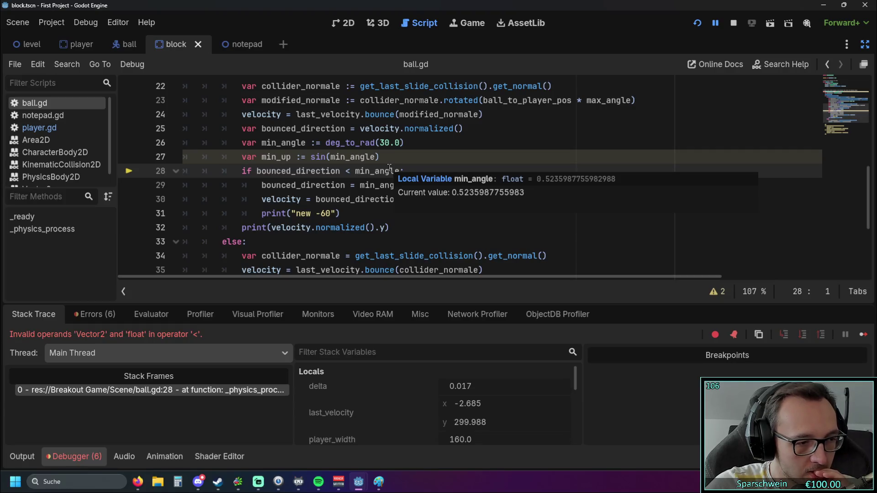
scroll(389, 197, "up", 1)
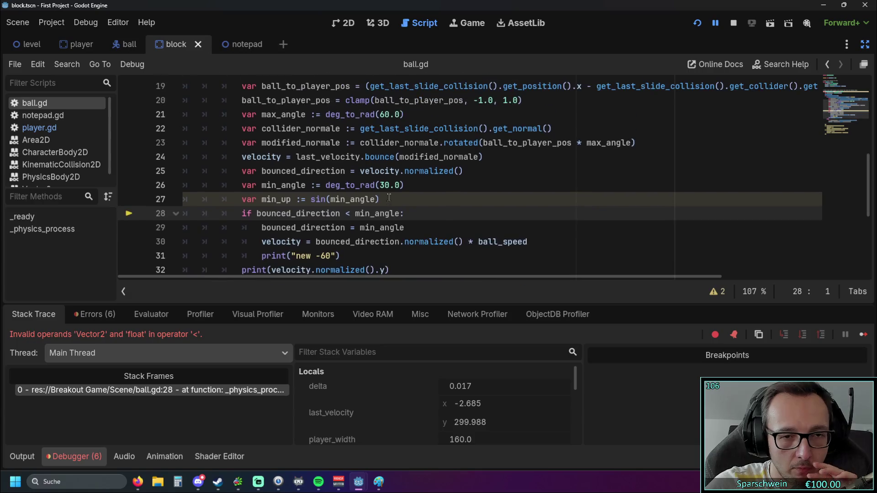
scroll(434, 179, "down", 1)
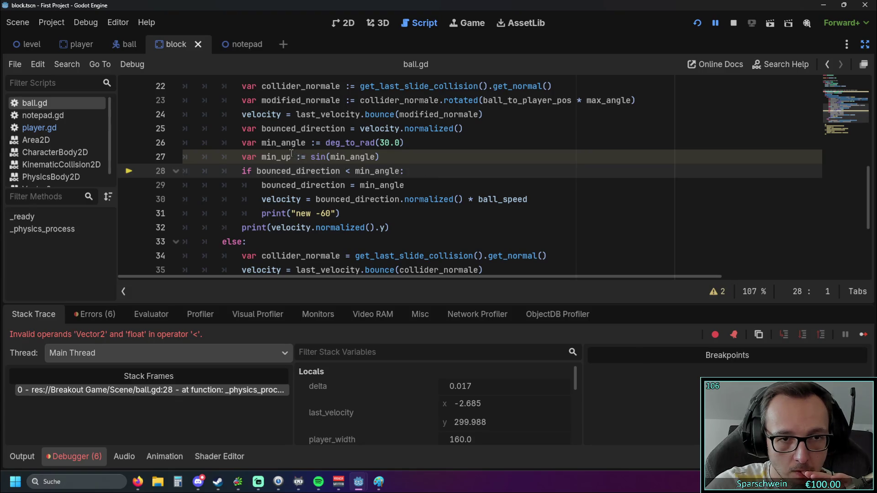
left_click(335, 157)
mouse_move(322, 196)
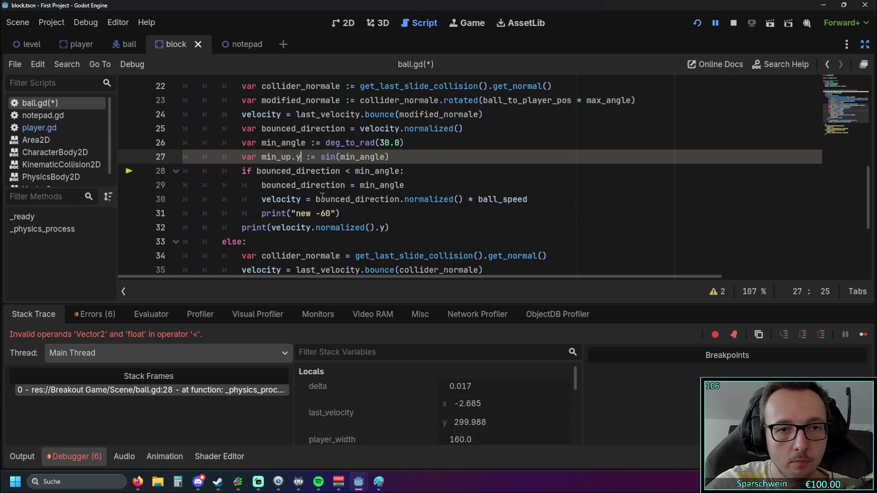
type(".y")
left_click(475, 162)
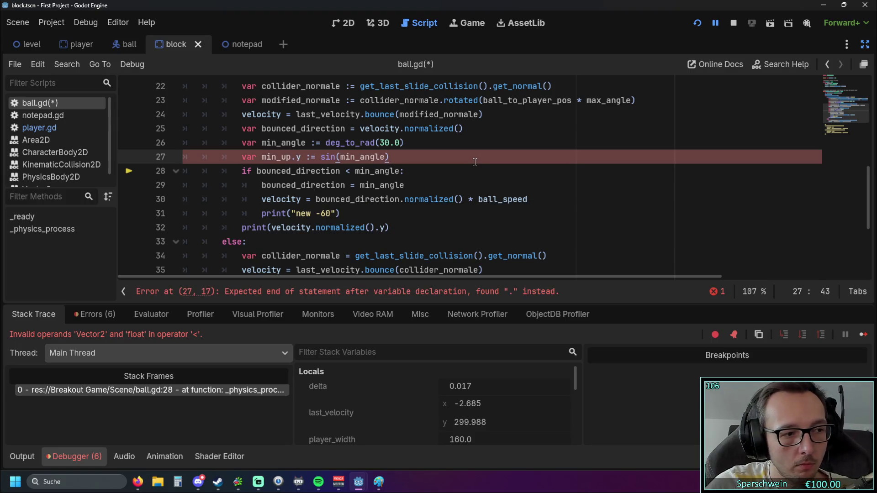
left_click(296, 157)
key("BackSpace")
key("Delete")
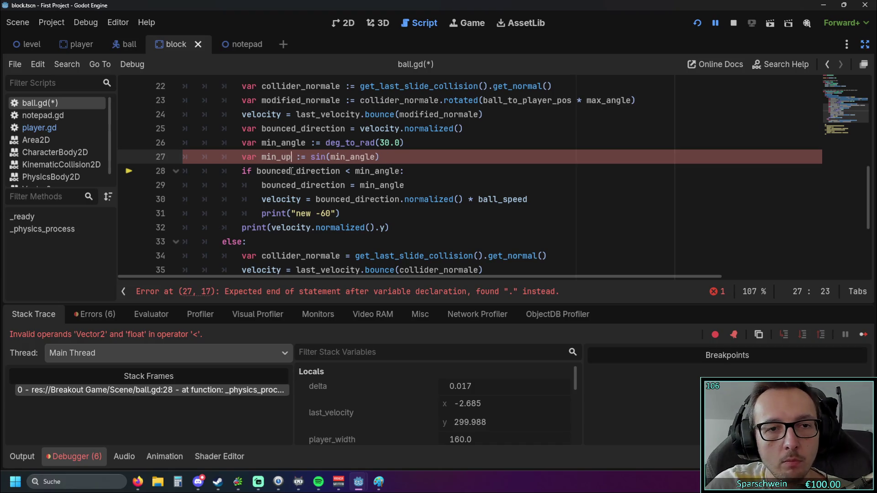
- Clear the .y suffixes from the min_angle declaration and the sin(min_angle) call
left_click(378, 158)
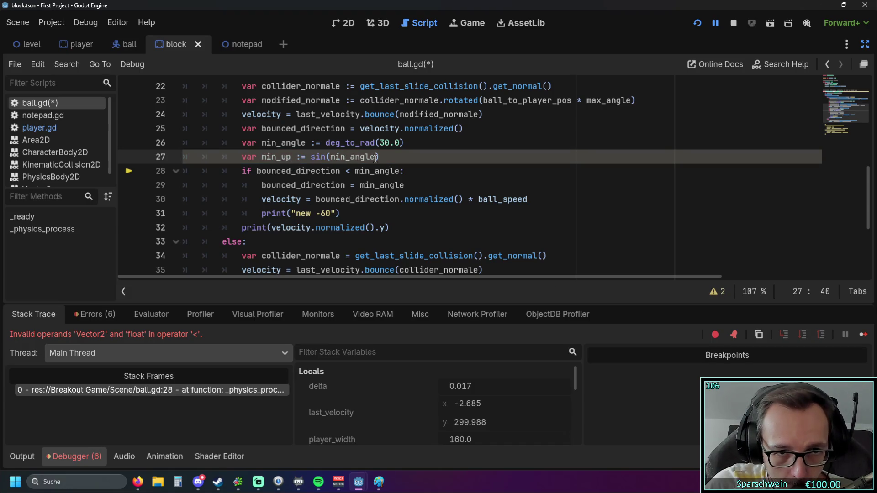
type(".y")
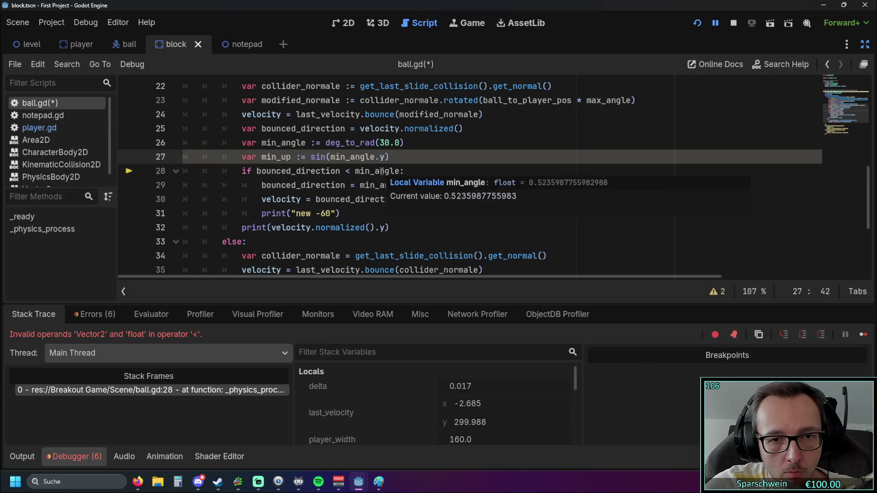
left_click(443, 172)
left_click(305, 143)
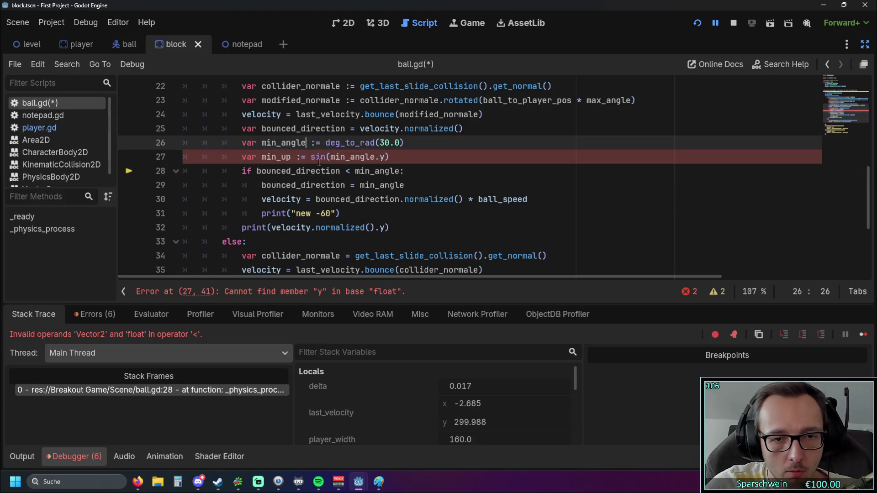
type(".y")
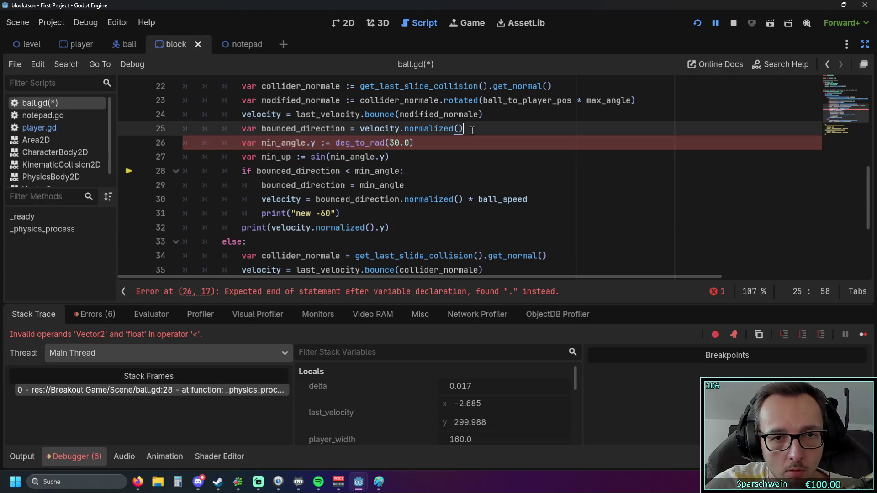
key("BackSpace")
key("BackSpace")
left_click(395, 159)
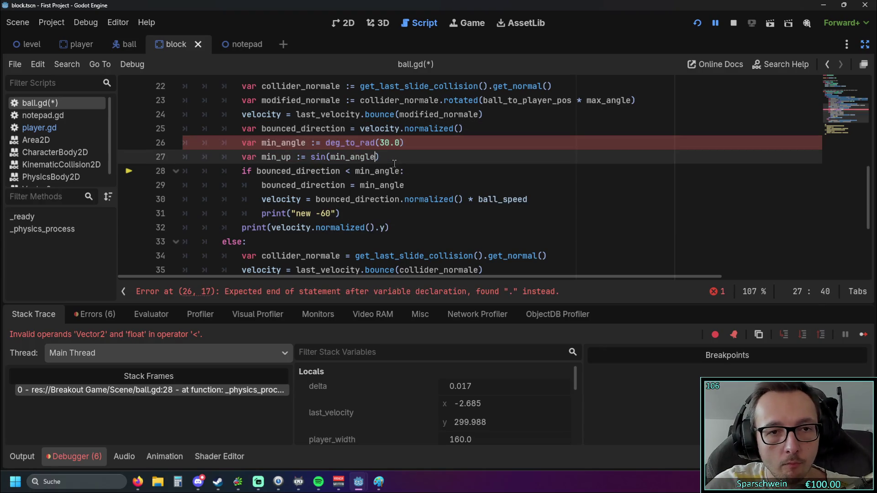
key("Left")
key("BackSpace")
key("BackSpace")
key("End")
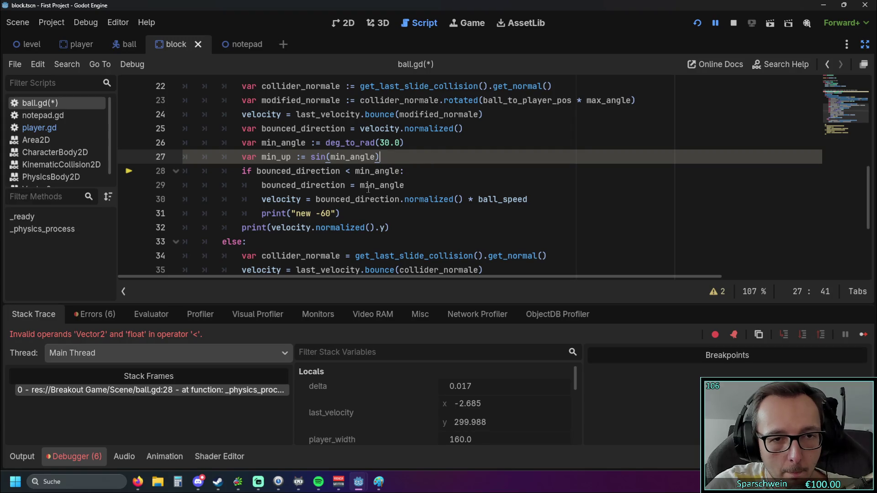
- Make the condition compare bounced_direction.y < min_angle and rerun the game
left_click(345, 170)
type(".y")
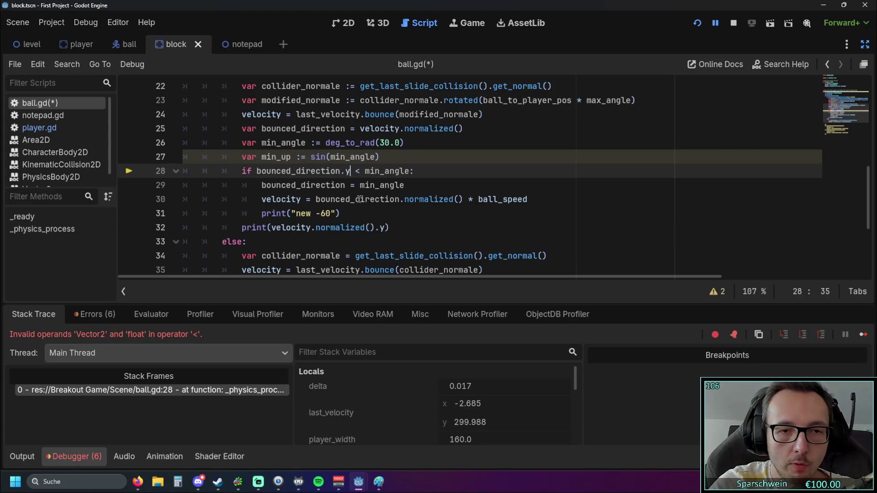
left_click(415, 171)
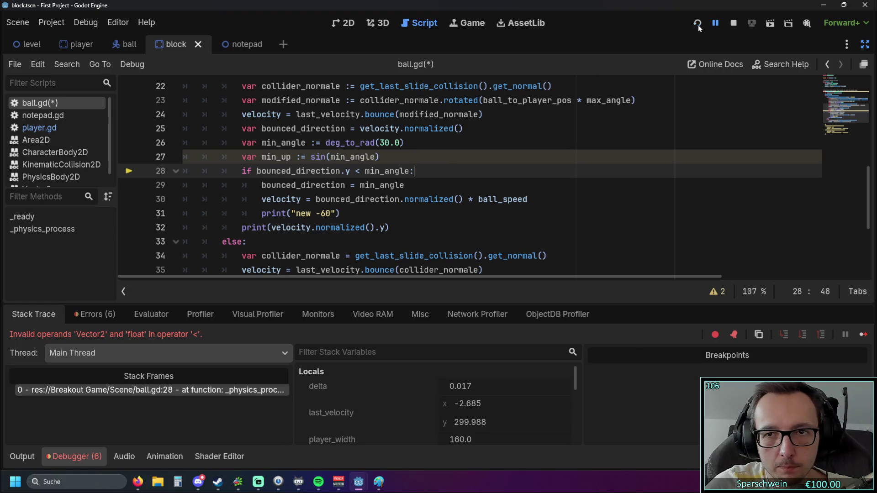
left_click(698, 24)
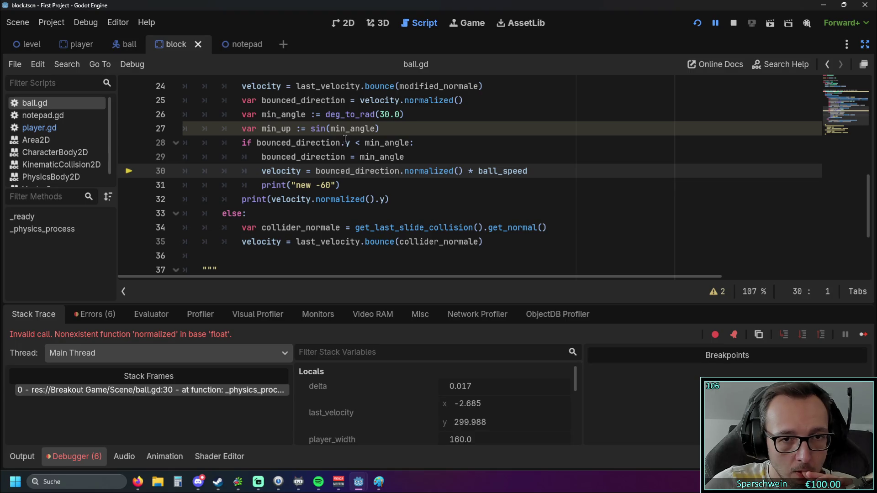
- Change the branch assignment from min_angle to min_up and restart the game
mouse_move(344, 139)
left_click_drag(380, 158, 406, 159)
type("up")
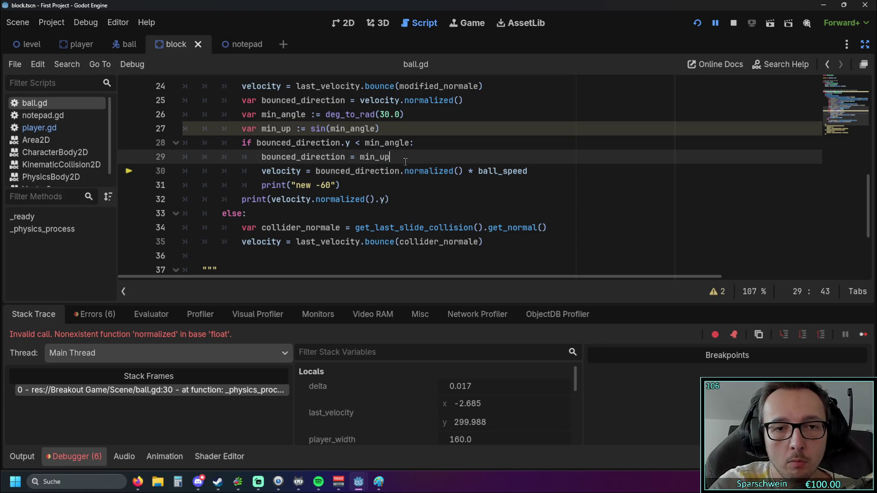
left_click(697, 22)
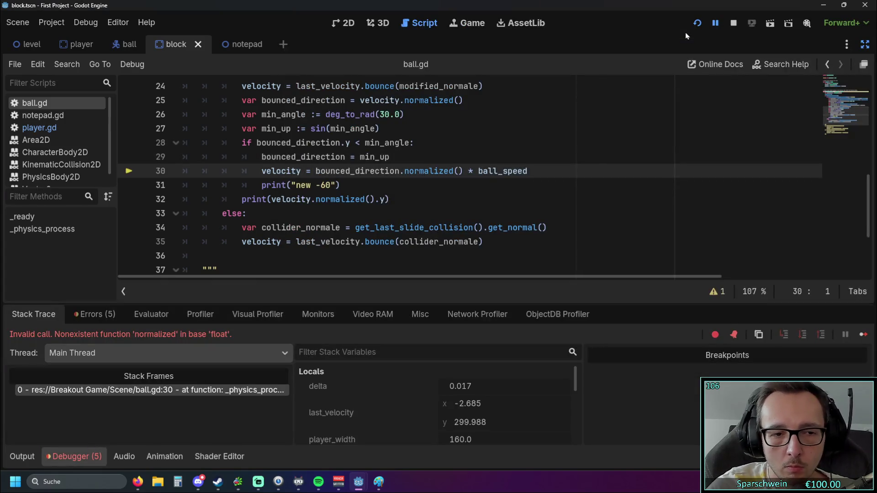
- Inspect the script around line 31 after the rerun halts with the normalized() error
left_click(401, 182)
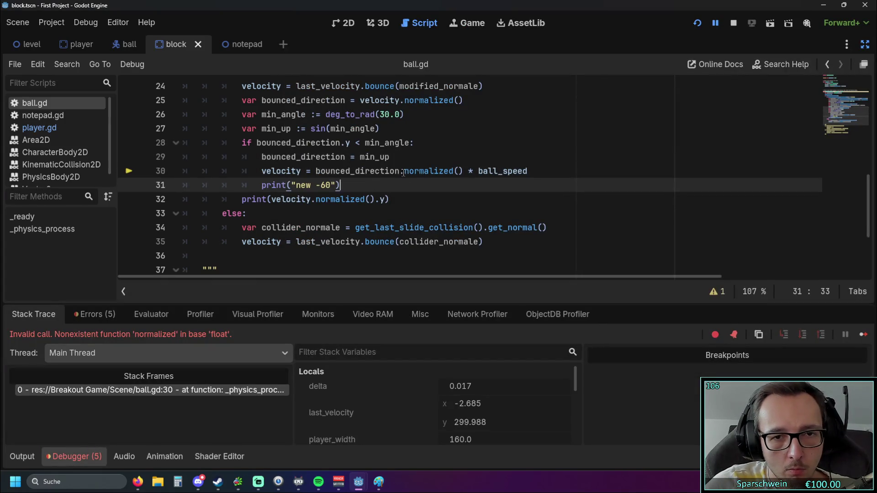
mouse_move(402, 172)
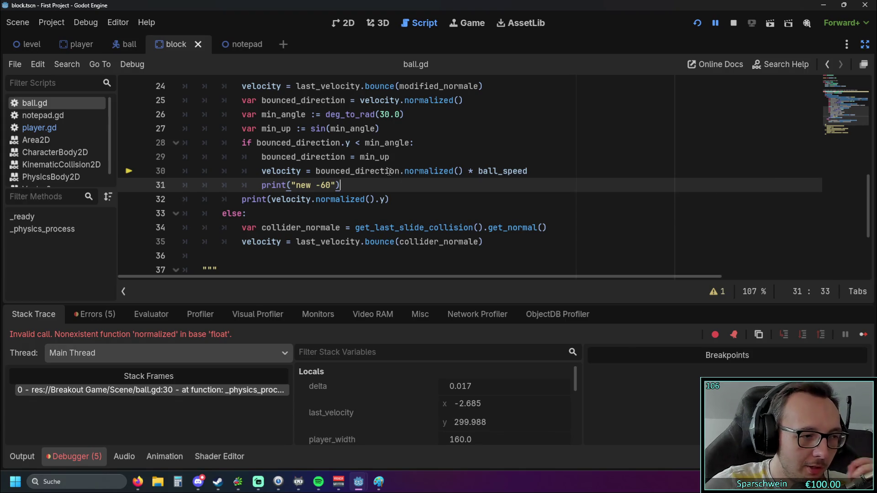
scroll(405, 202, "up", 1)
scroll(405, 202, "down", 1)
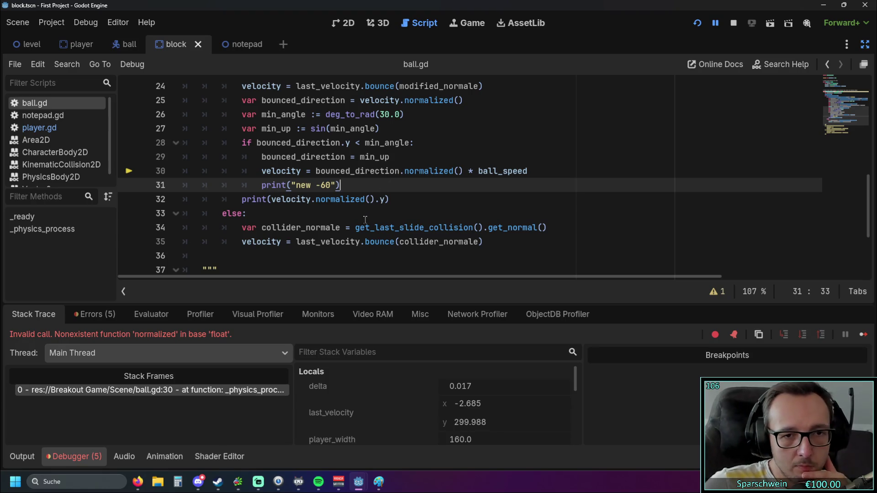
scroll(361, 210, "up", 1)
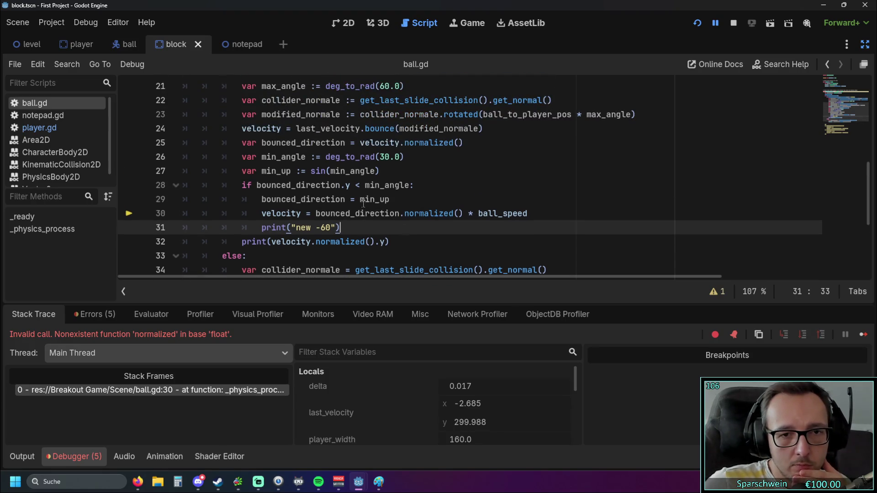
- Pause the running game and inspect min_up, normalized() and deg_to_rad(30.0) in the script
mouse_move(360, 199)
left_mouse_down()
mouse_move(390, 200)
mouse_move(372, 186)
mouse_move(411, 187)
left_mouse_up()
left_click(340, 228)
type("up")
left_click(715, 23)
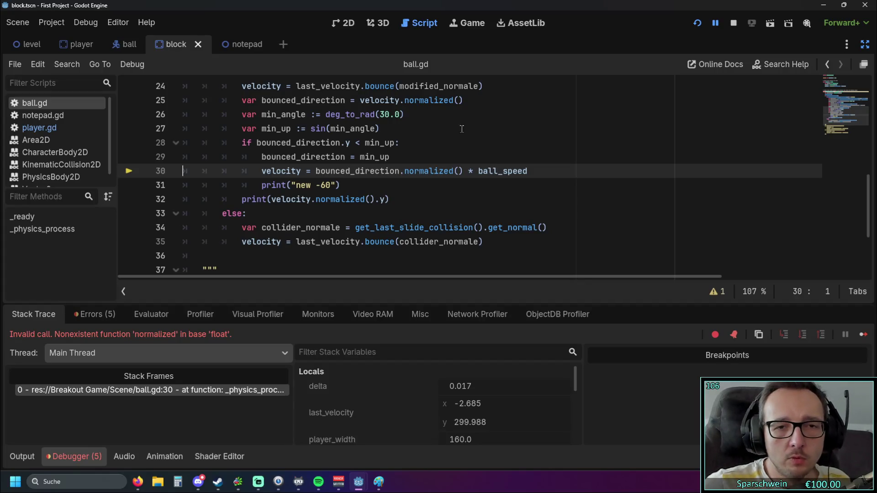
left_click_drag(463, 172, 399, 173)
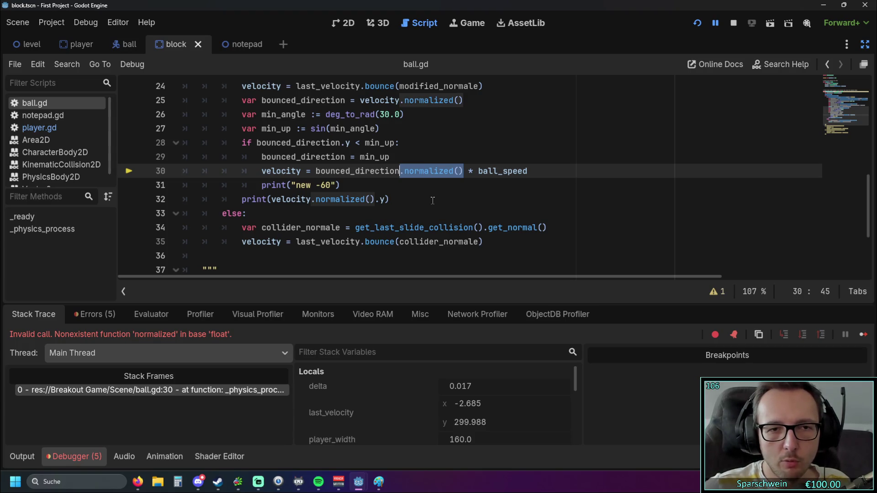
left_click_drag(404, 115, 326, 115)
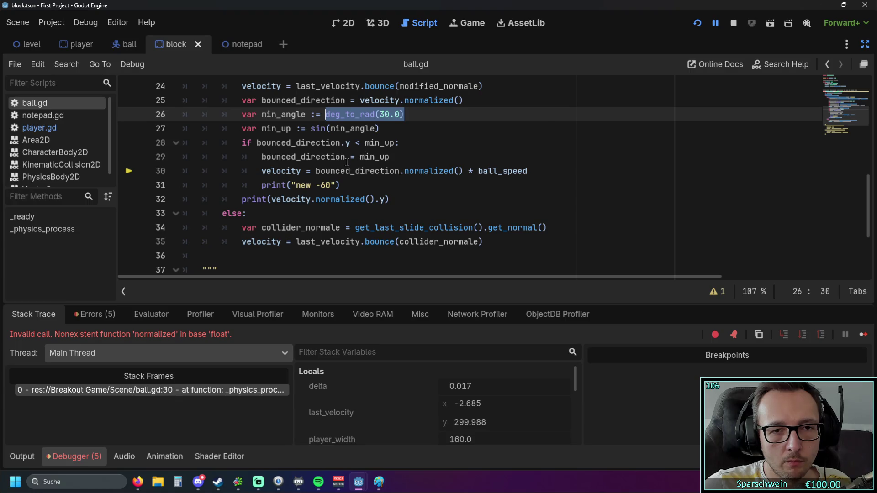
- Make line 29 assign bounced_direction.y = min_up and relaunch the game
mouse_move(346, 161)
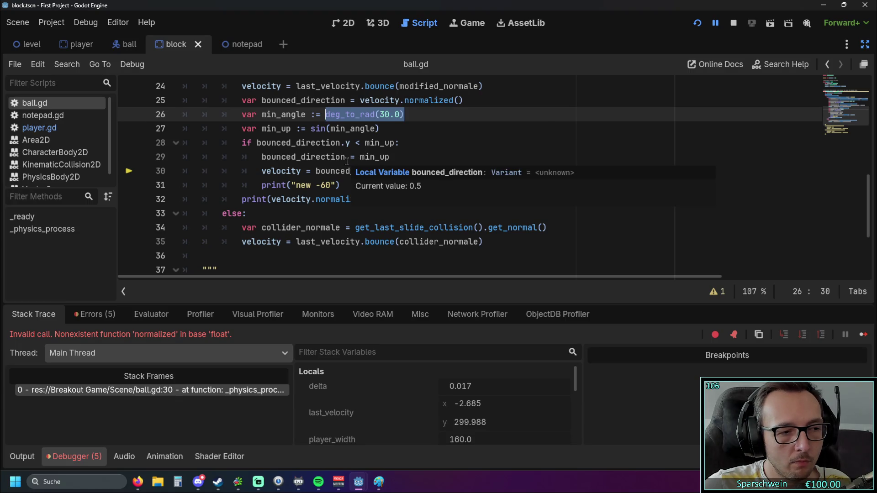
left_click(347, 162)
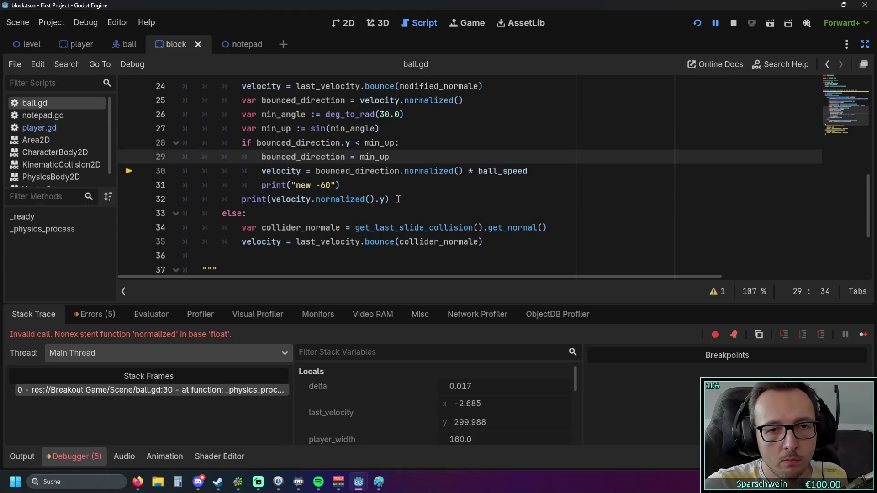
type(".y")
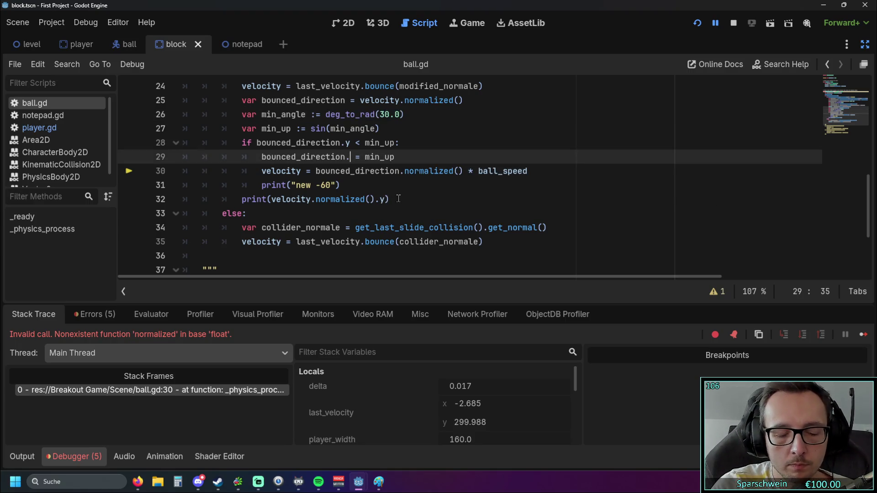
left_click(405, 196)
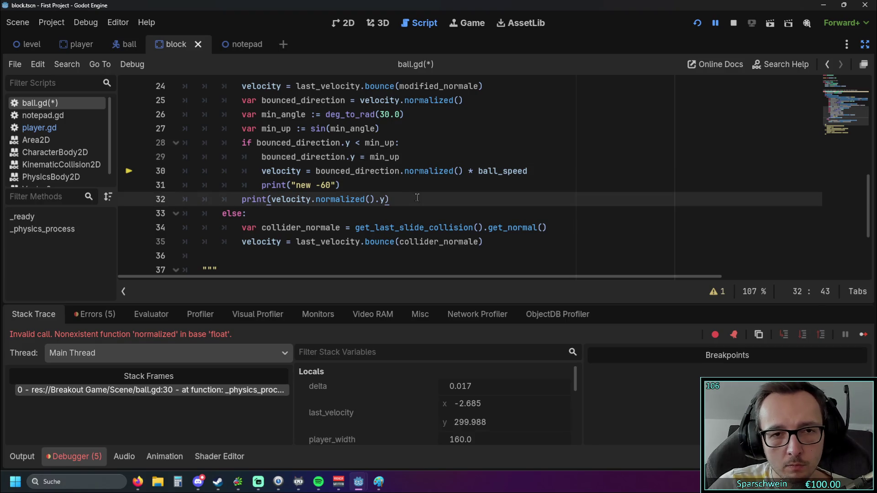
left_click(697, 26)
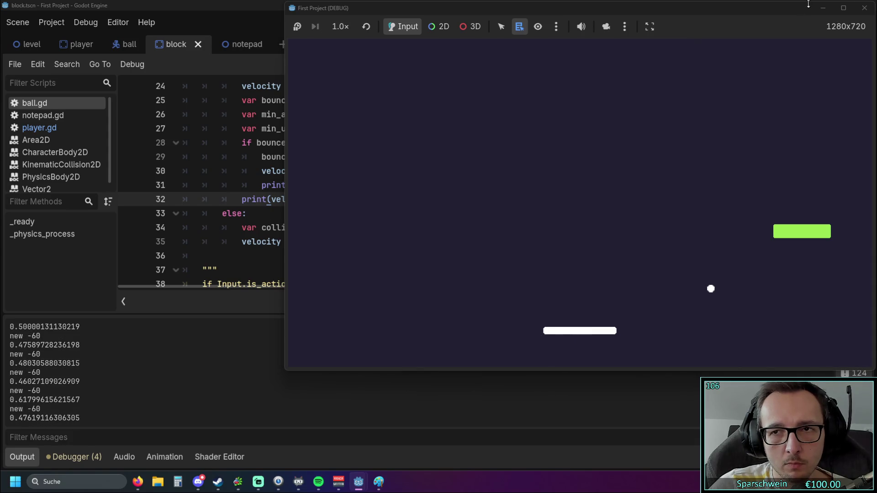
- Stop the game, run it once more, then stop it to return to ball.gd
left_click(860, 11)
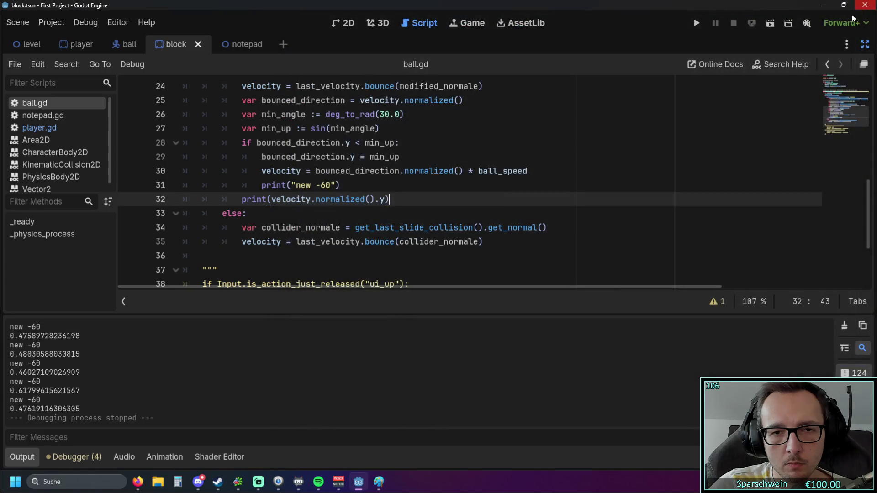
left_click(697, 23)
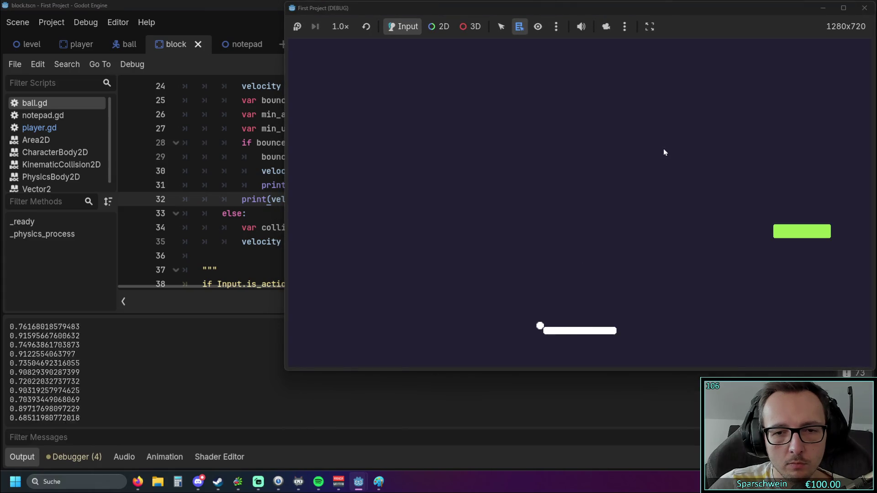
left_click(864, 8)
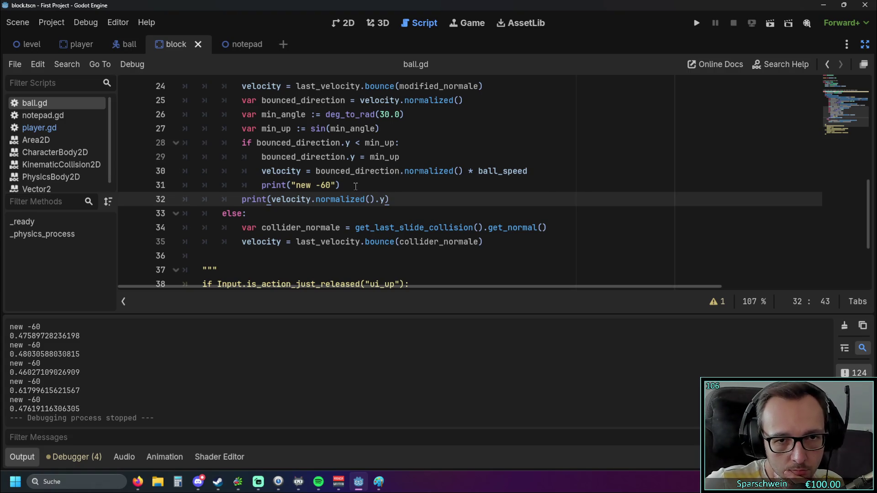
- Add a stray 'y.' on line 30, then remove it again
left_click(401, 171)
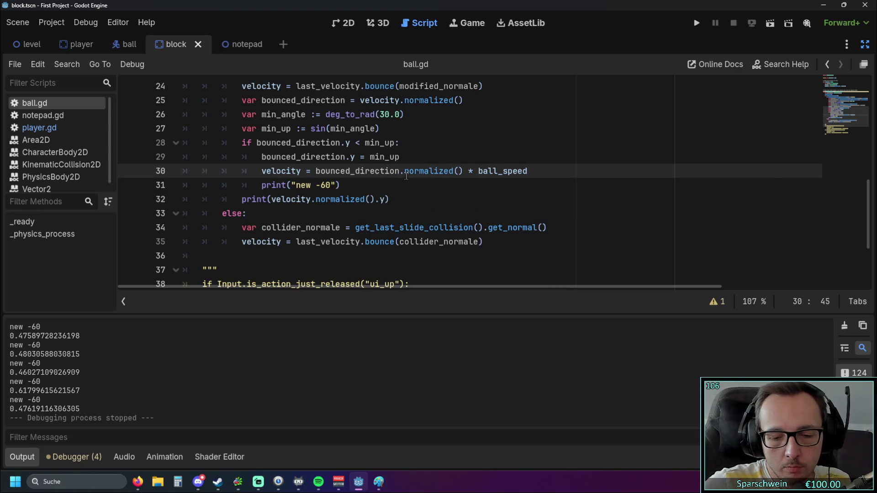
mouse_move(406, 176)
type("y.")
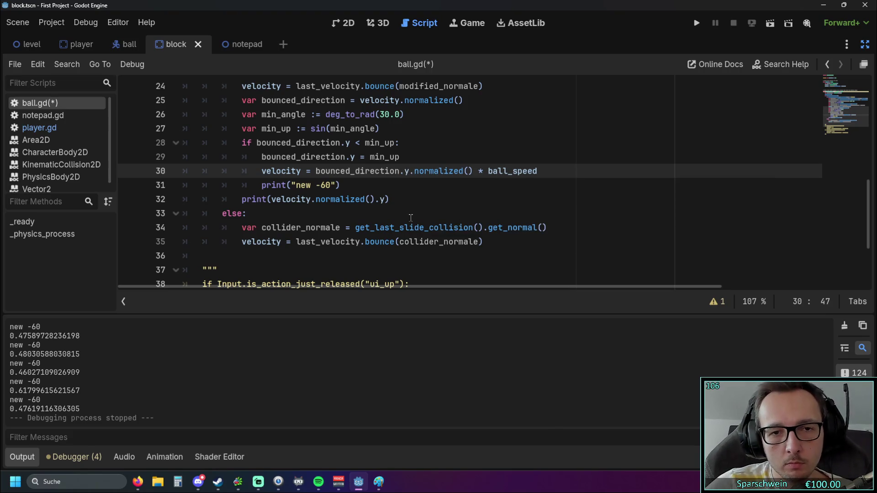
left_click(410, 213)
left_click(414, 172)
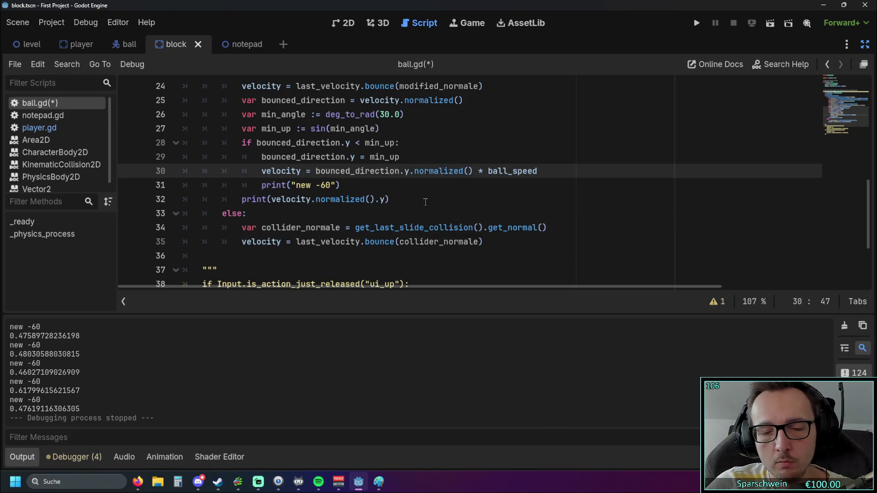
key("BackSpace")
key("BackSpace")
left_click(422, 201)
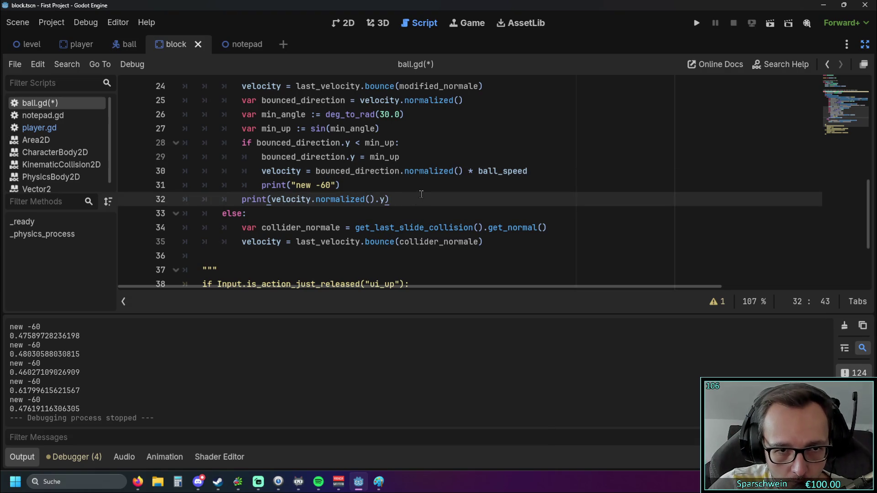
scroll(417, 192, "up", 1)
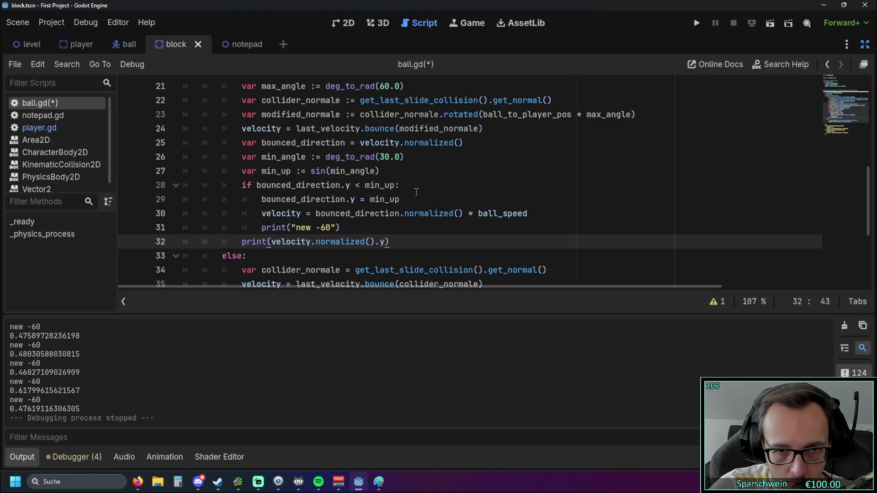
- Delete ' * ball_speed' from the velocity line and run the game
left_click_drag(530, 214, 459, 213)
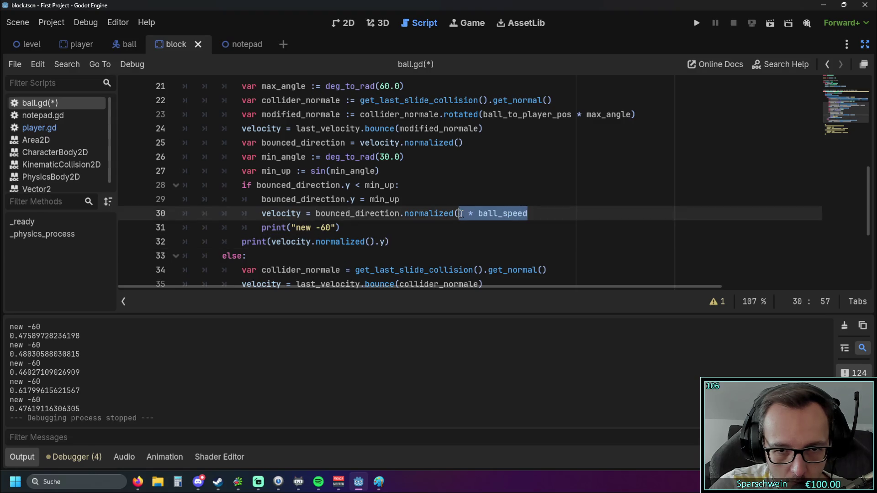
left_click_drag(528, 213, 464, 214)
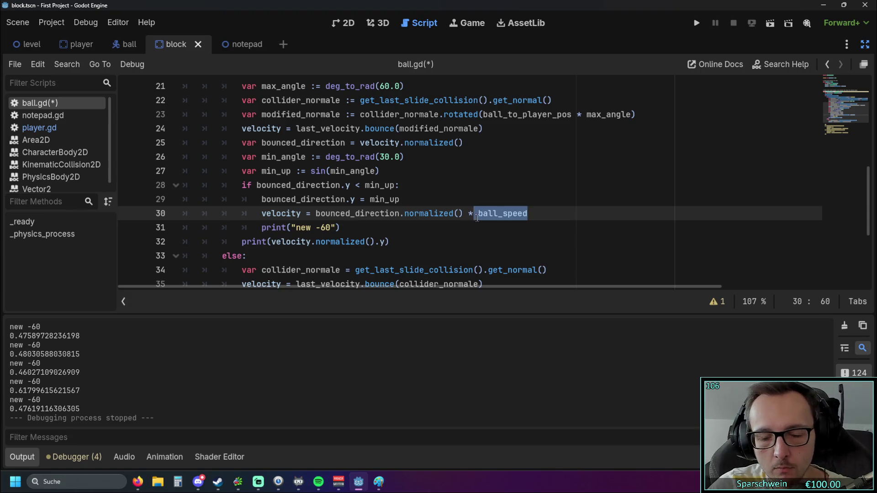
key("BackSpace")
left_click(697, 22)
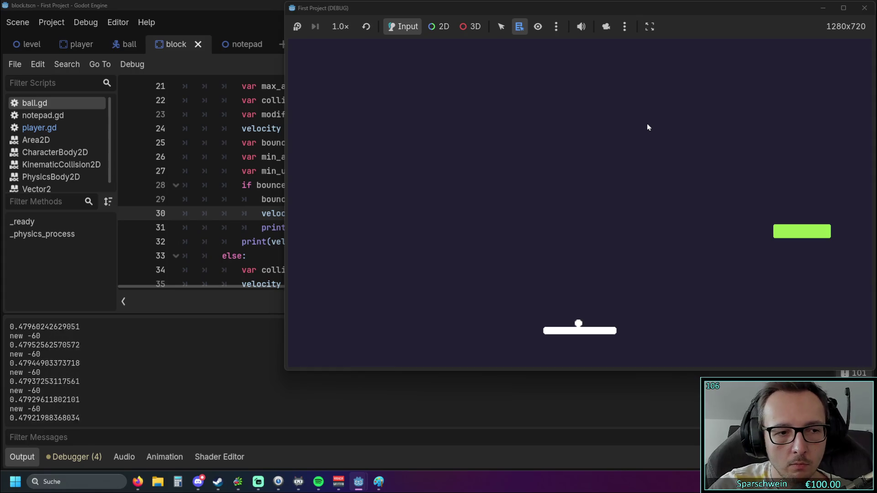
- Steer the paddle left and right to test the bounces, then stop the game
key("Left")
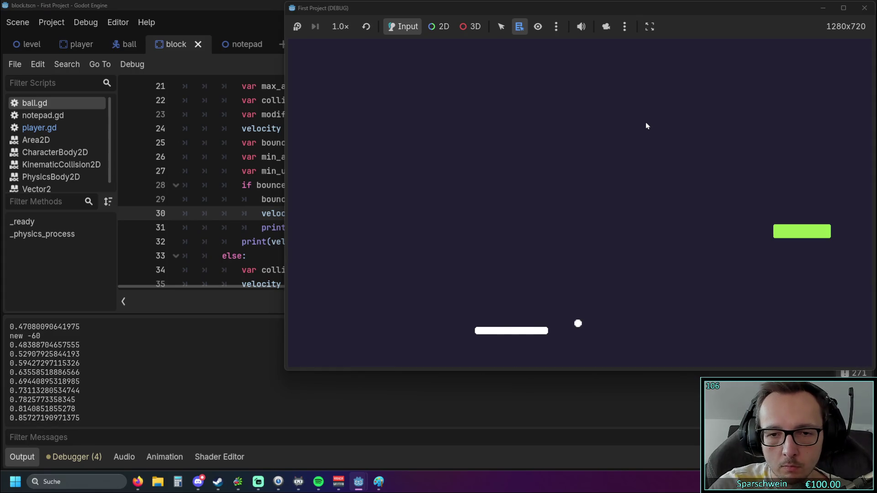
key("Right")
key("Right")
key("Left")
key("Right")
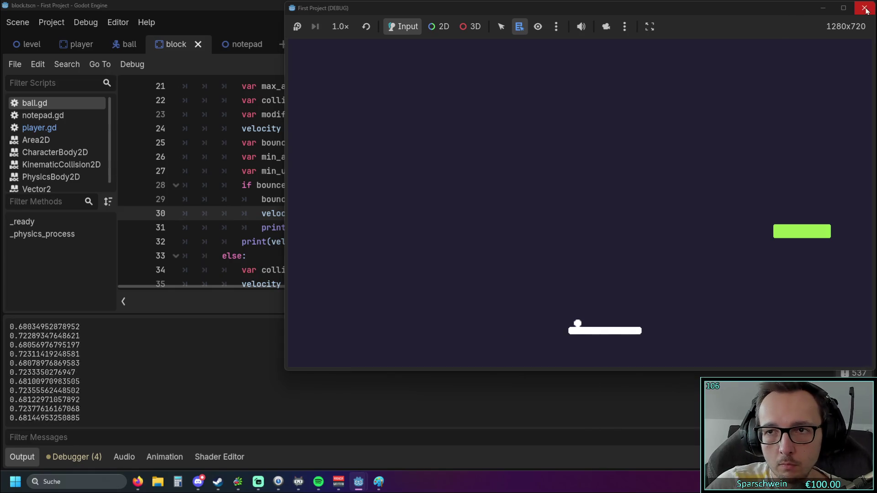
left_click(864, 7)
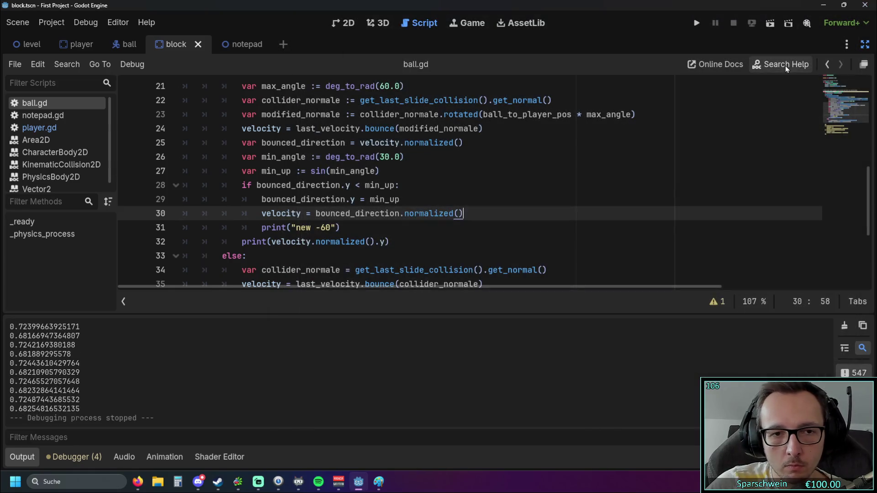
- Negate the clamp so bounced_direction.y = -min_up, then launch the game
left_click(437, 223)
mouse_move(371, 199)
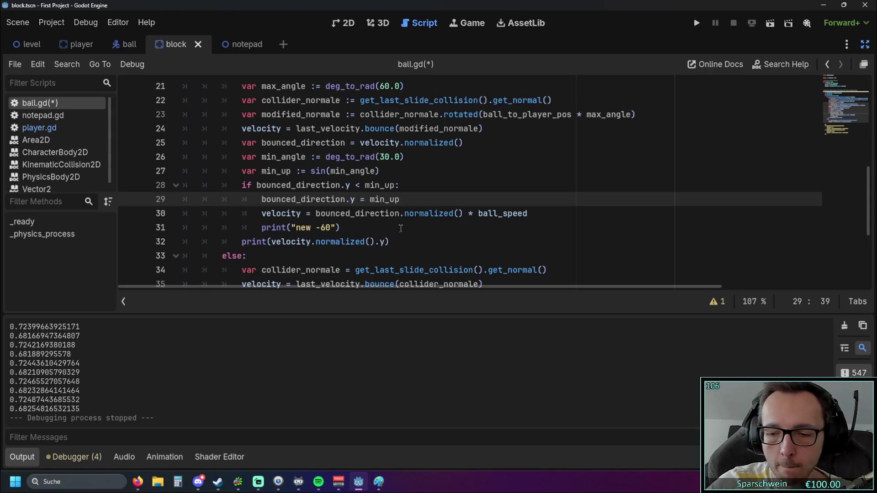
type("-")
left_click(396, 230)
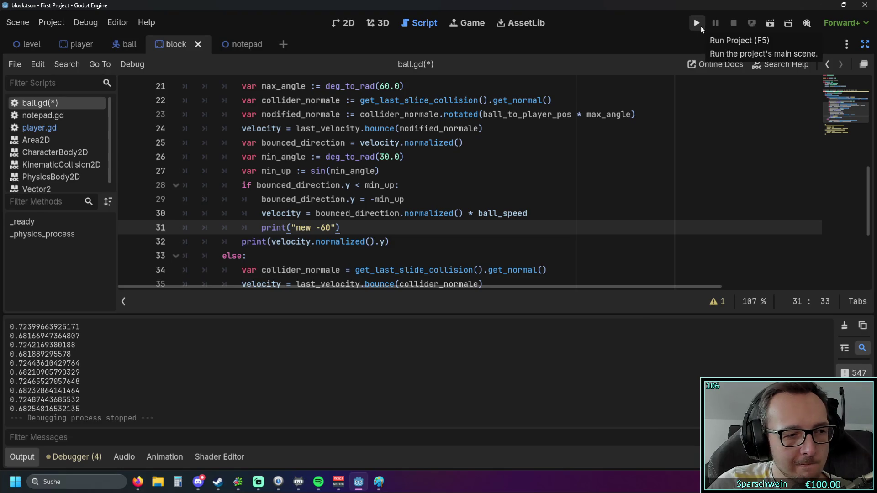
left_click(700, 26)
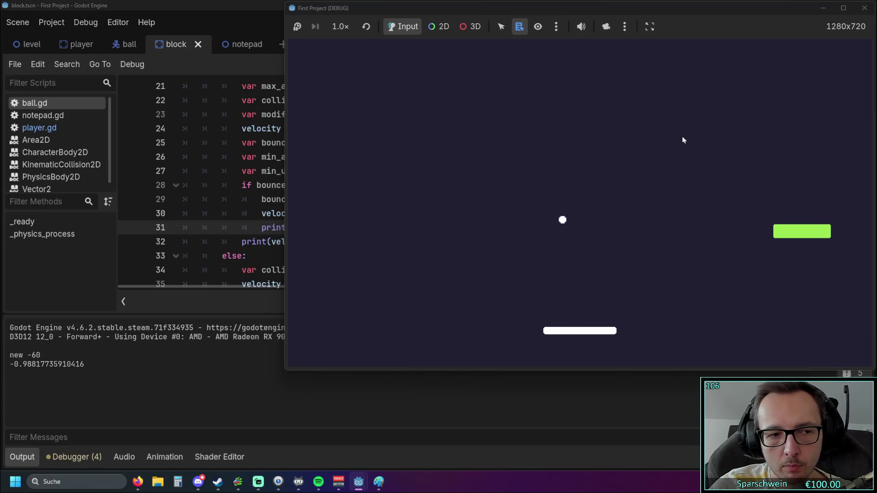
- Steer the paddle left and right to return the ball, then stop the game
key("Left")
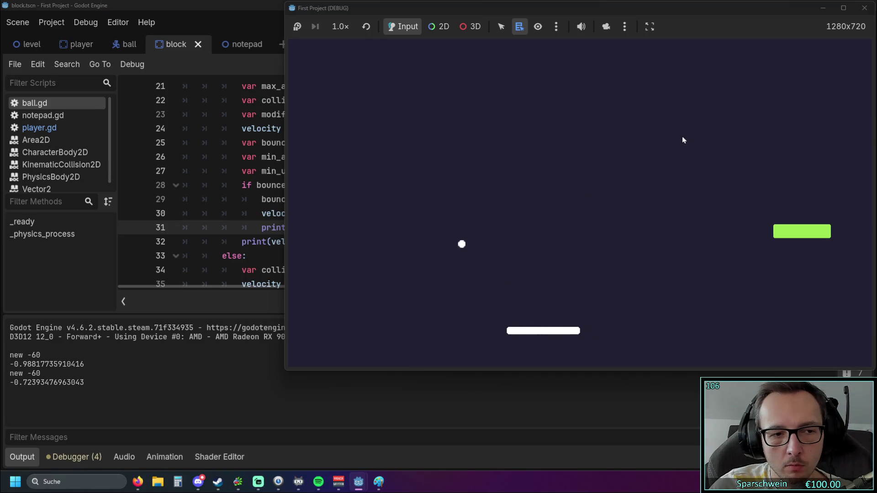
key("Left")
key("Left")
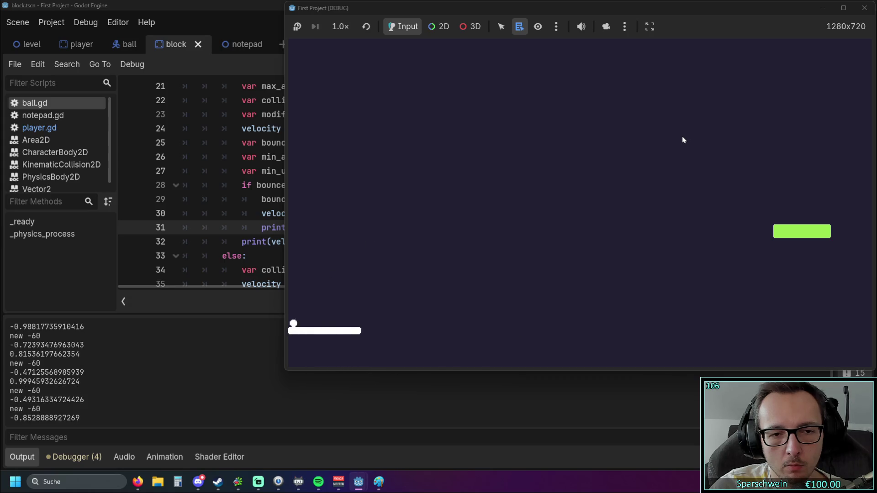
key("Right")
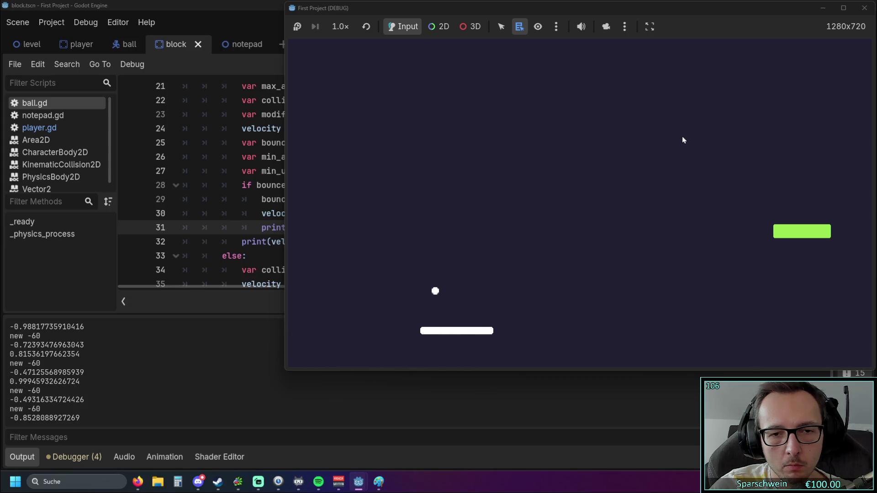
key("Right")
key("Right")
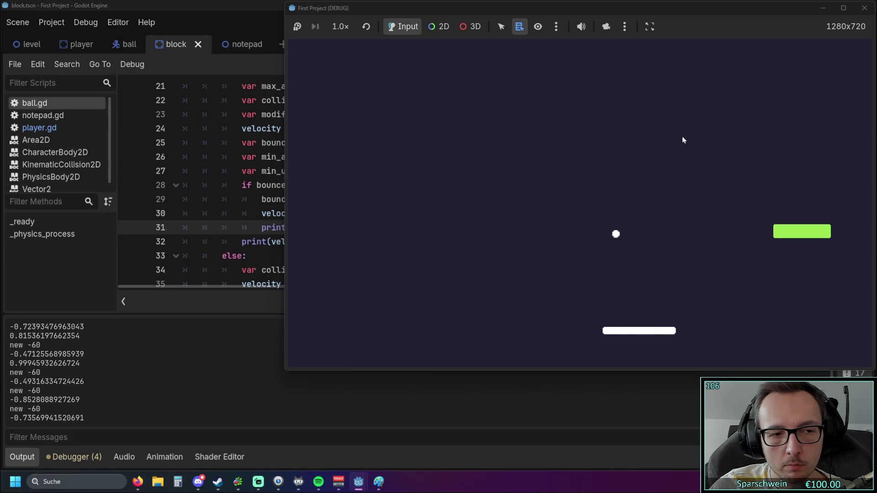
key("Left")
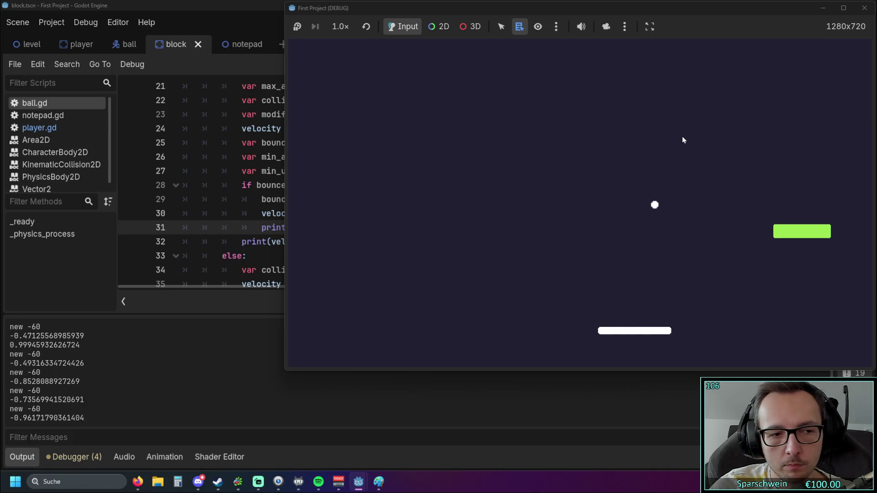
key("Right")
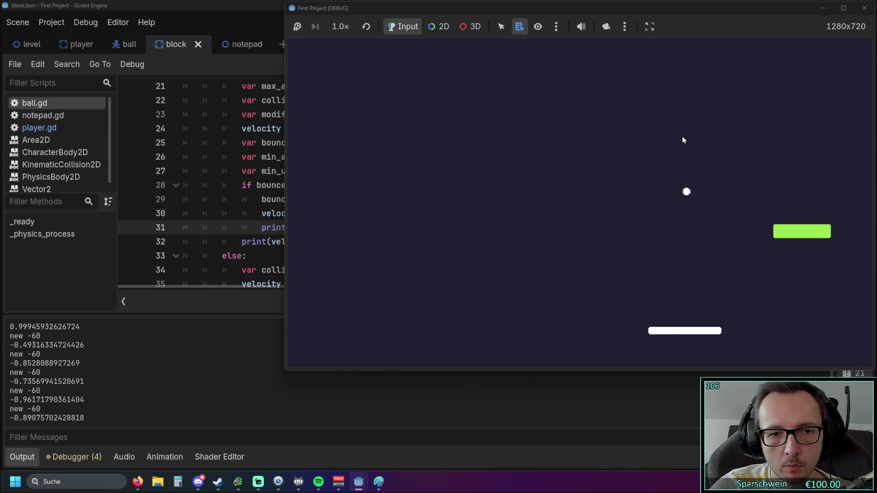
key("Right")
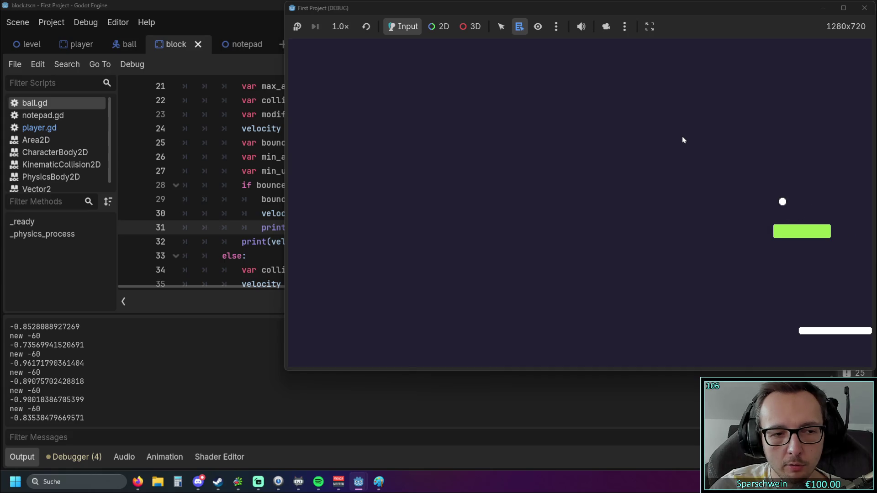
key("Left")
key("Left")
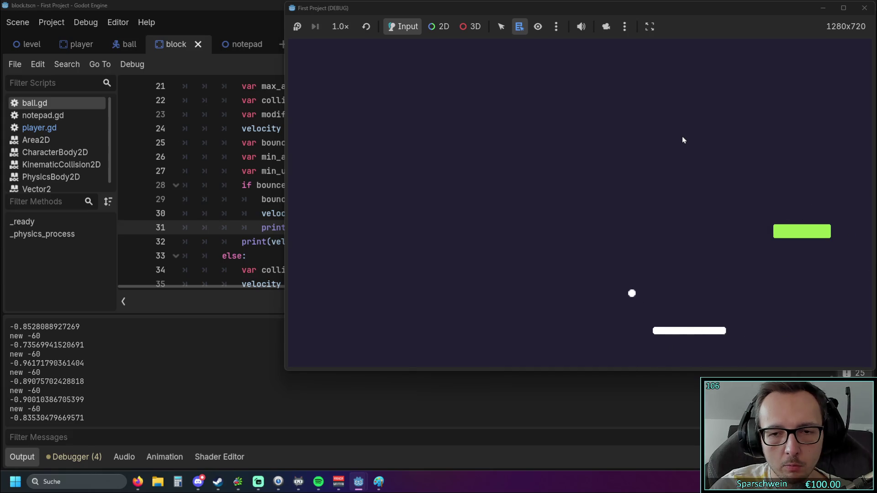
key("Left")
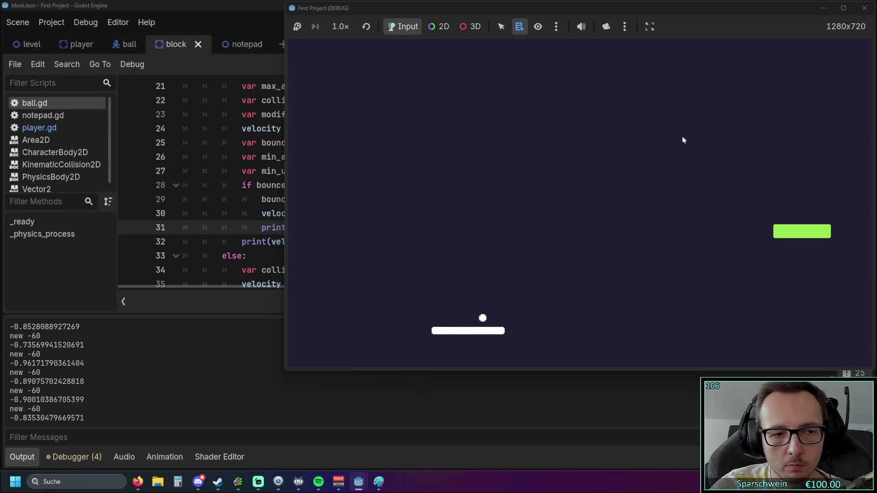
left_click(864, 8)
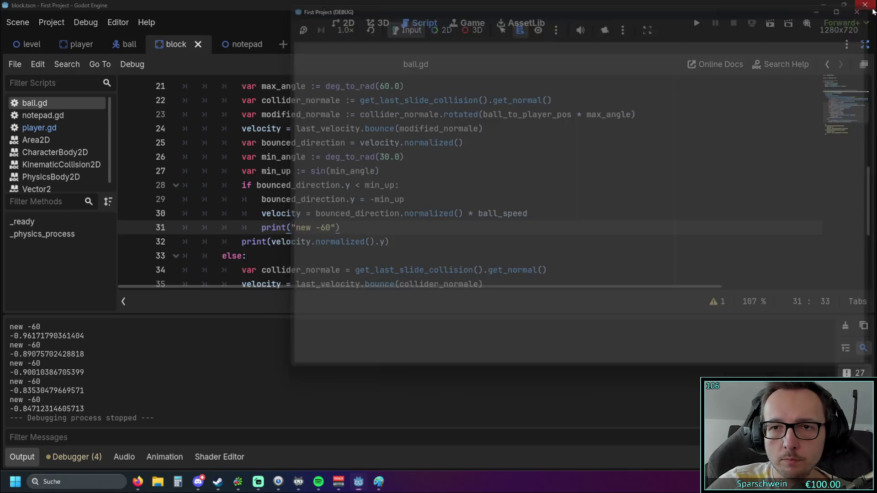
- Run the game again, nudge the paddle left and right, and stop it
left_click(691, 25)
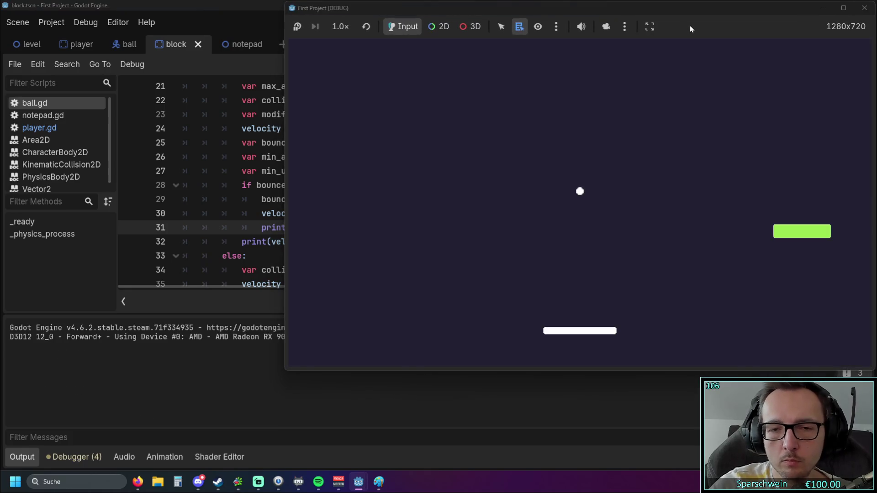
key("Left")
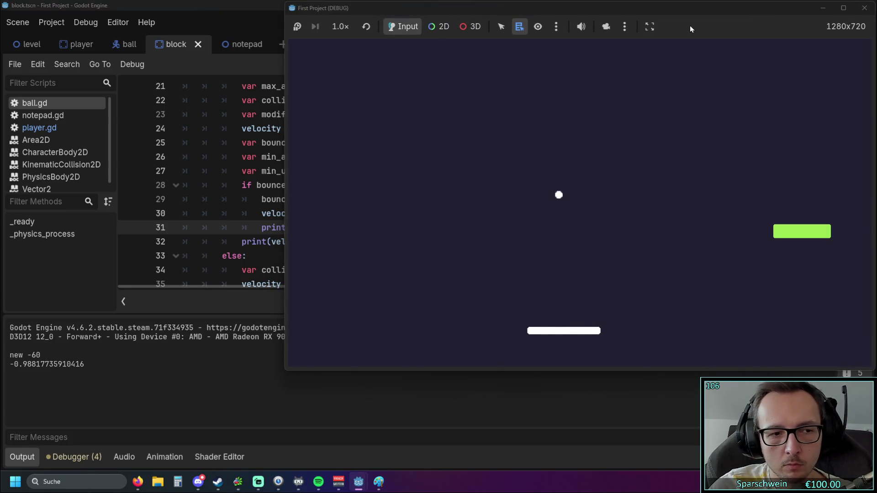
key("Right")
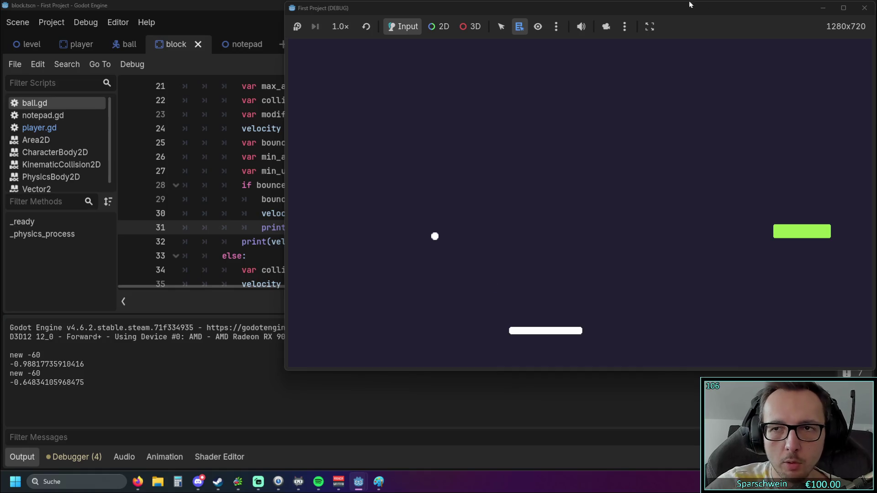
left_click(864, 8)
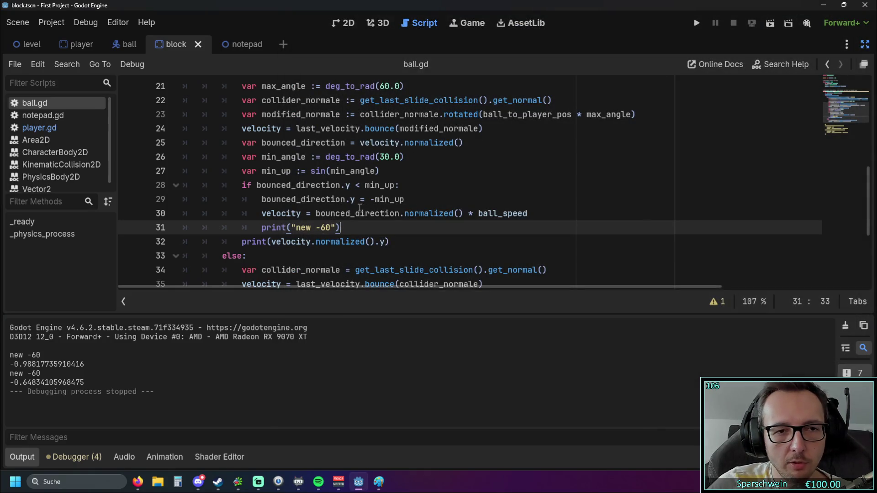
scroll(355, 204, "up", 1)
scroll(355, 204, "down", 1)
left_click(345, 185)
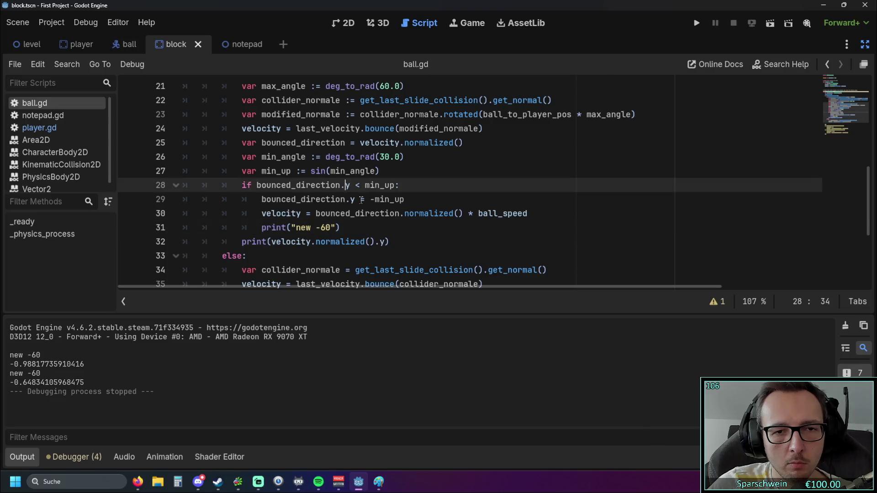
scroll(368, 201, "up", 1)
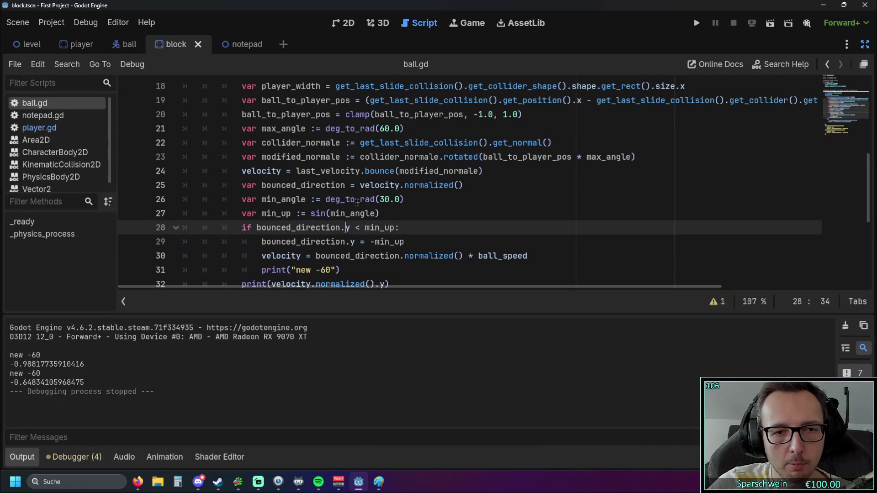
mouse_move(320, 213)
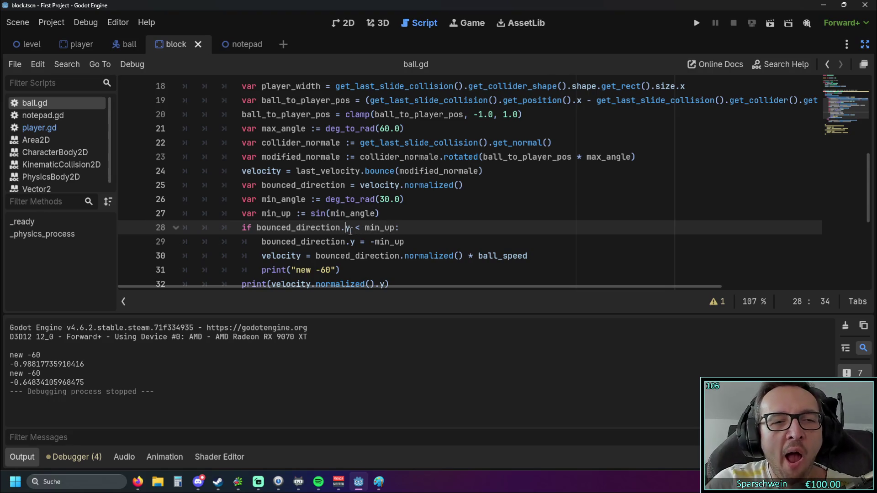
mouse_move(348, 235)
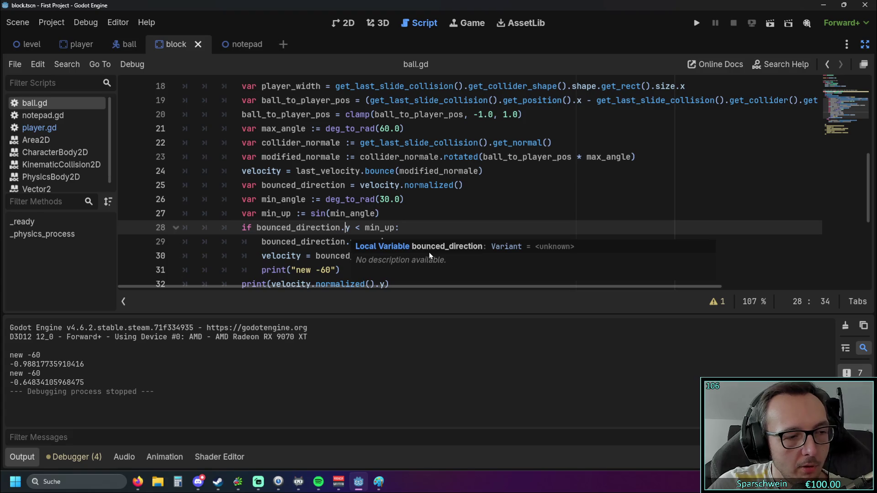
scroll(365, 267, "down", 1)
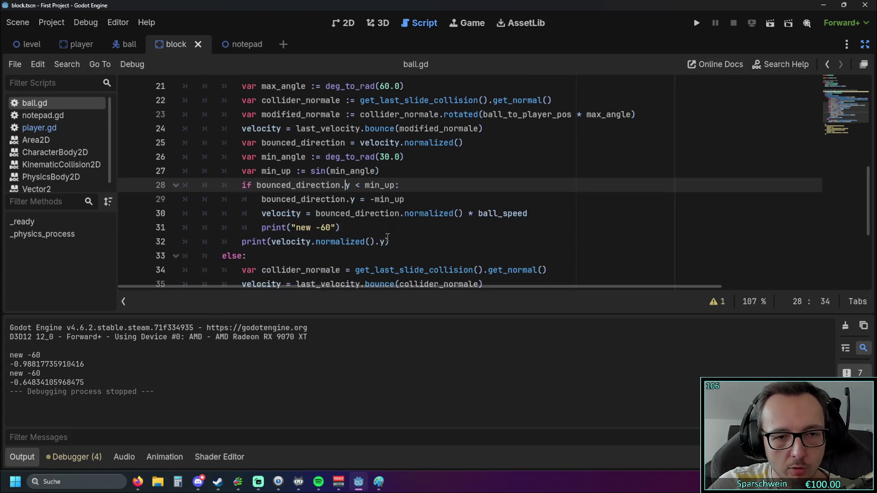
left_click(376, 256)
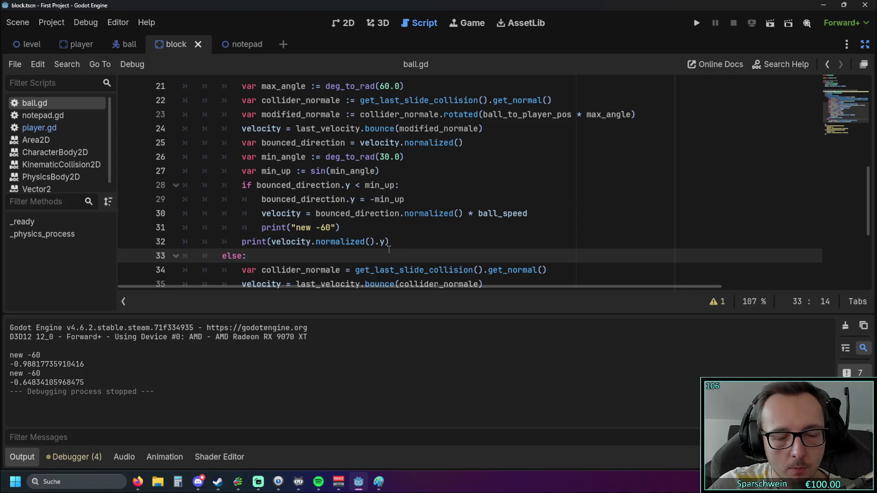
left_click_drag(386, 241, 273, 242)
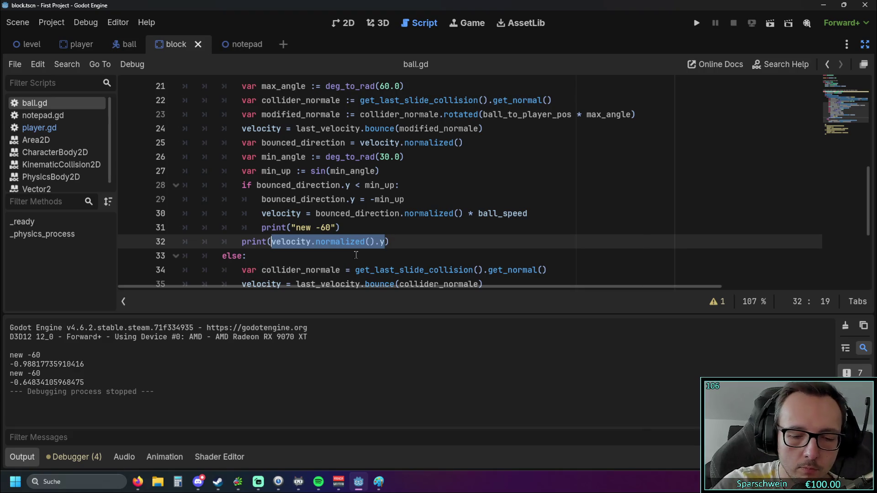
- Write print(min_up) and print(bounced_direction.y) lines in ball.gd
type("min")
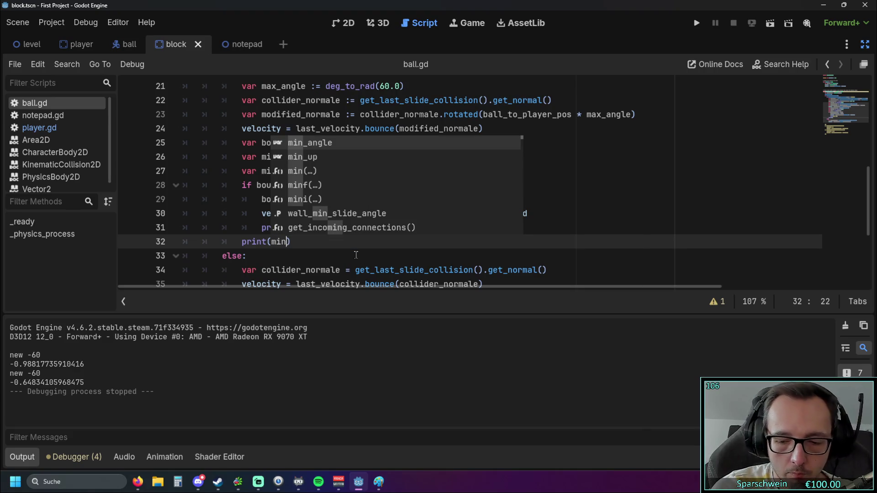
key("Down")
key("Return")
key("Return")
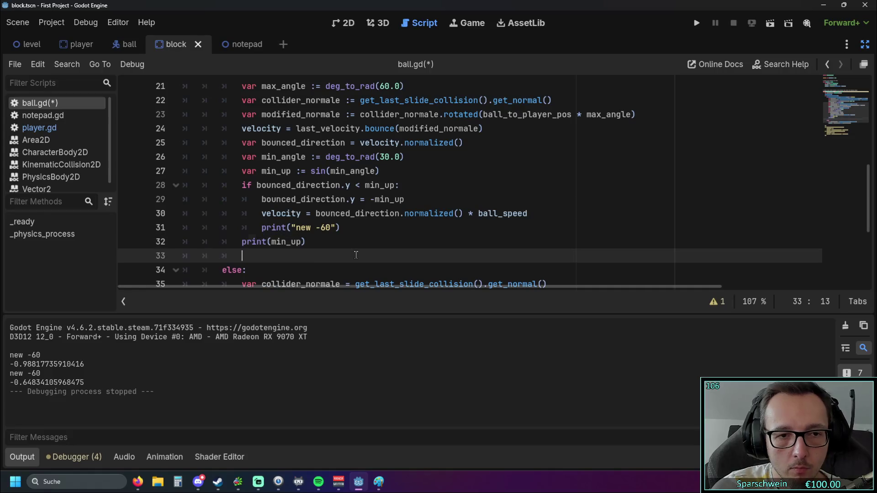
type("print(bount")
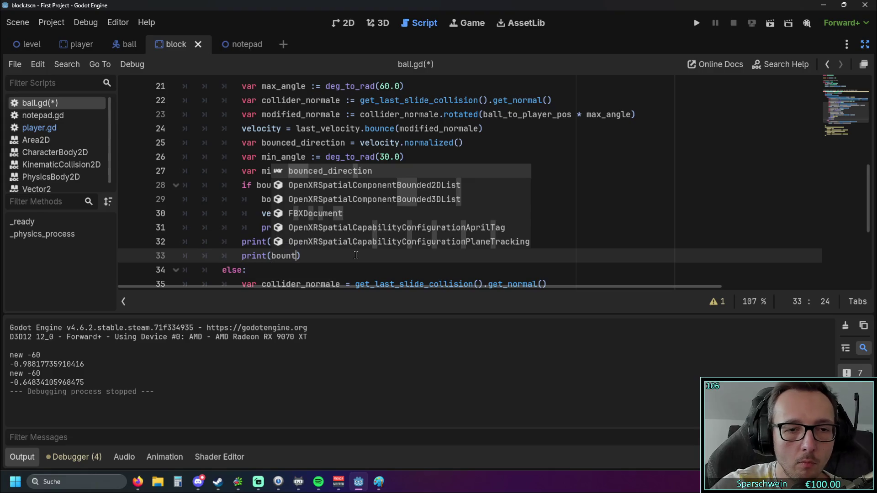
double_click(339, 170)
type(".y")
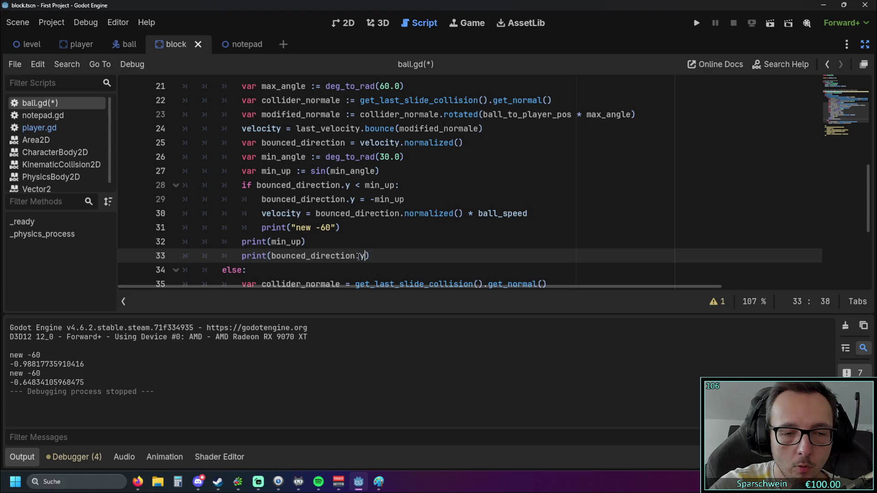
- Move the print(bounced_direction.y) line up to just after the min_up declaration
left_click(384, 223)
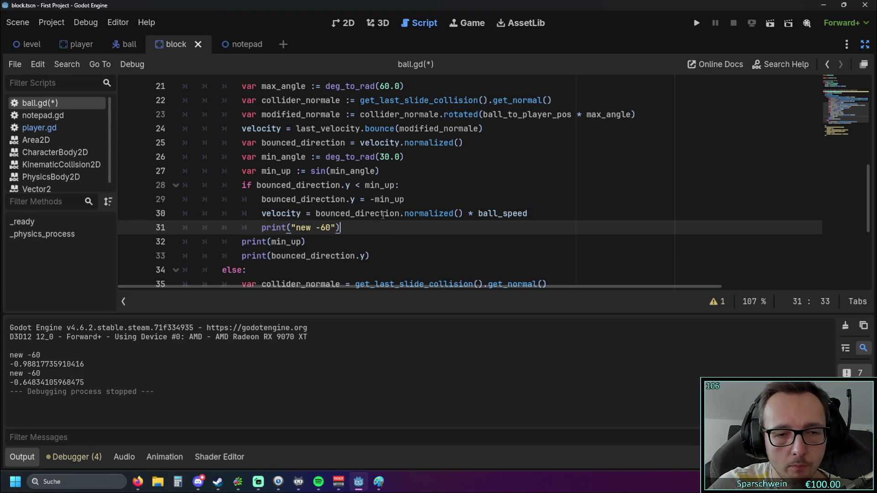
left_click_drag(385, 255, 158, 255)
key("ctrl+c")
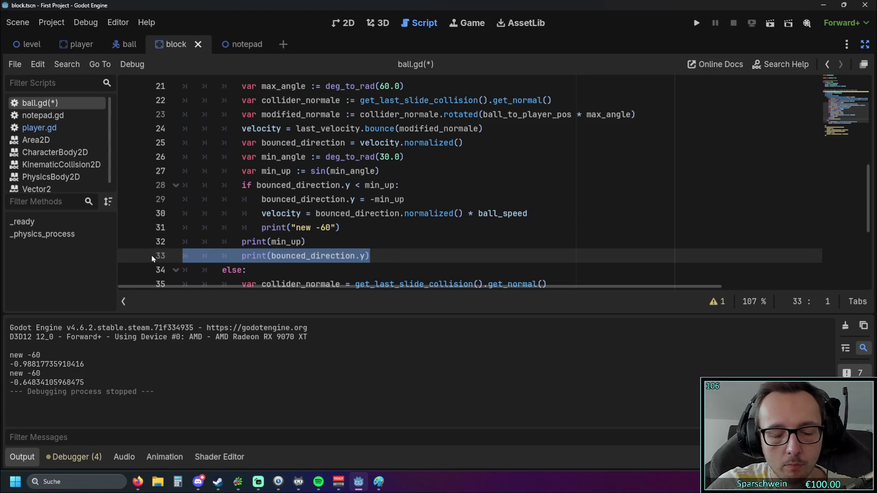
key("BackSpace")
left_click(392, 172)
key("Return")
key("ctrl+v")
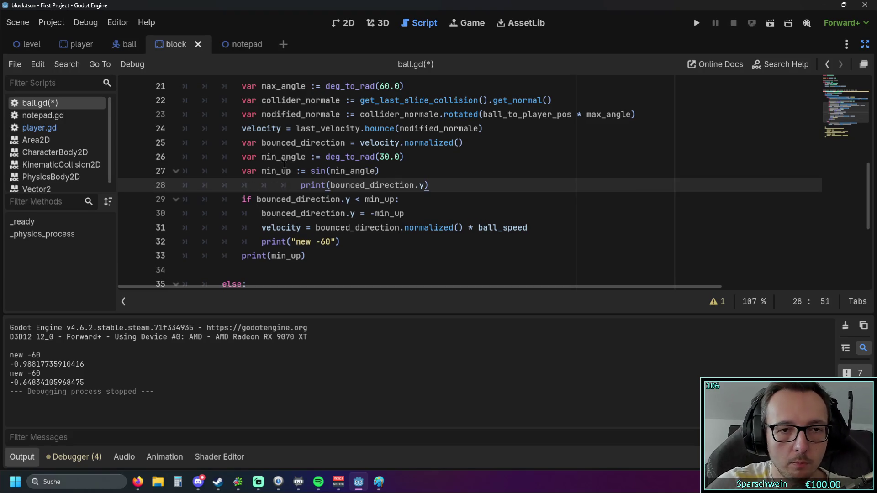
- Copy the print(min_up) line to just above the bounce-angle check
left_click_drag(315, 257, 169, 258)
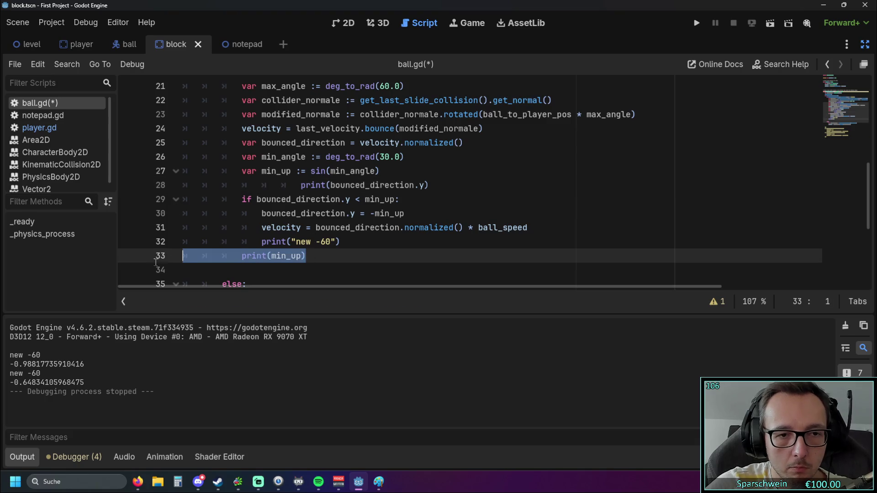
key("ctrl+c")
left_click(413, 172)
key("Return")
key("ctrl+v")
- Unindent both print lines to fix the indentation error, then save and run the project
key("Home")
key("BackSpace")
key("BackSpace")
key("BackSpace")
key("Down")
key("Home")
key("BackSpace")
key("BackSpace")
key("BackSpace")
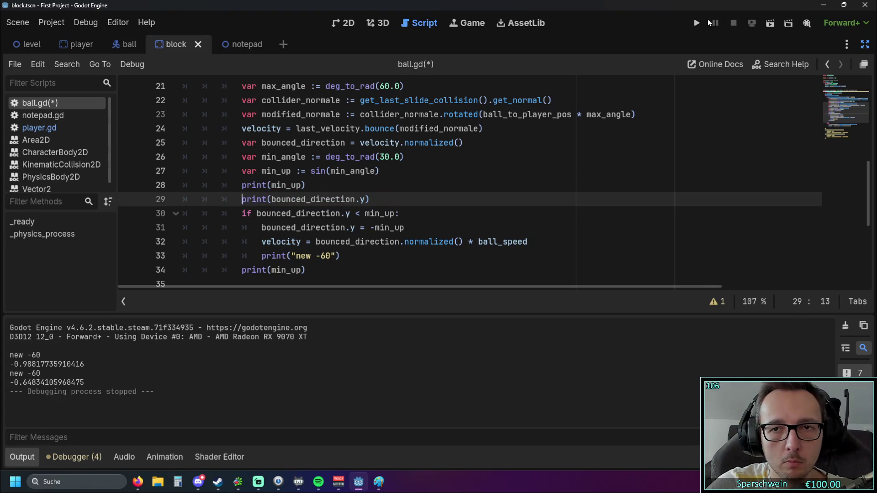
left_click(703, 21)
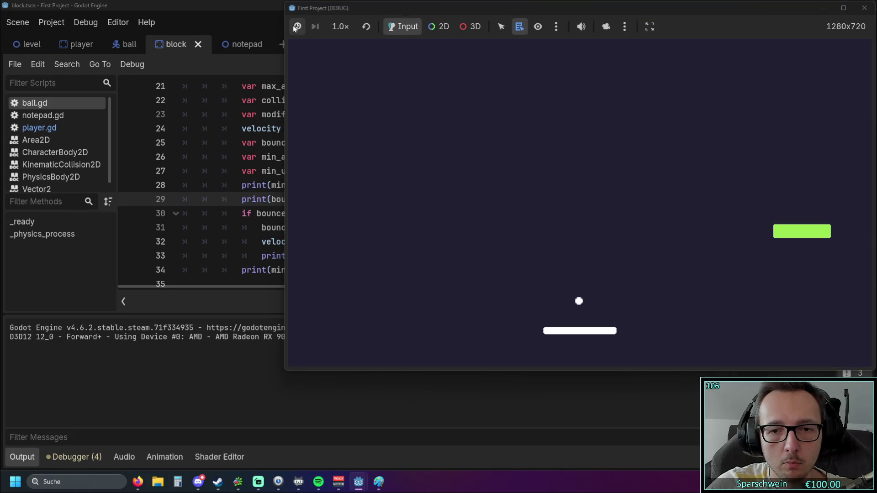
- Suspend the running game and move its window aside to compare the printed values in the output
left_click(296, 27)
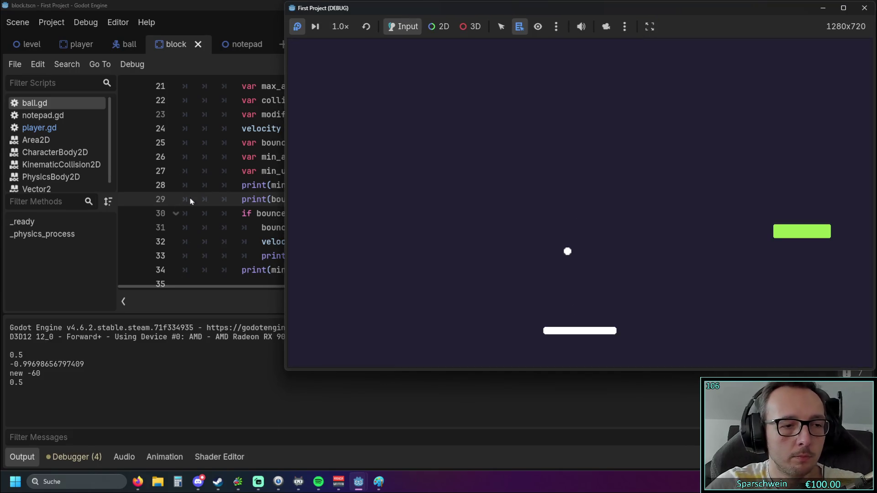
mouse_move(432, 8)
left_mouse_down()
mouse_move(586, 17)
mouse_move(571, 25)
mouse_move(536, 20)
mouse_move(646, 22)
left_mouse_up()
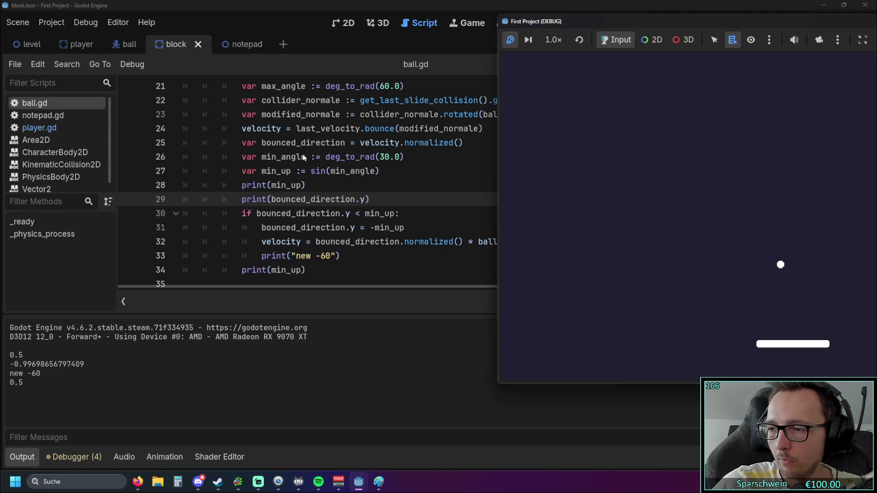
left_click(256, 213)
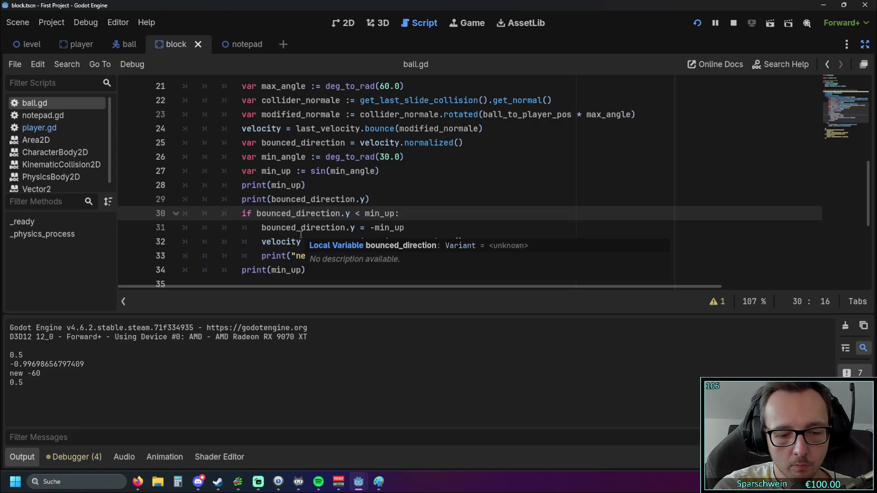
- Change line 30 to check abs(bounced_direction.y) < min_up, then save and rerun the game
type("a")
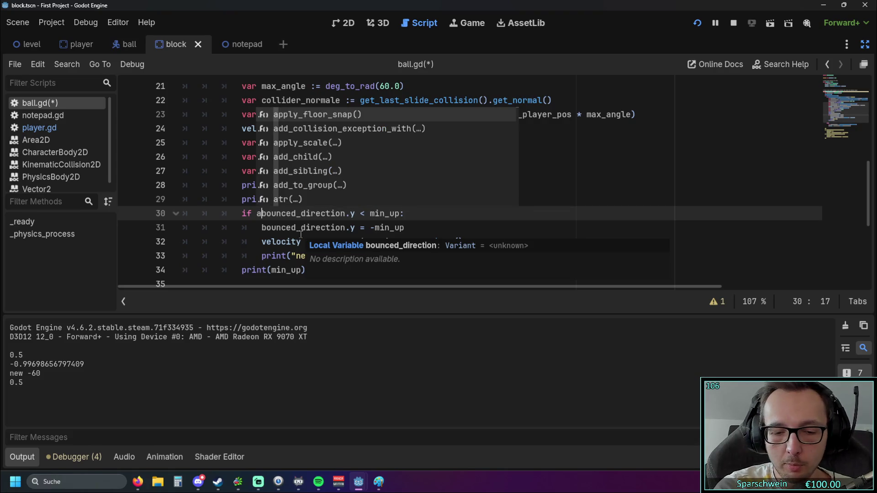
type("bs(")
key("Up")
key("Up")
left_click(371, 215)
type(")")
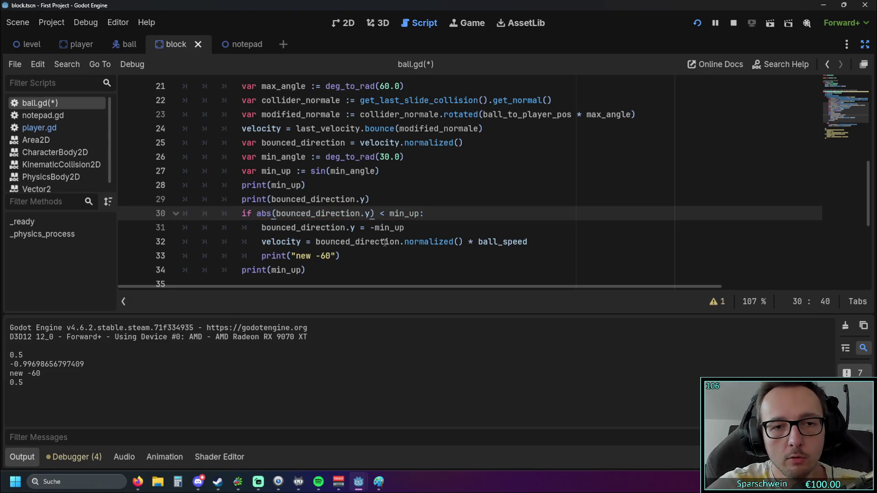
left_click(280, 228)
mouse_move(263, 216)
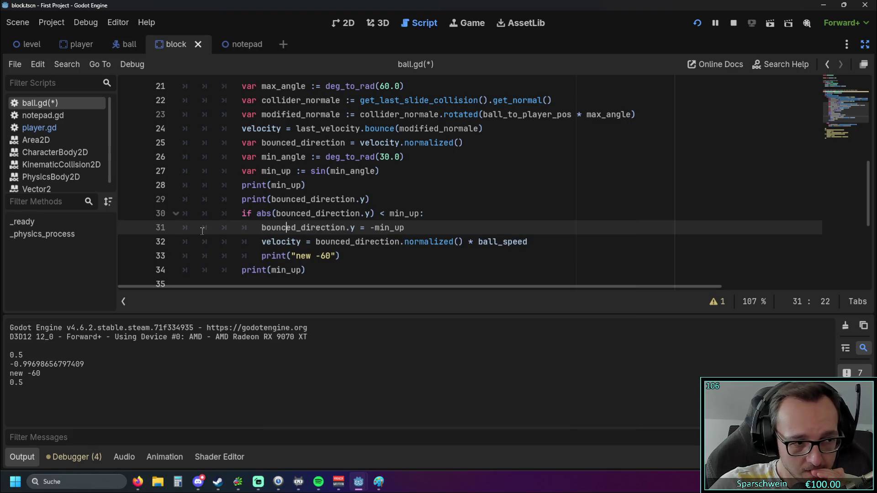
left_click(696, 24)
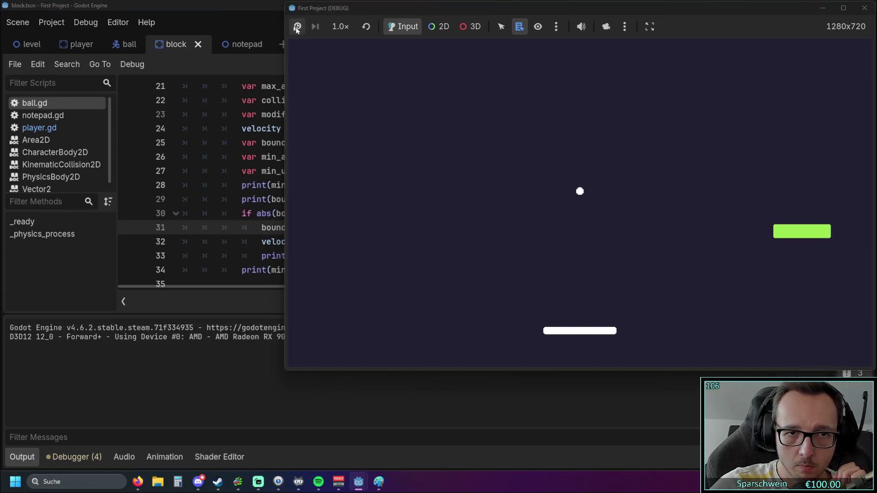
- Steer the paddle left and right under the ball to test bounces, then close the game window
left_click(297, 28)
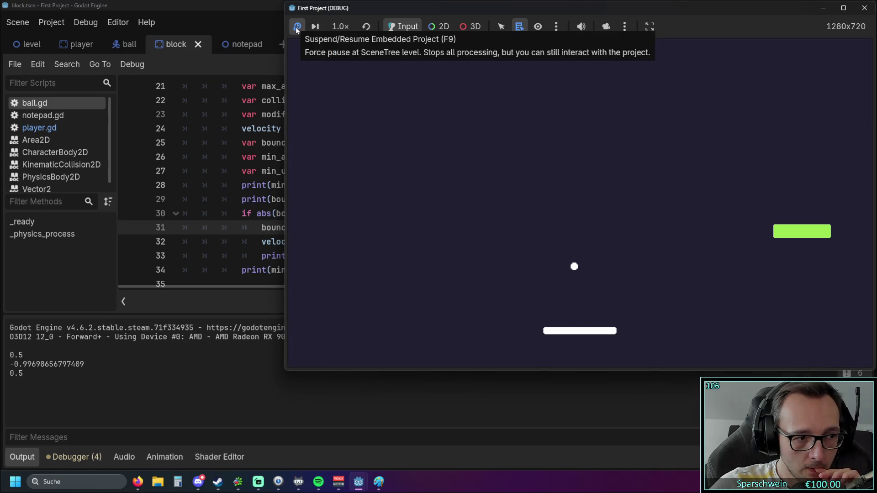
left_click(297, 28)
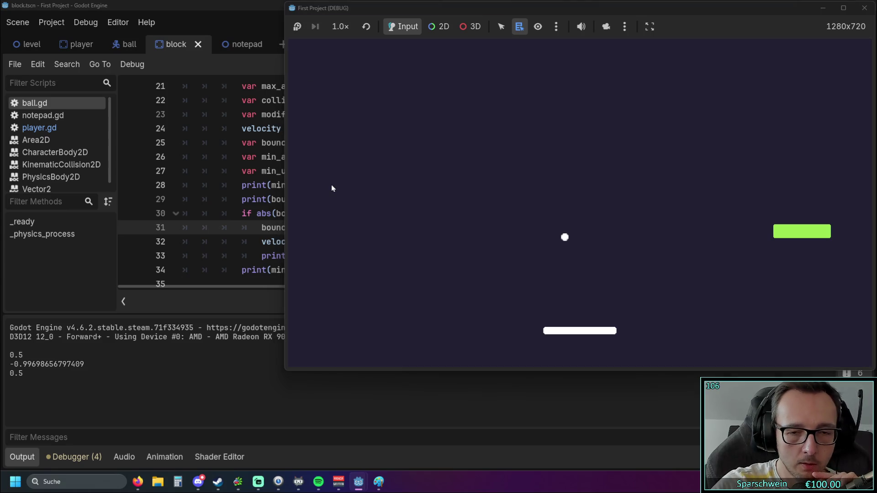
key("Left")
key("Right")
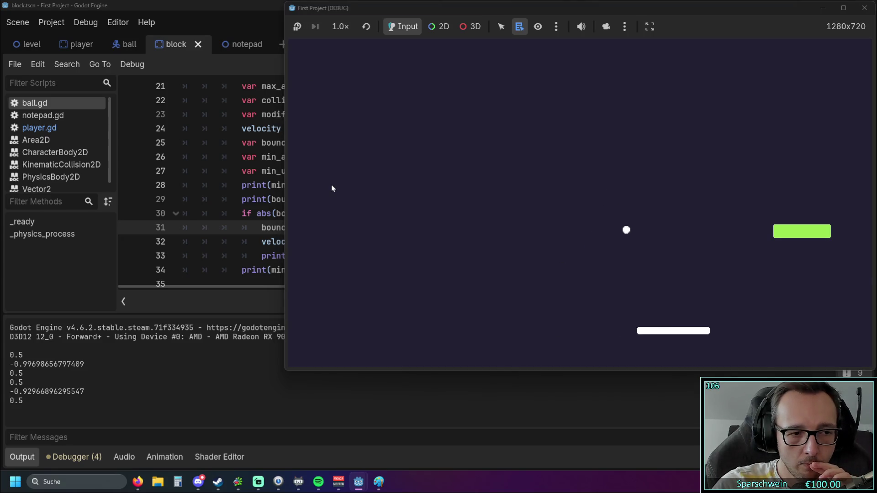
key("Right")
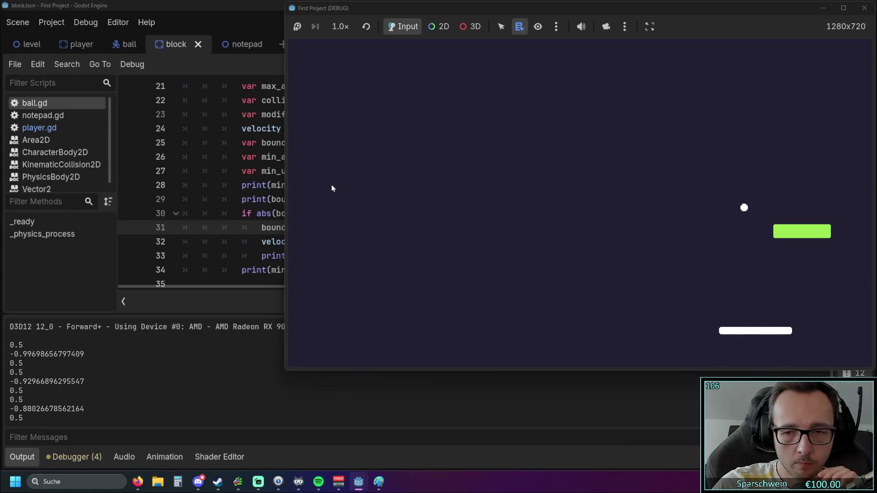
key("Left")
key("Left")
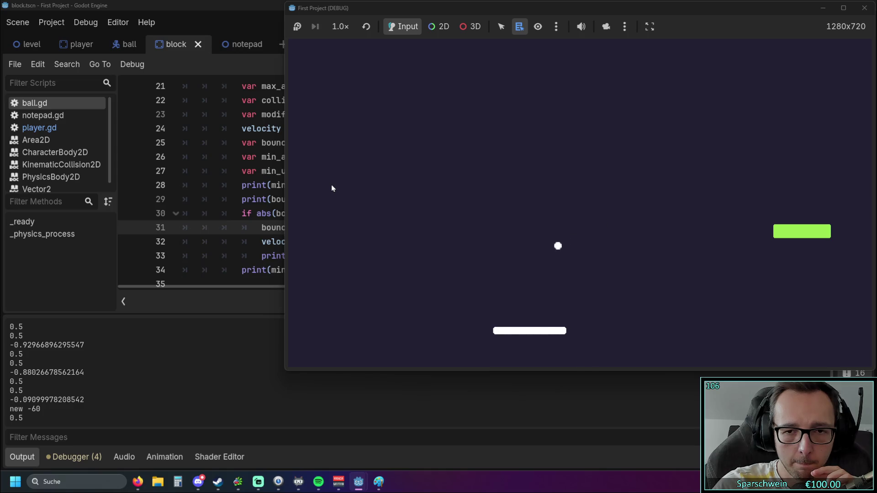
key("Left")
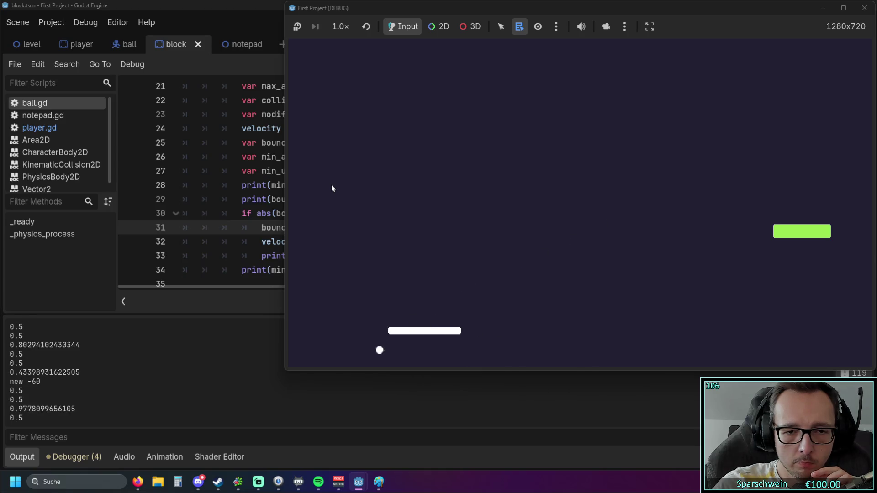
key("Left")
key("Left")
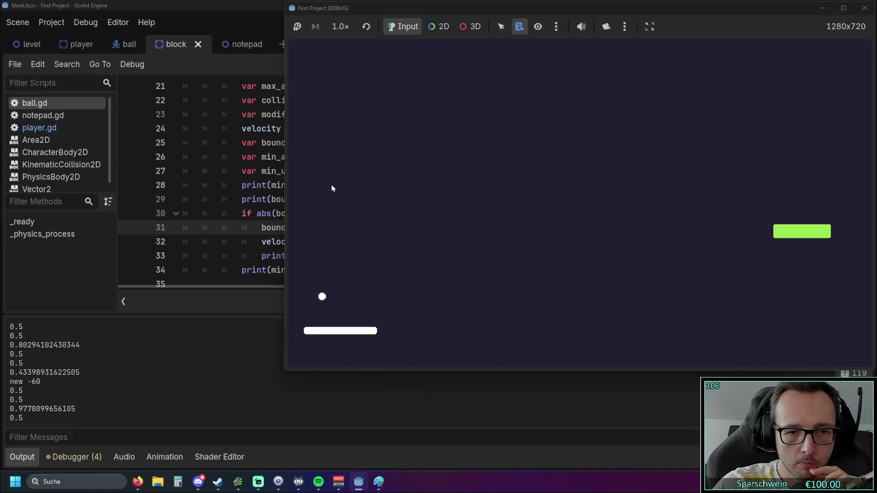
key("Right")
key("Right")
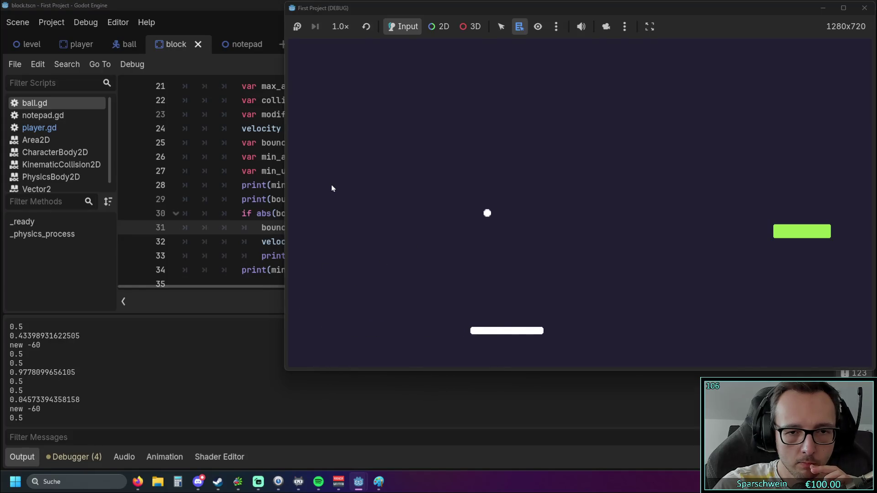
key("Right")
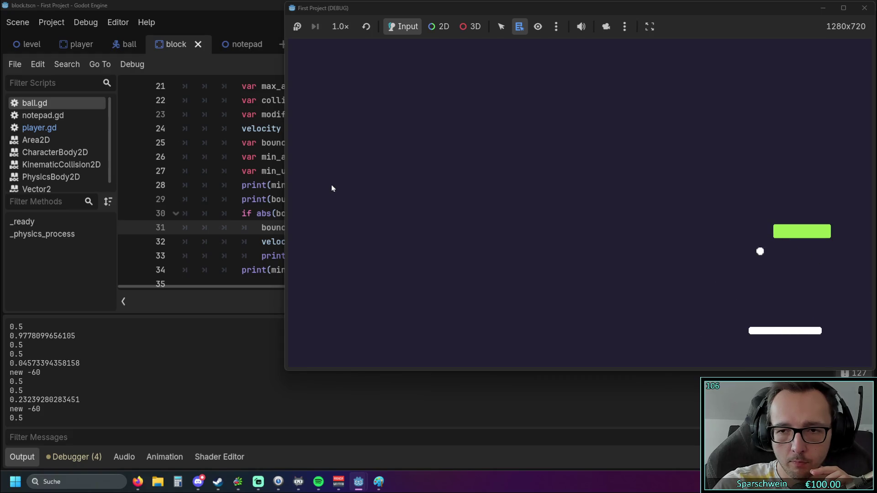
key("Left")
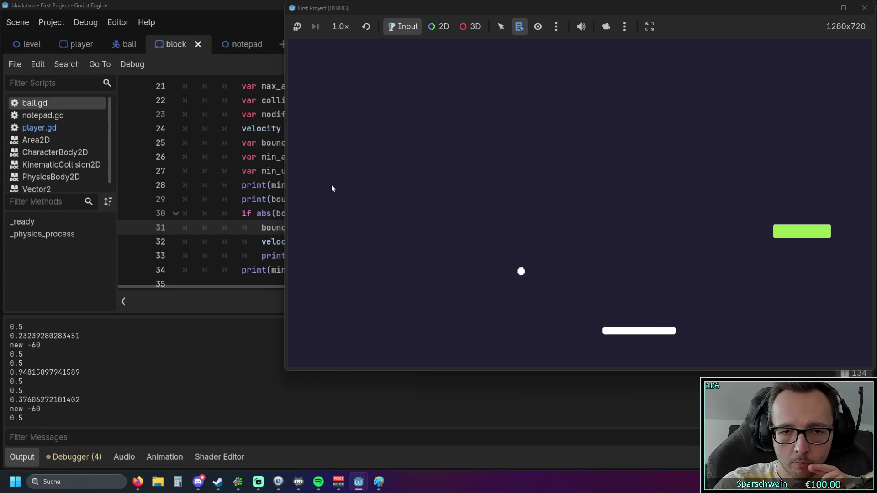
key("Left")
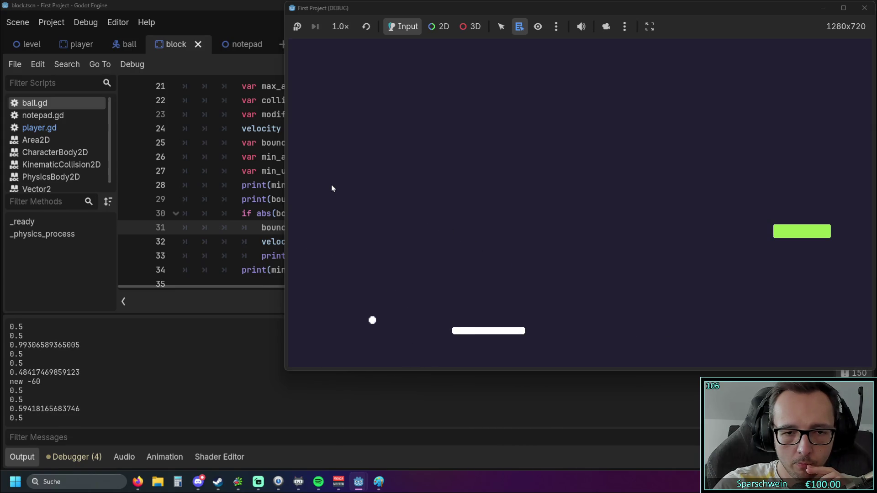
key("Right")
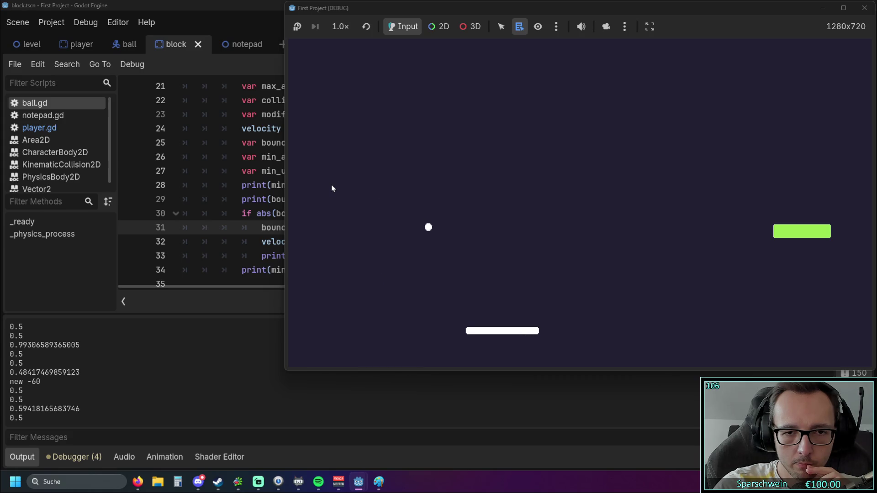
key("Left")
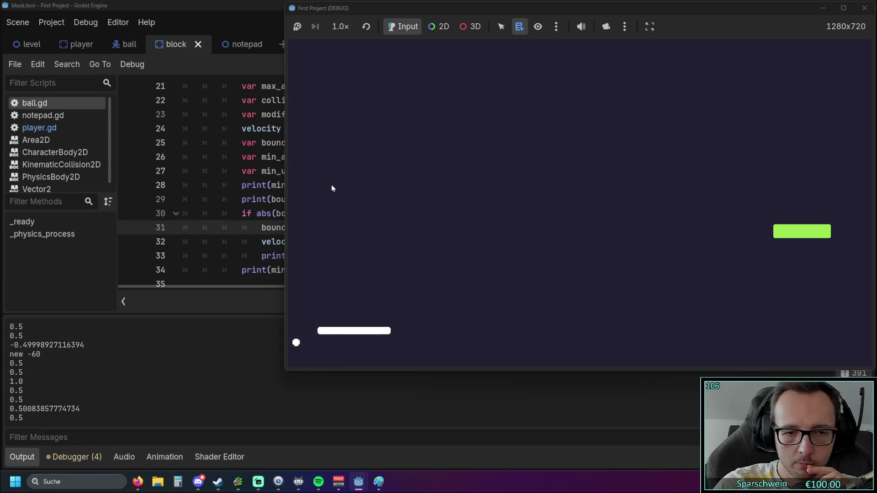
key("Right")
key("Right")
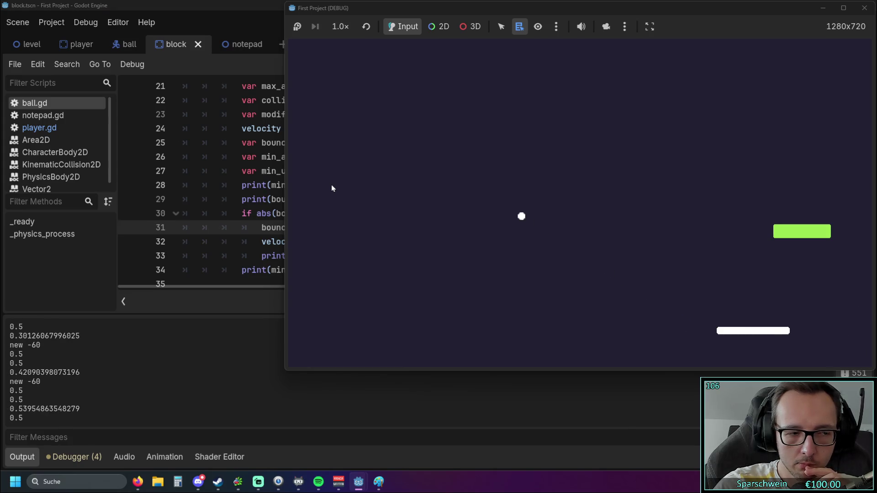
key("Left")
key("Left")
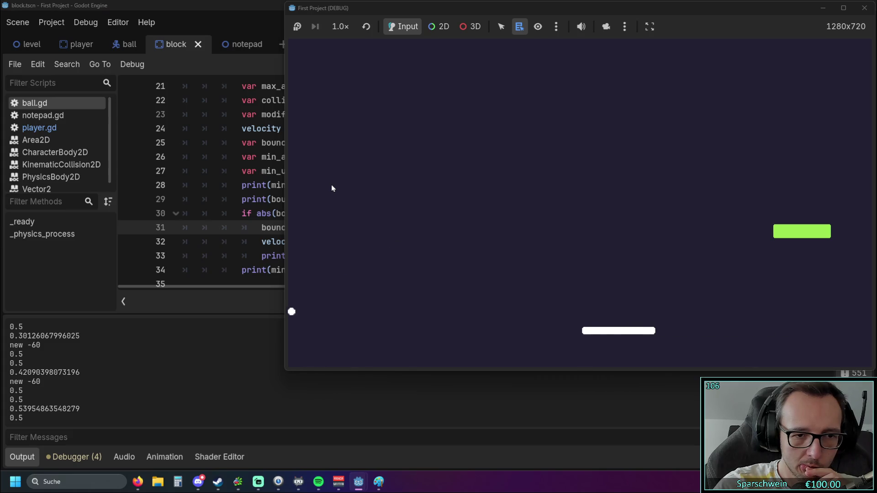
key("Right")
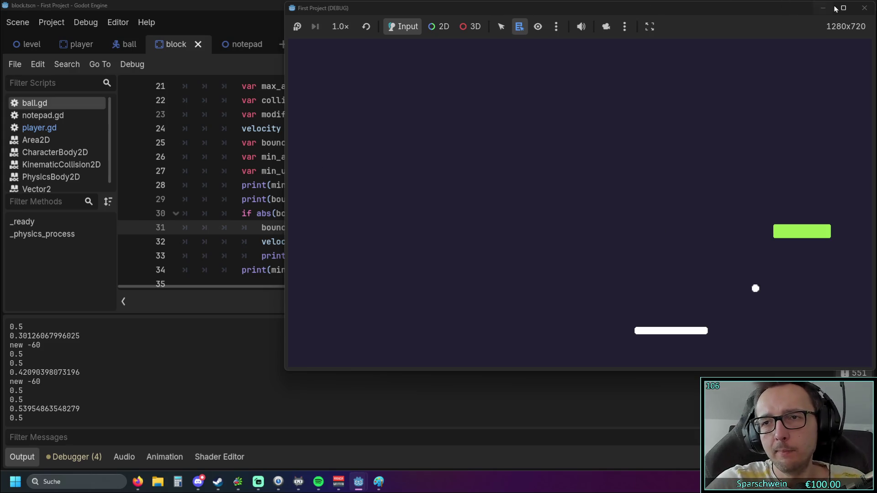
left_click(864, 8)
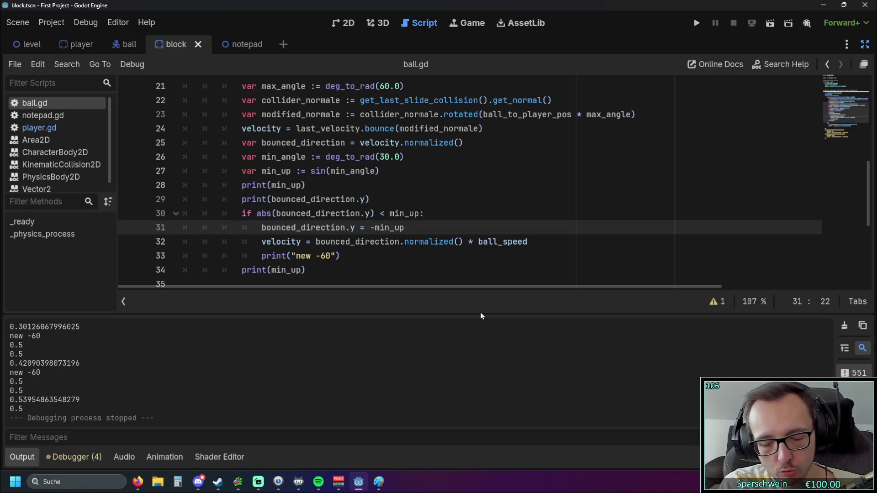
- Scroll down through ball.gd to review the finished bounce-angle code
scroll(264, 229, "down", 4)
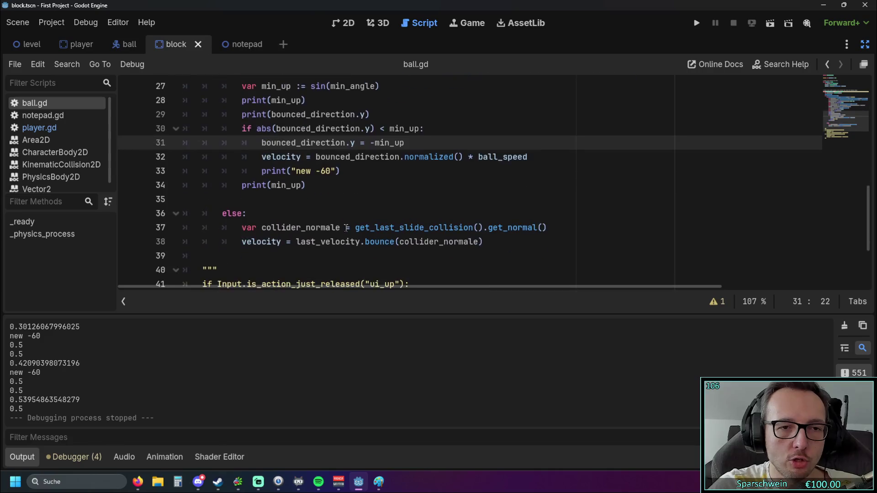
scroll(351, 232, "up", 4)
scroll(350, 232, "up", 2)
scroll(351, 235, "down", 3)
scroll(351, 238, "down", 3)
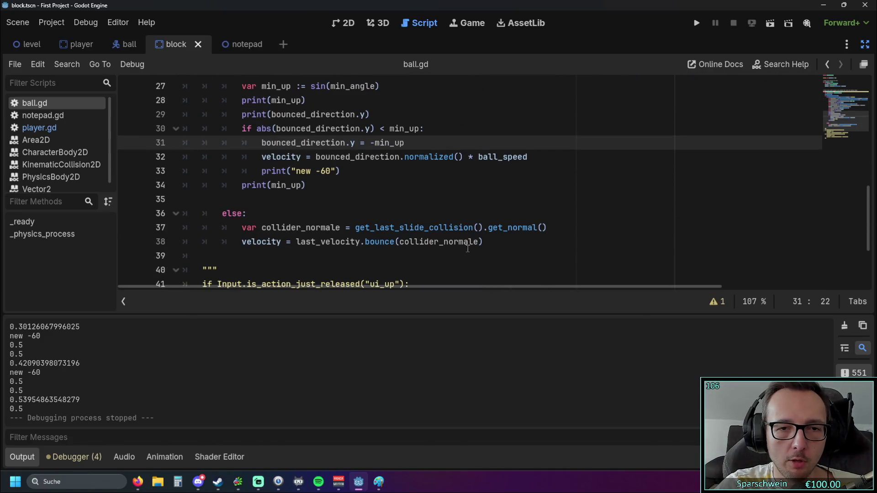
left_click_drag(484, 242, 183, 228)
left_click(300, 252)
scroll(320, 253, "up", 6)
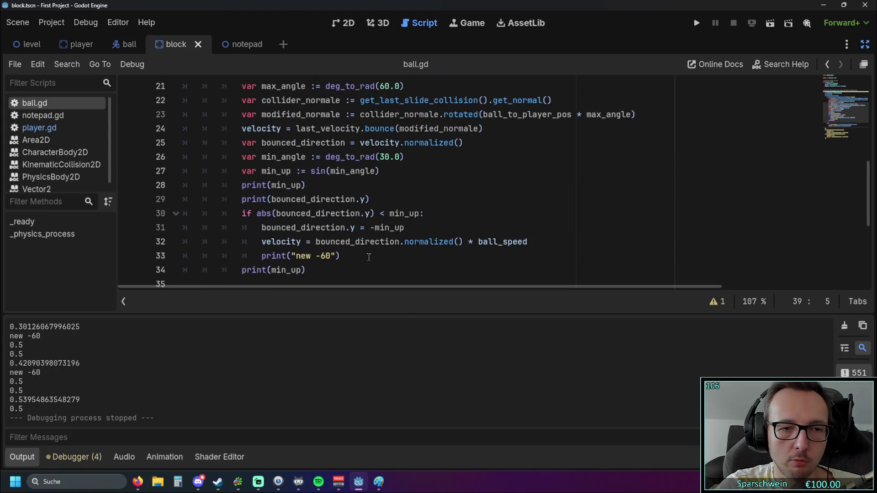
scroll(368, 256, "up", 3)
scroll(367, 256, "up", 4)
scroll(393, 261, "down", 4)
left_click_drag(306, 227, 226, 110)
left_click(453, 228)
scroll(452, 228, "down", 3)
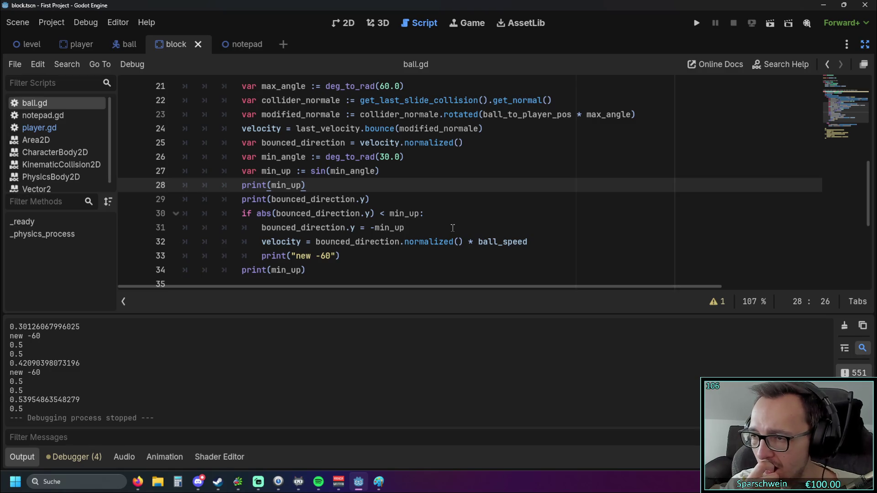
scroll(412, 208, "up", 2)
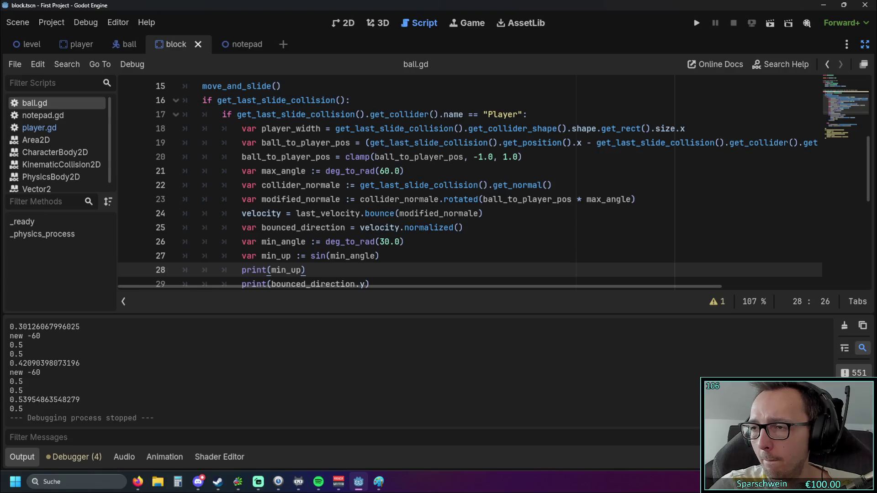
scroll(507, 196, "down", 1)
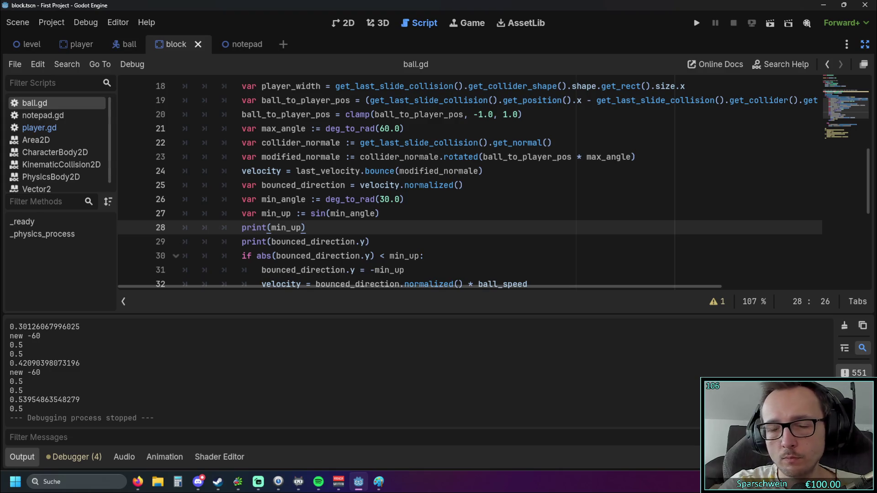
scroll(672, 234, "up", 1)
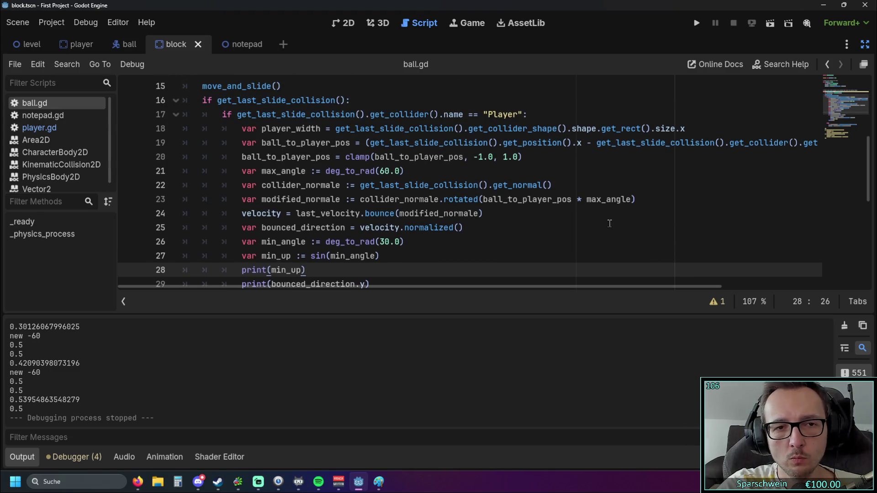
scroll(612, 224, "down", 1)
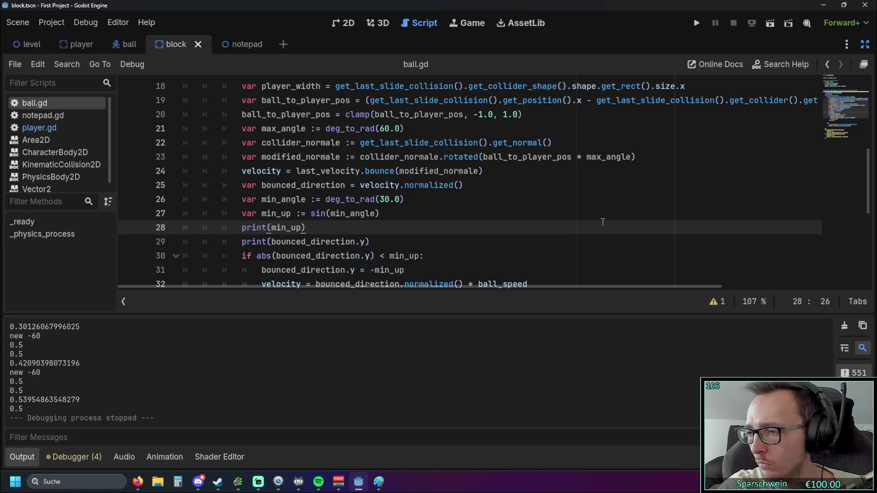
scroll(602, 222, "down", 1)
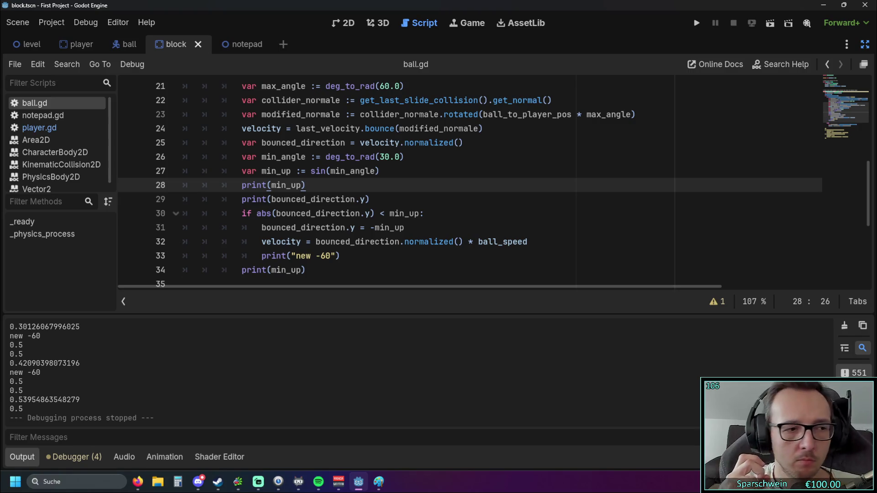
scroll(412, 213, "down", 1)
scroll(412, 213, "up", 1)
mouse_move(416, 243)
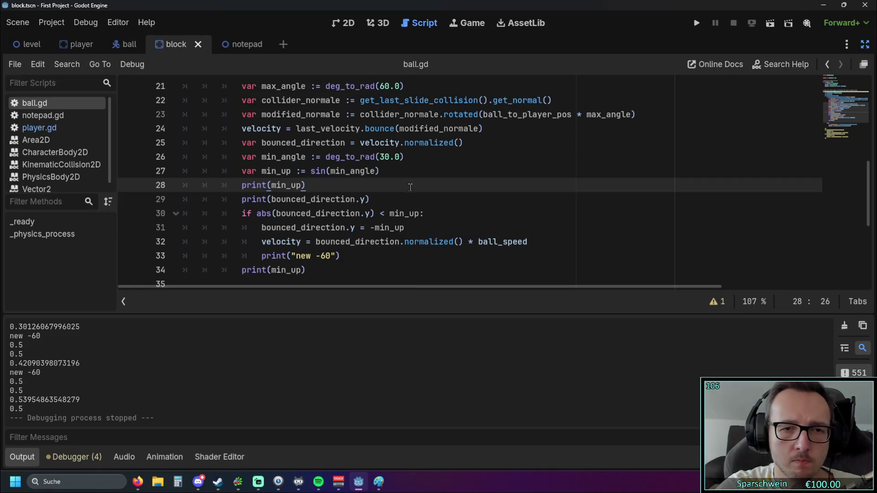
scroll(402, 231, "up", 1)
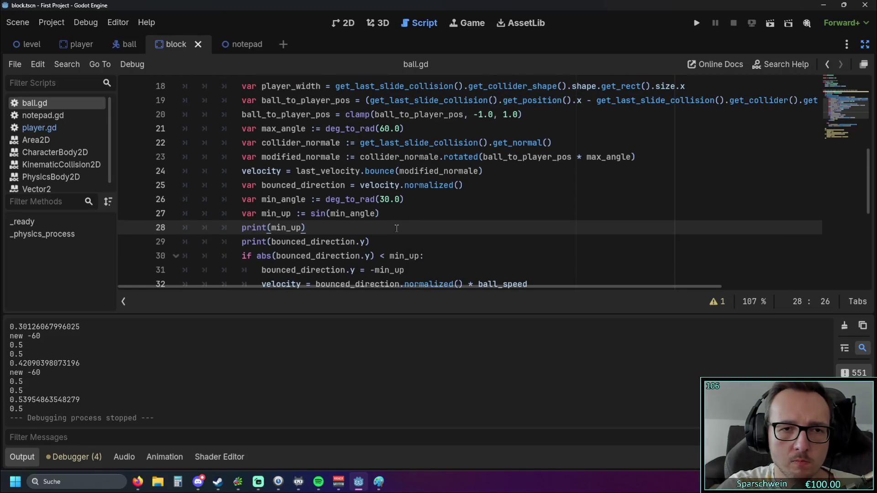
scroll(394, 231, "up", 1)
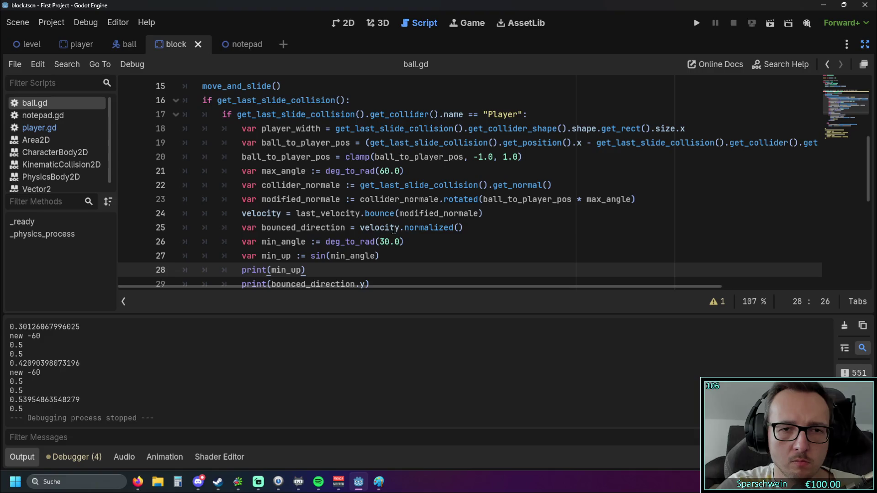
mouse_move(393, 229)
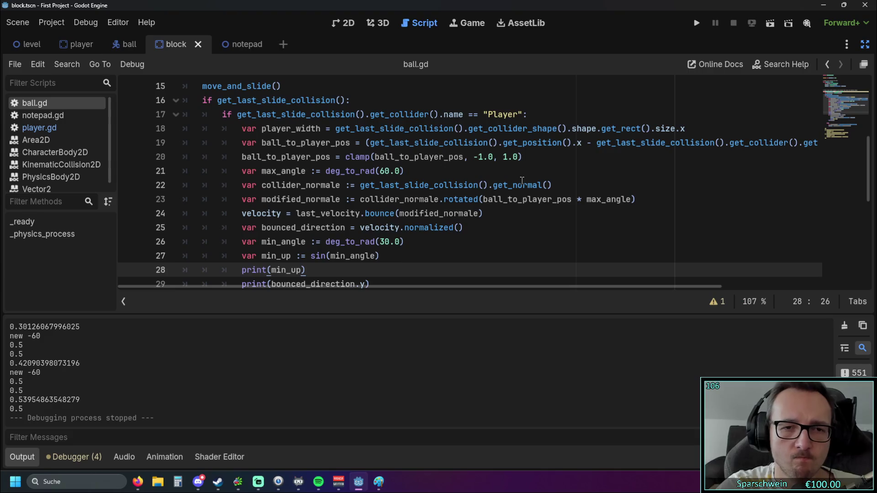
mouse_move(522, 181)
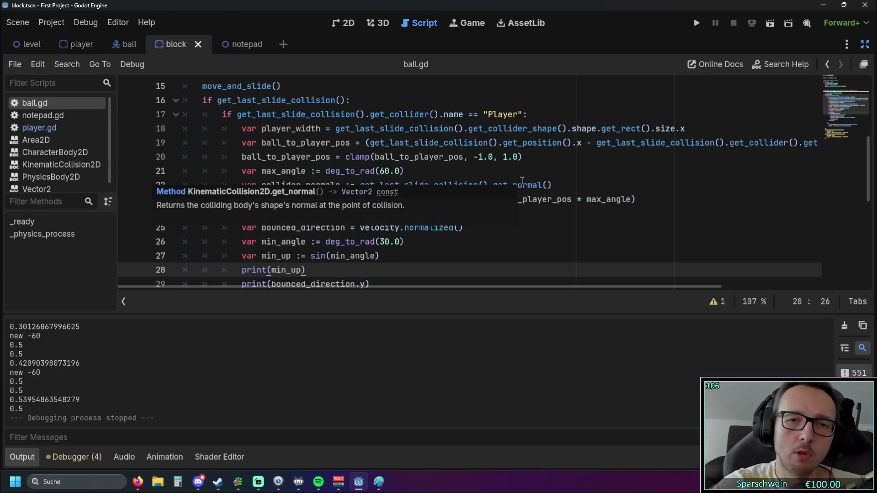
scroll(495, 254, "down", 2)
scroll(457, 293, "up", 2)
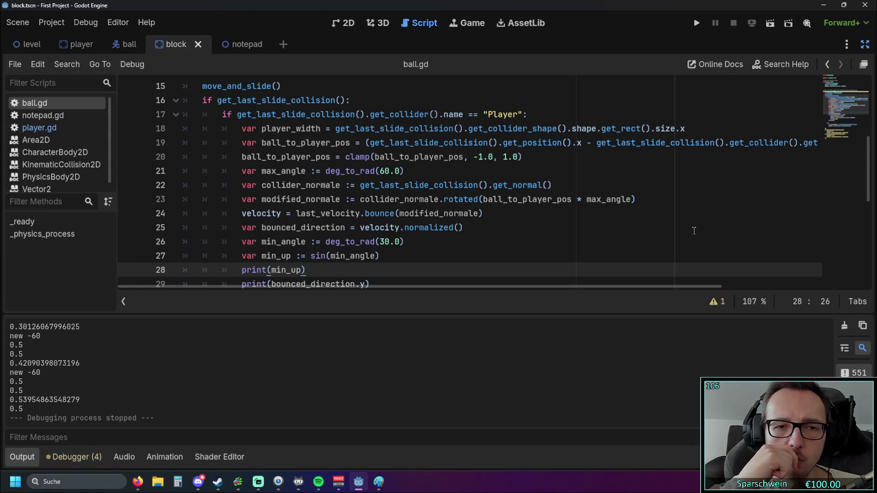
mouse_move(349, 172)
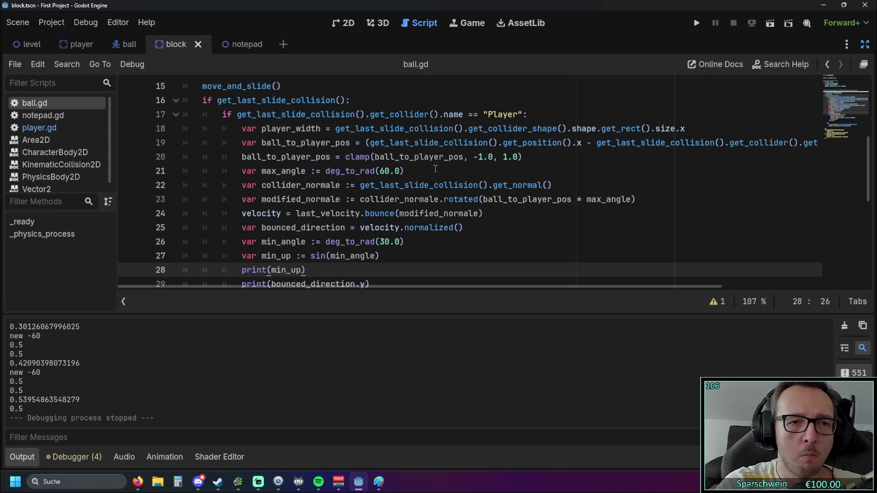
scroll(435, 169, "up", 1)
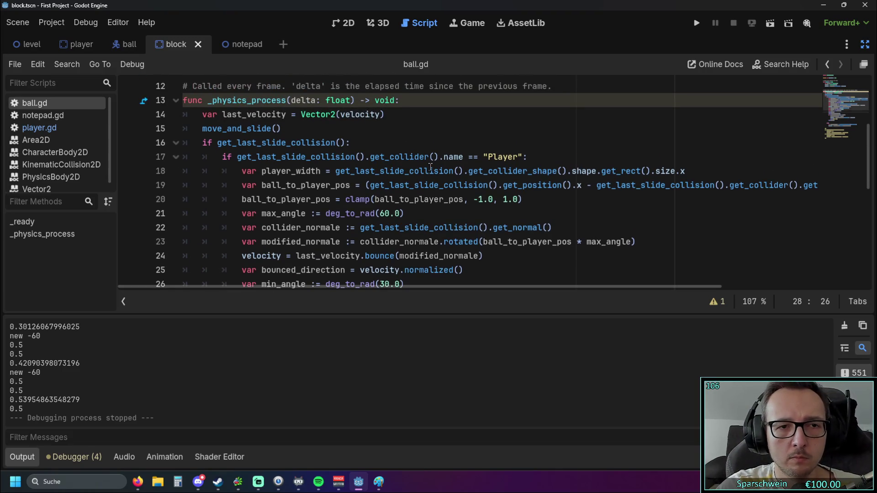
scroll(430, 169, "down", 3)
scroll(430, 168, "down", 2)
scroll(429, 172, "up", 2)
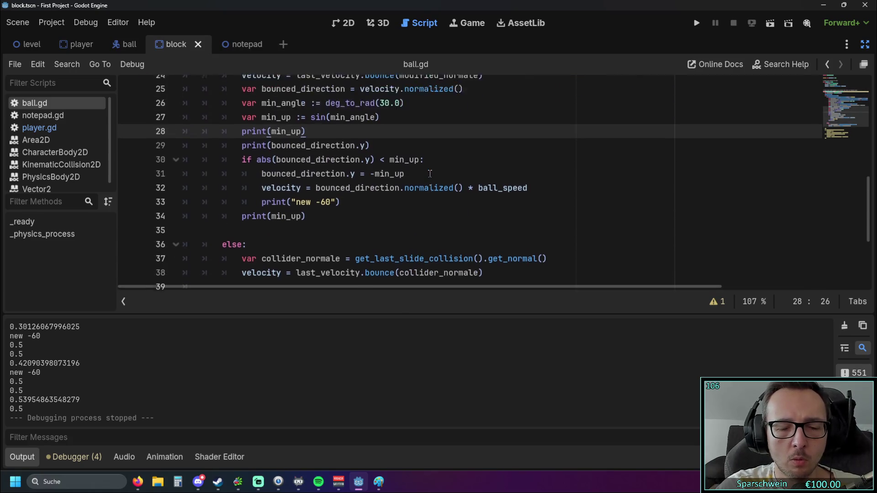
scroll(431, 173, "down", 2)
scroll(432, 177, "up", 1)
scroll(446, 180, "up", 2)
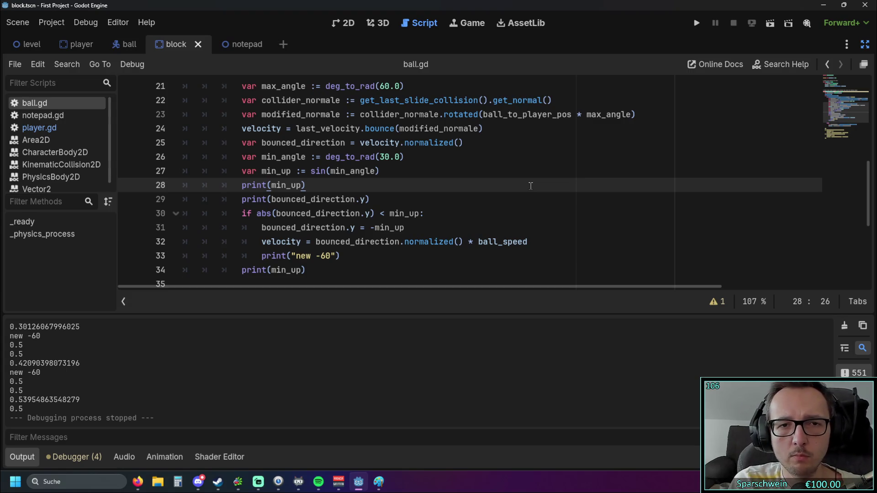
scroll(530, 186, "up", 2)
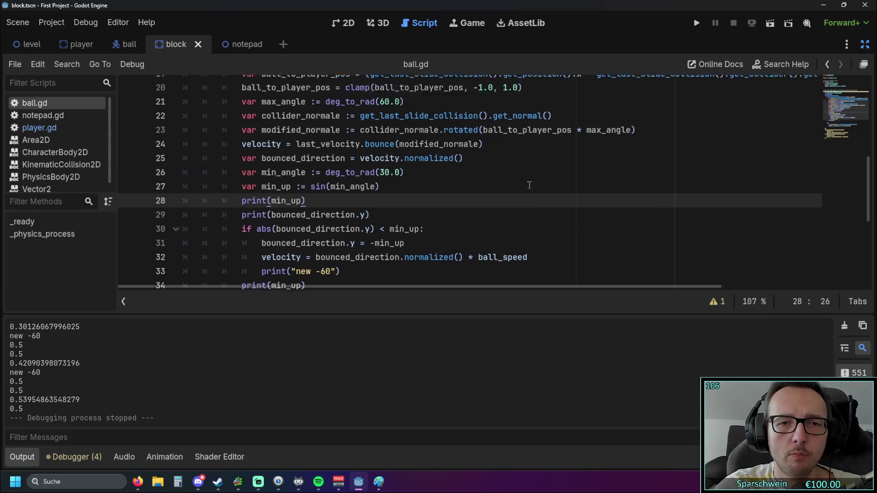
mouse_move(447, 142)
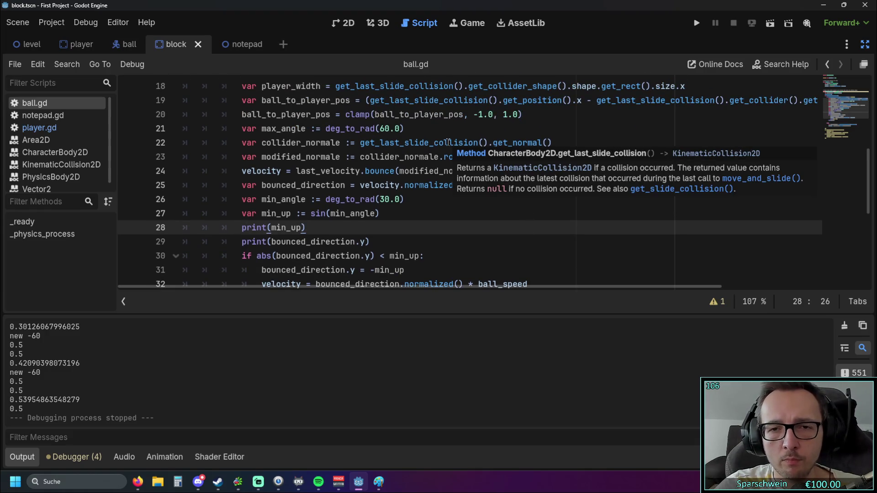
mouse_move(514, 144)
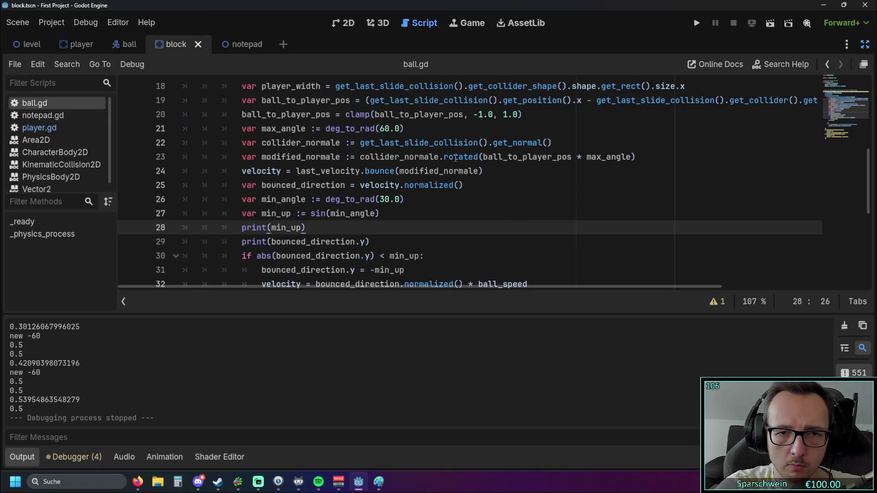
mouse_move(455, 158)
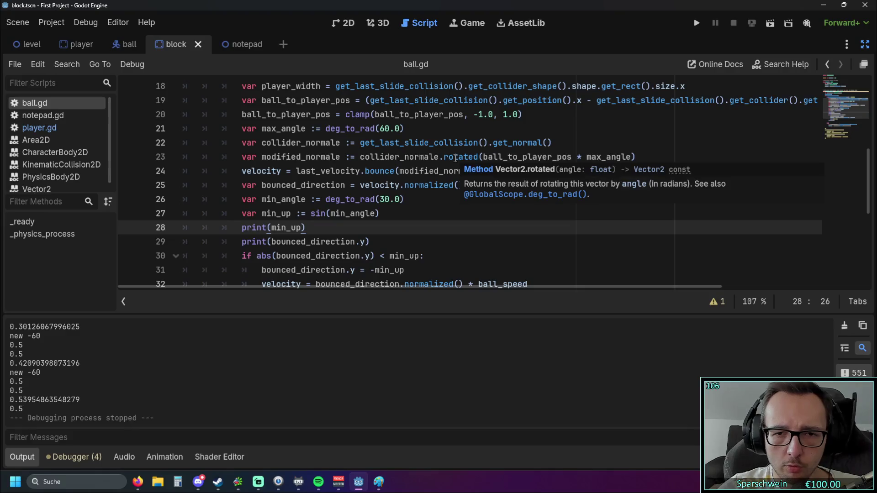
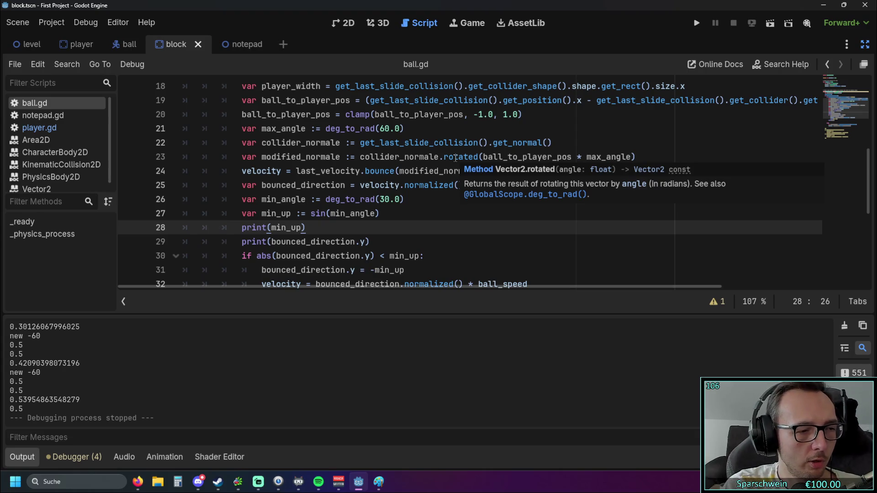
- Insert a blank line after line 31 of ball.gd, below the bounced_direction.y = -min_up assignment
scroll(388, 154, "down", 1)
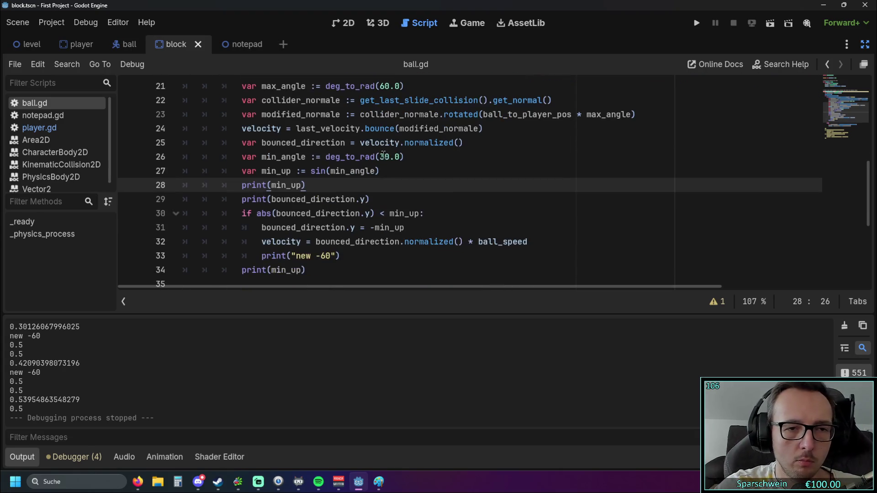
scroll(350, 175, "down", 1)
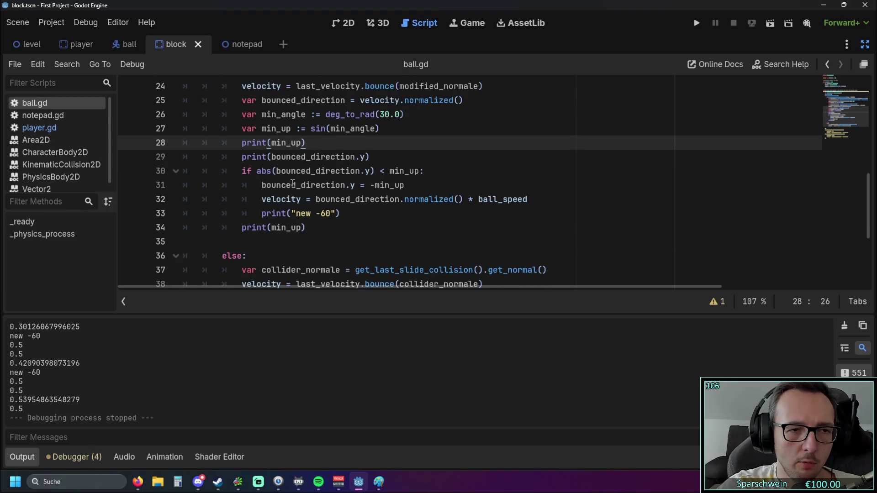
left_click(415, 186)
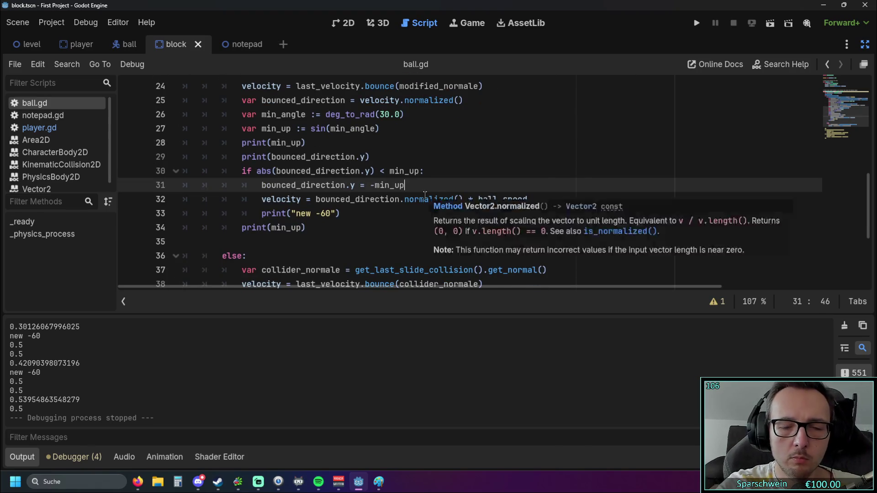
key("Return")
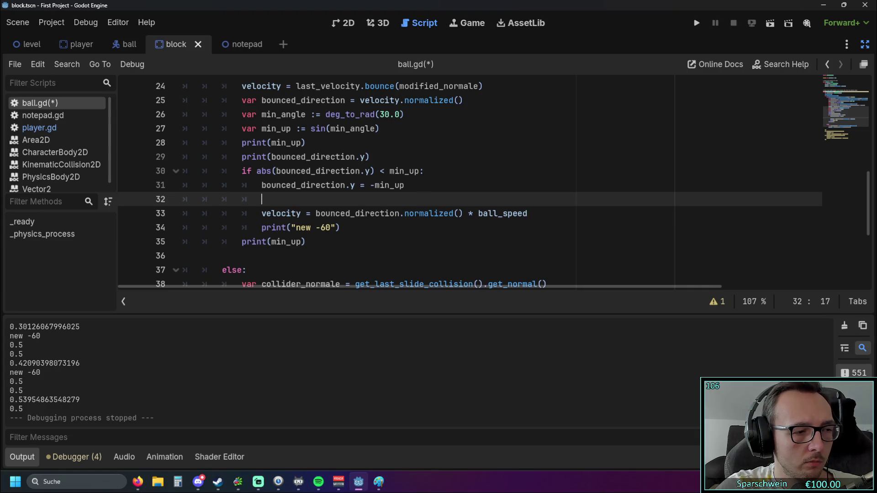
key("alt+Tab")
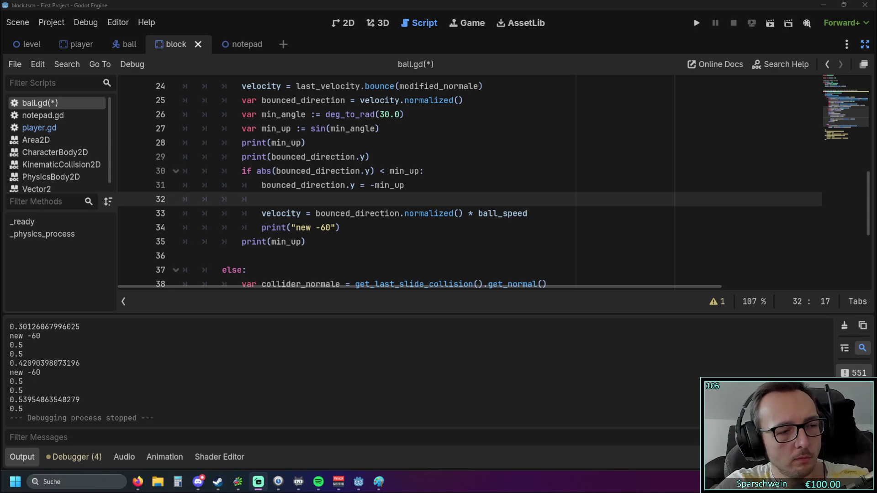
key("alt+Tab")
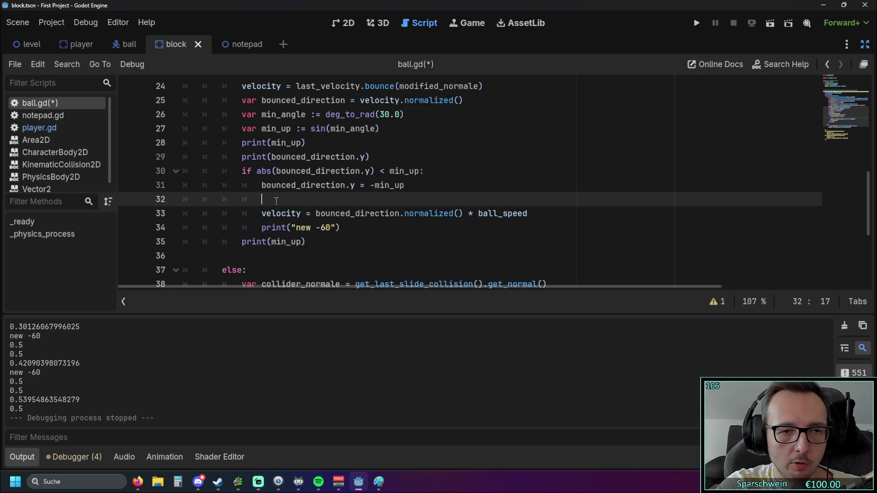
- Paste the sign/sqrt line that recomputes bounced_direction.x, then save and run the game
type("bounced_direction.x = sign(bounced_direction.x) * sqrt(1.0 - bounced_direction.y * bounced_direction.y)")
left_click(366, 255)
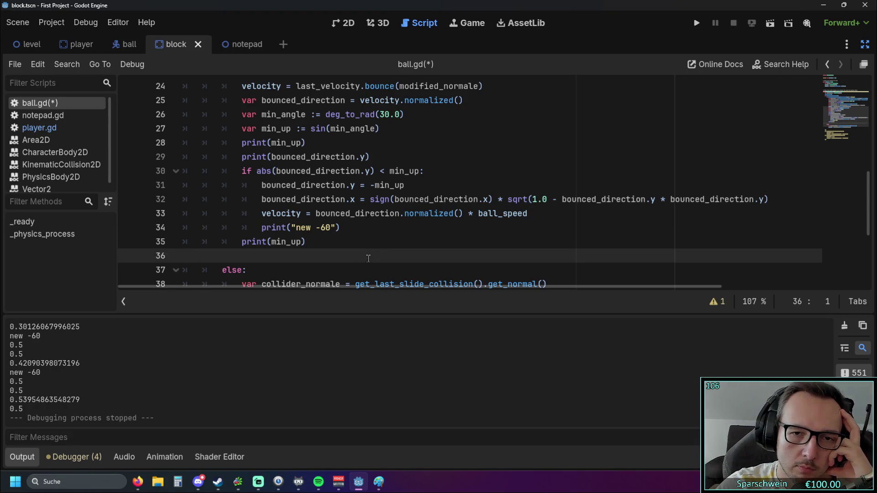
left_click(355, 247)
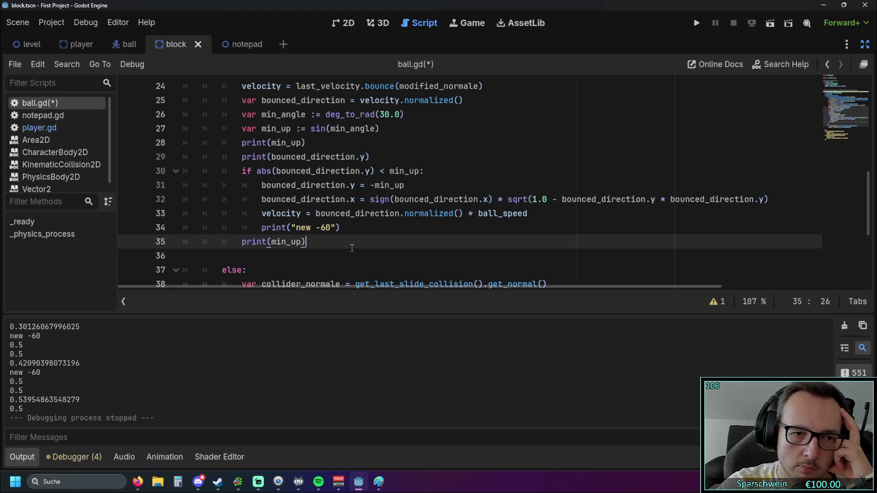
left_click(315, 258)
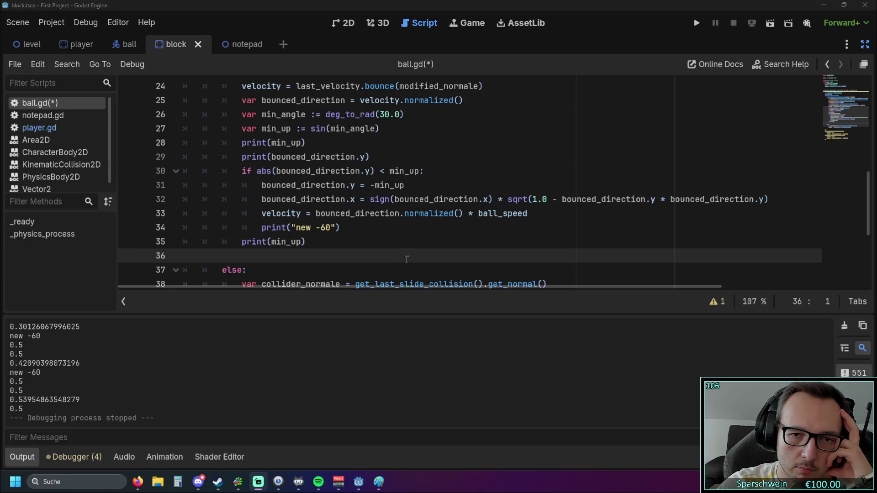
mouse_move(517, 195)
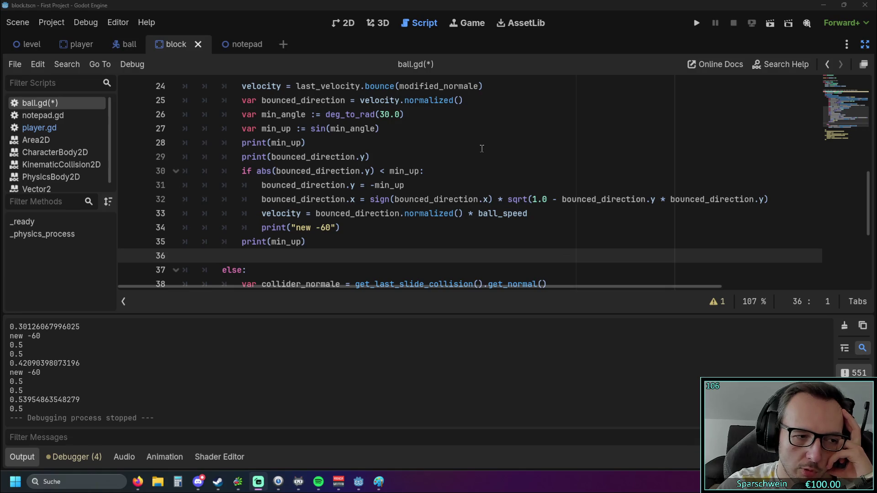
left_click(690, 25)
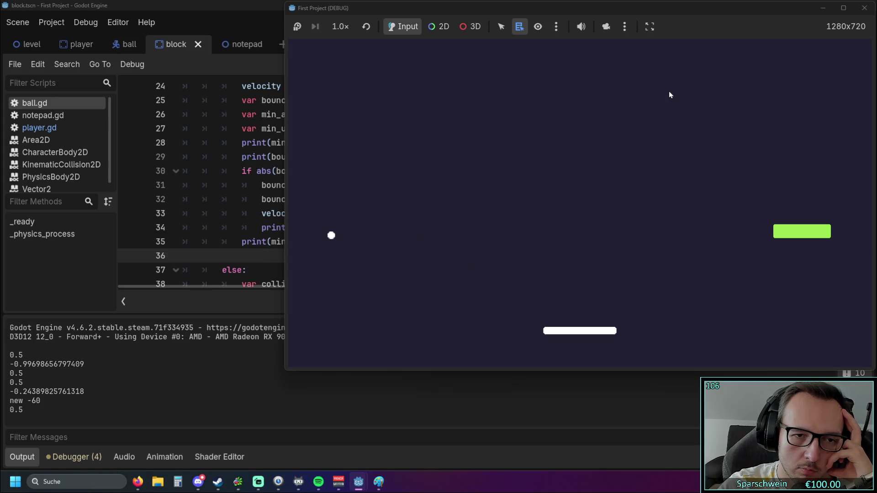
- Steer the paddle left and right to bounce the ball while the output logs values like -0.945
key("Left")
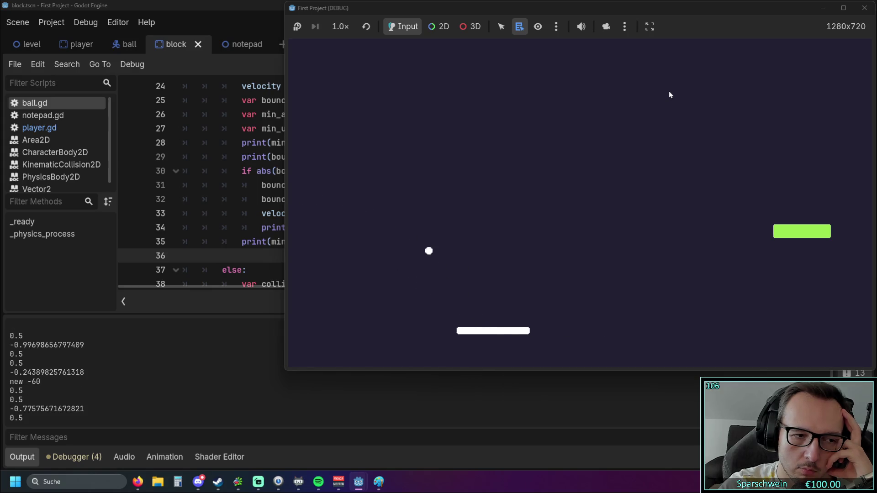
key("Left")
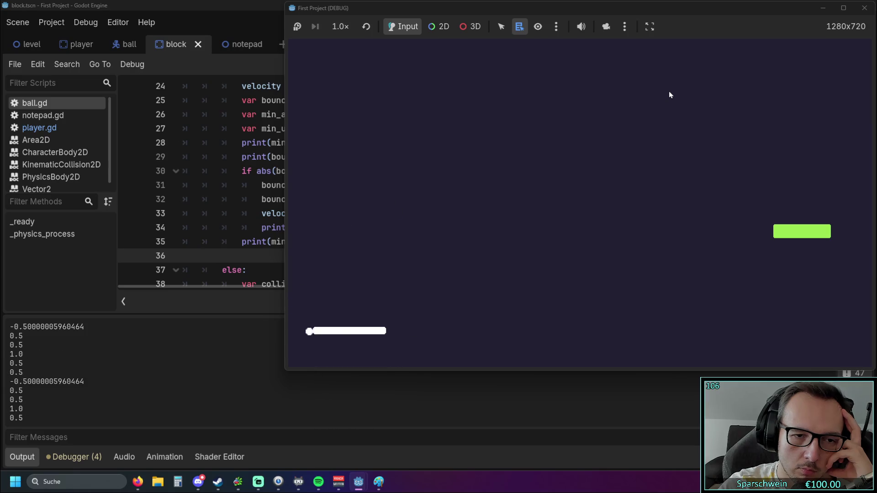
key("Right")
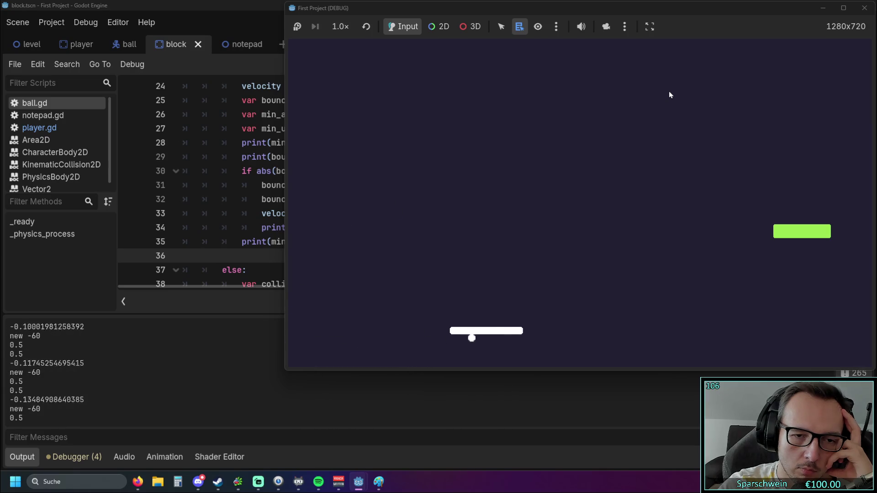
key("Left")
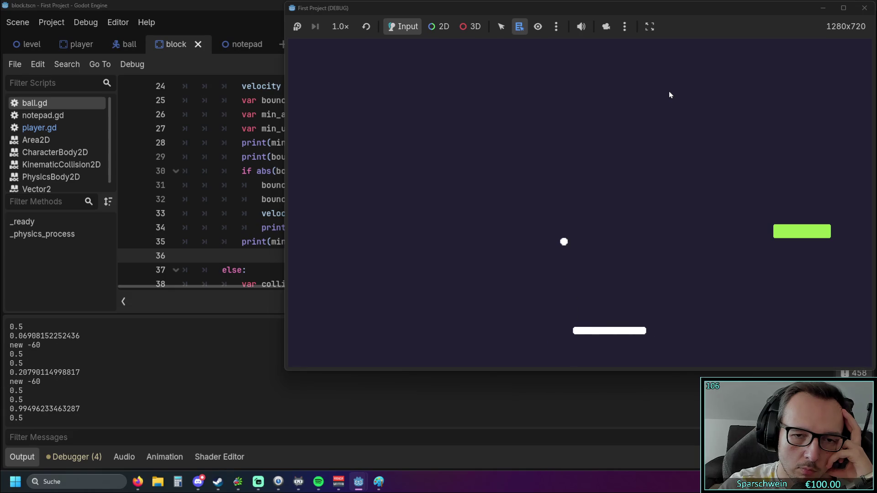
key("Right")
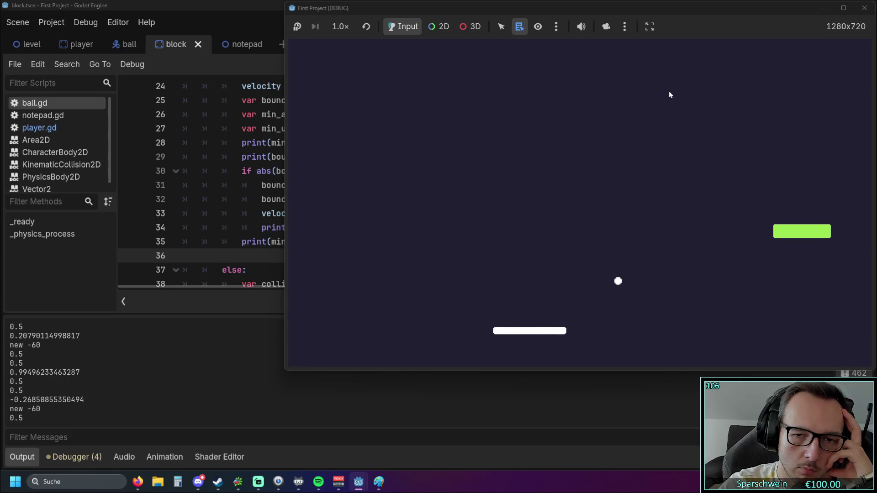
key("Right")
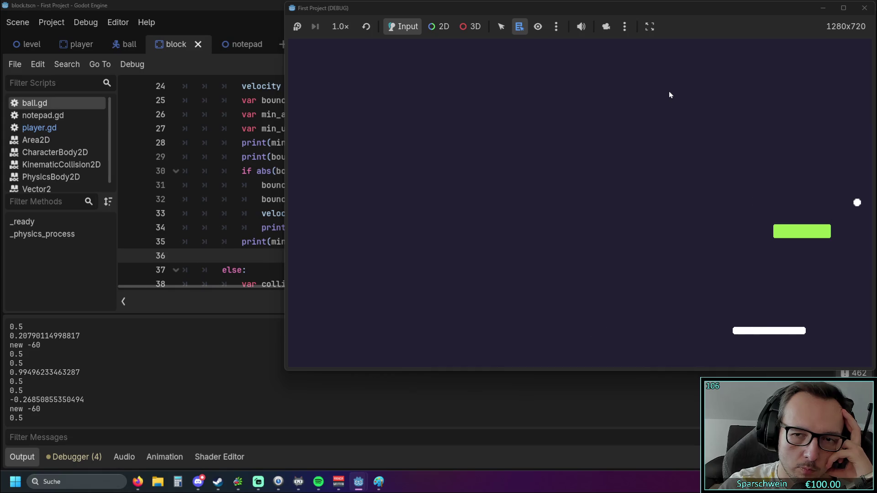
key("Left")
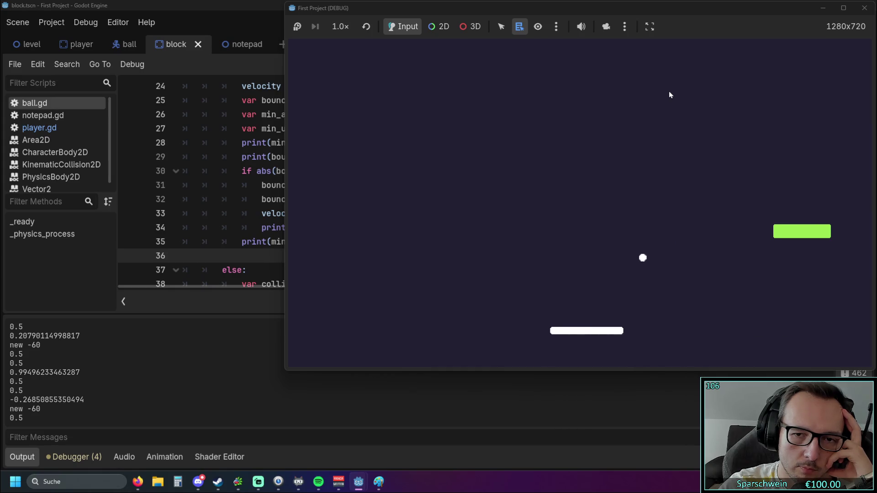
key("Right")
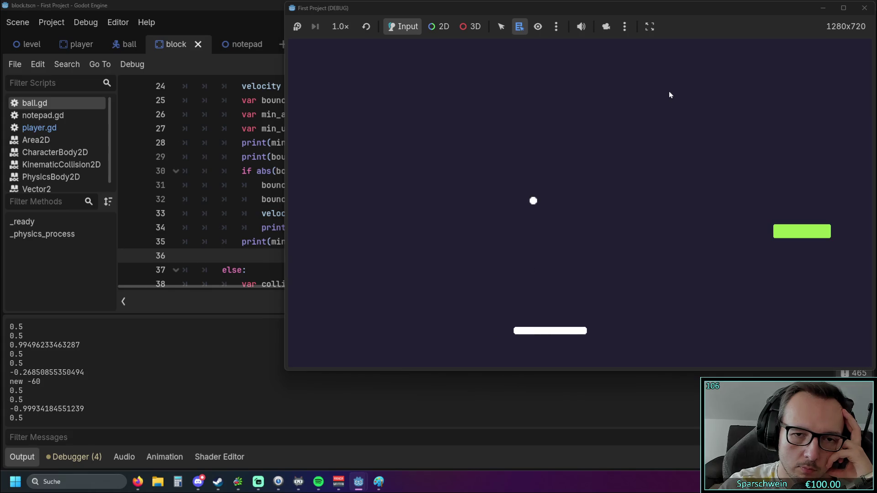
key("Right")
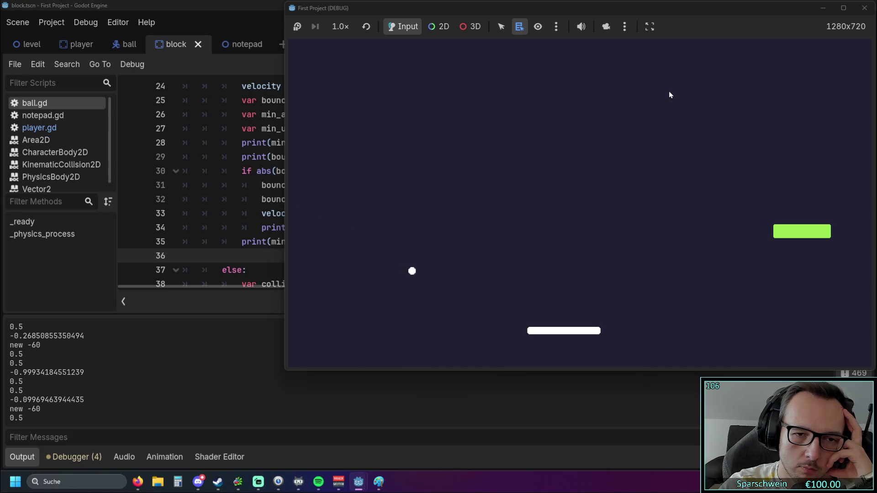
key("Left")
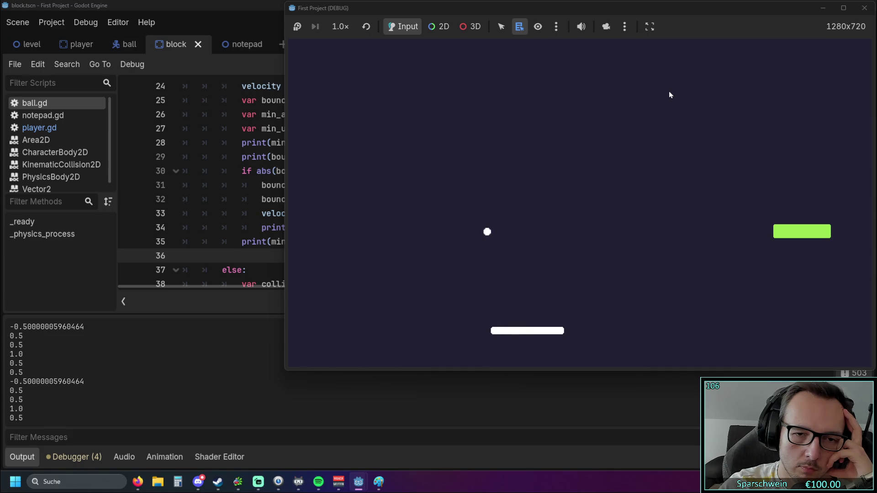
key("Left")
key("Right")
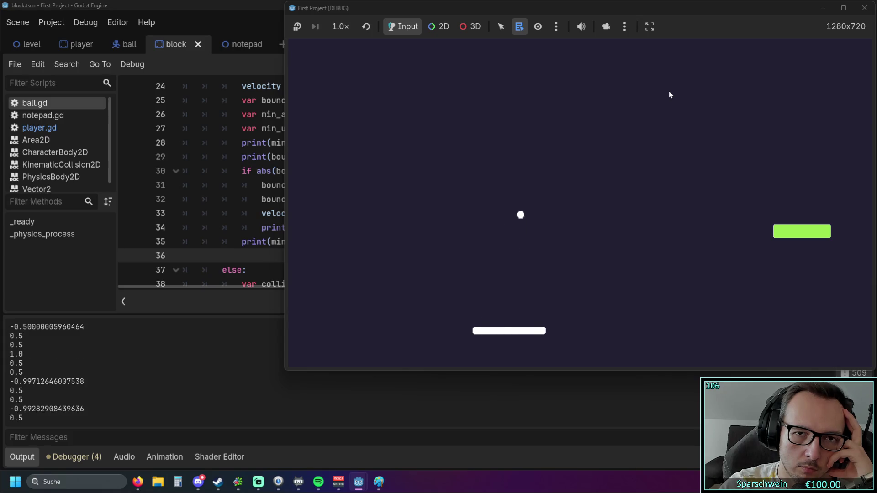
key("Right")
key("Left")
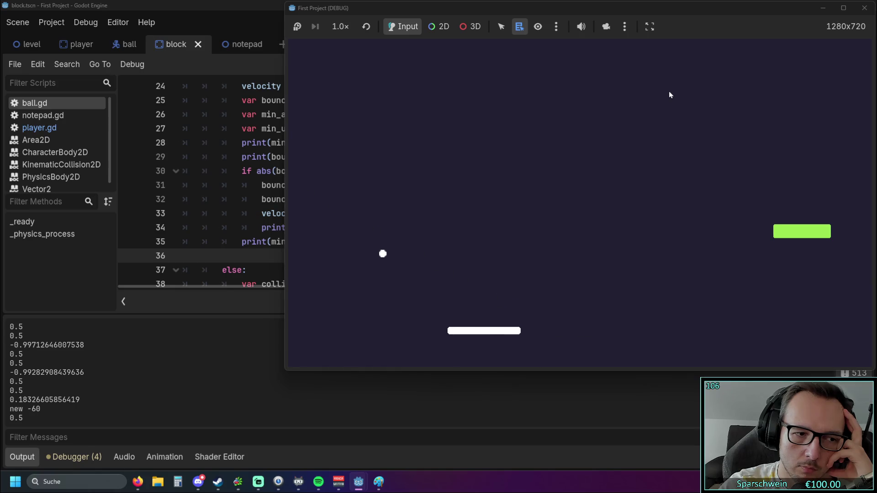
key("Right")
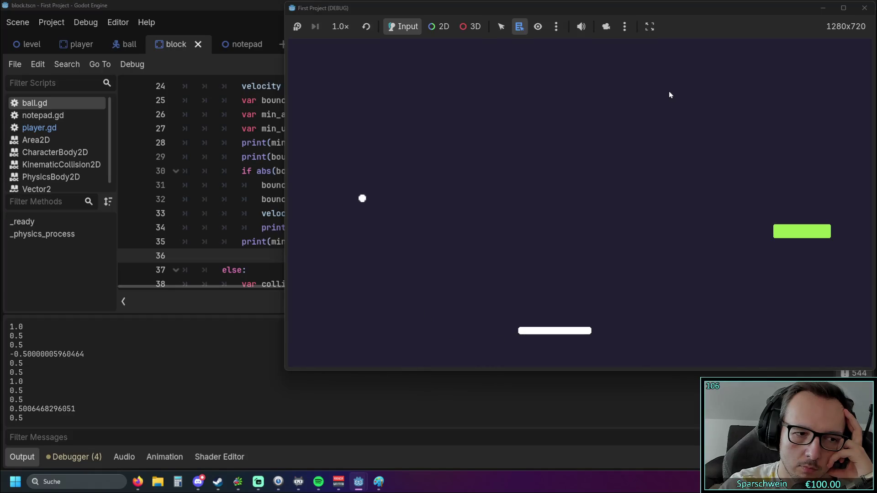
key("Right")
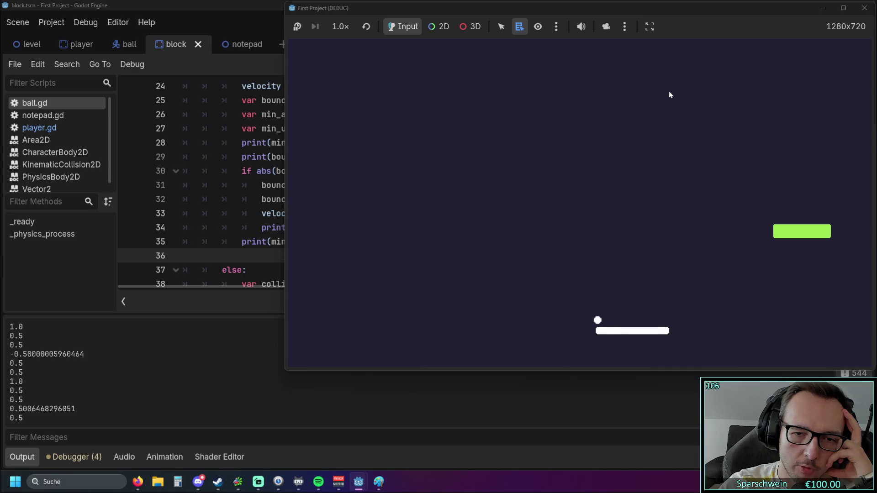
key("Left")
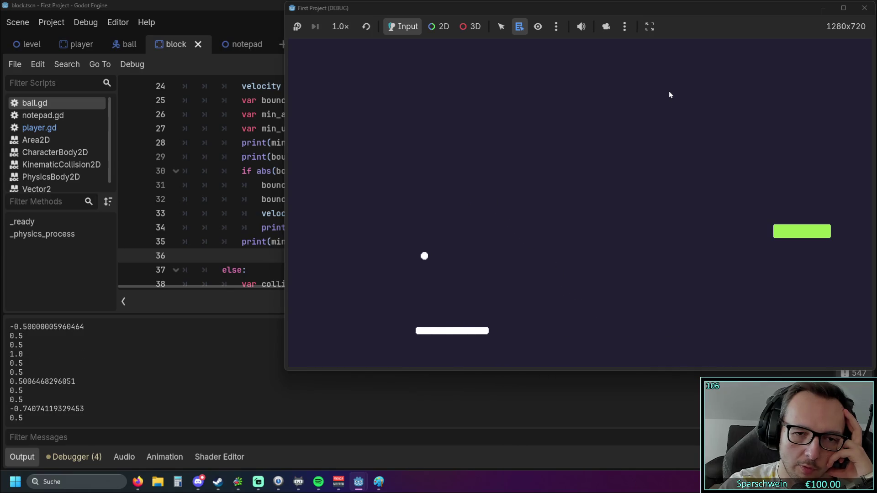
key("Right")
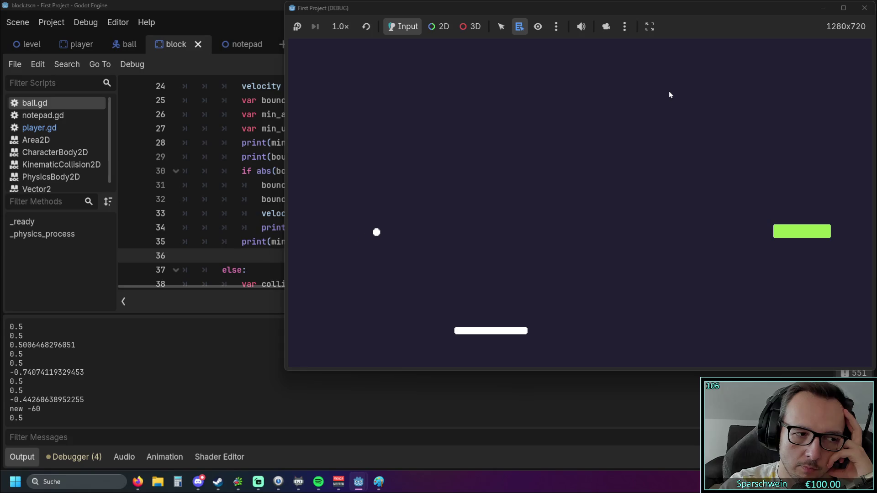
key("Left")
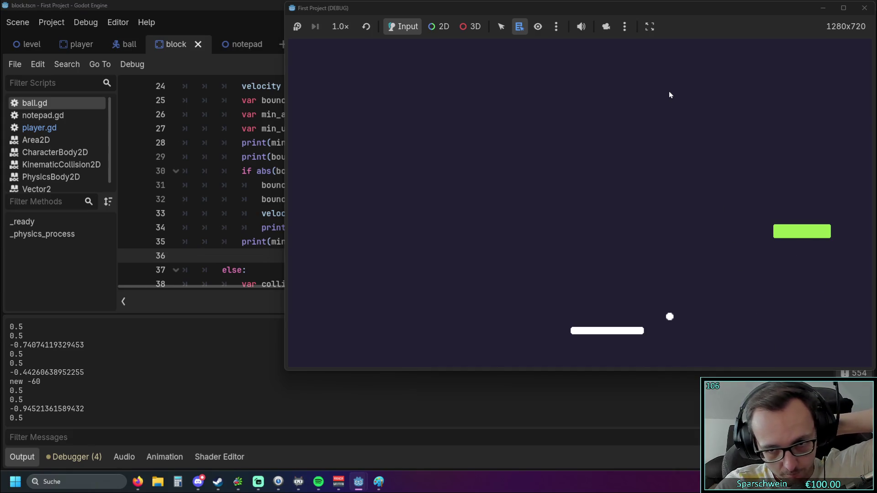
- Keep bouncing the ball off the paddle while 'new -60' logs, then bring the script editor forward
key("Left")
key("Right")
key("Left")
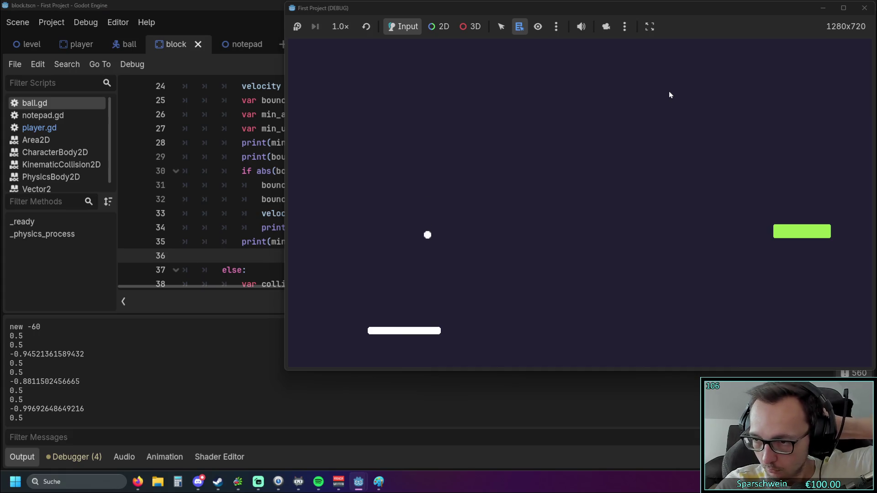
key("Right")
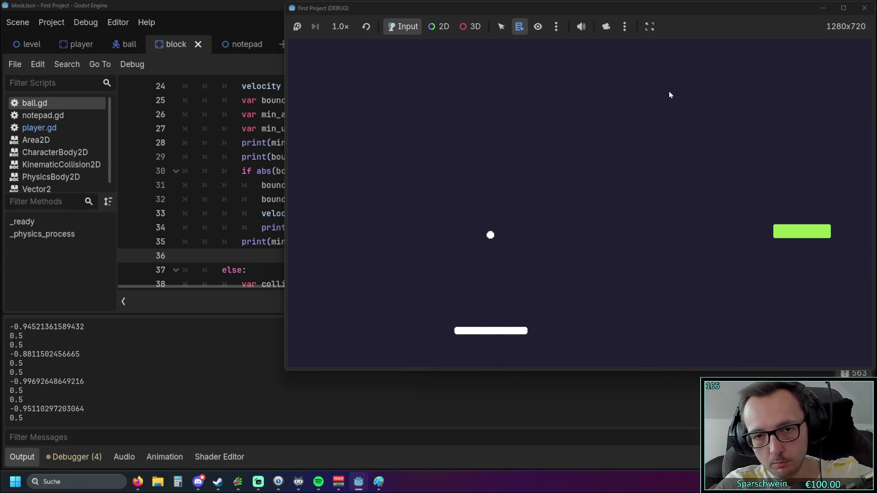
key("Right")
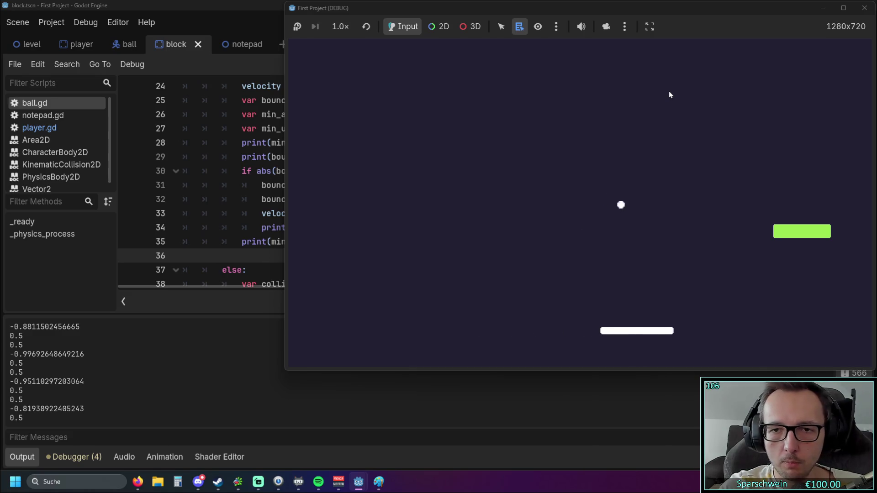
key("Right")
key("Left")
key("Left")
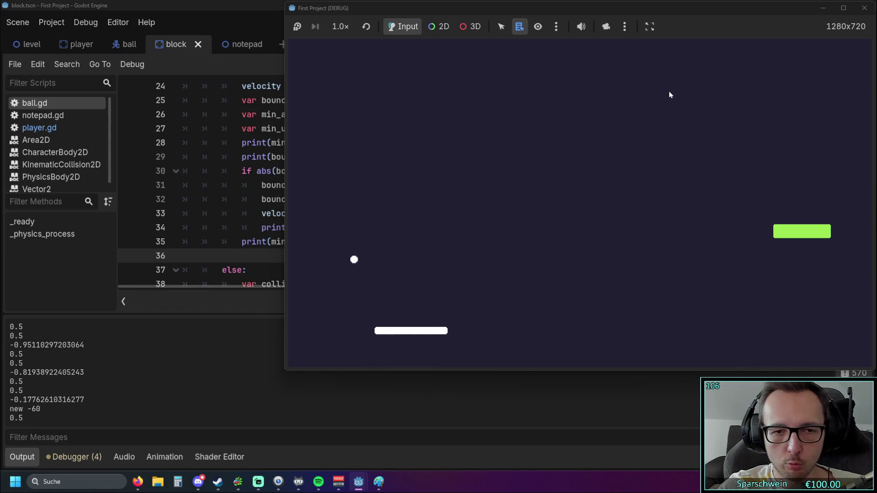
key("Left")
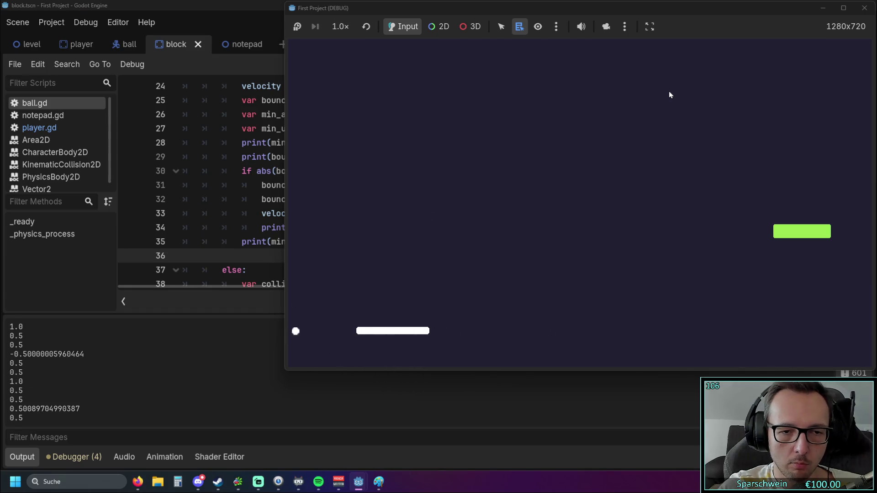
key("Right")
key("Right")
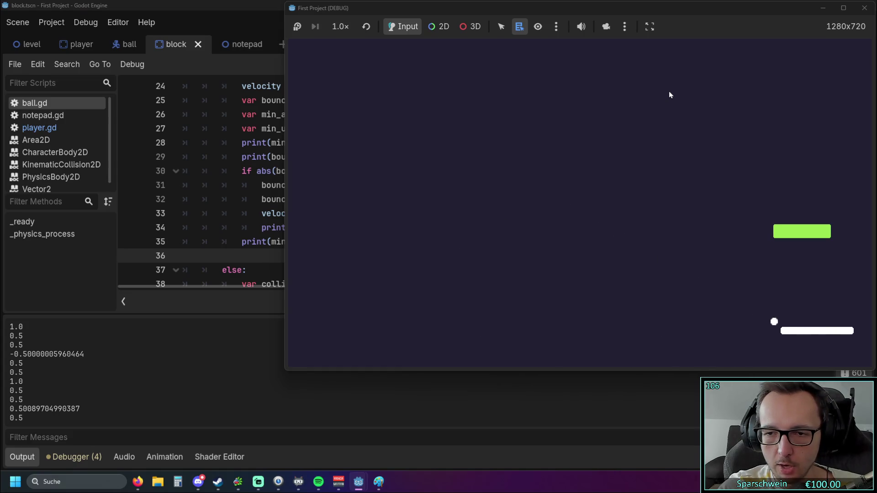
key("Left")
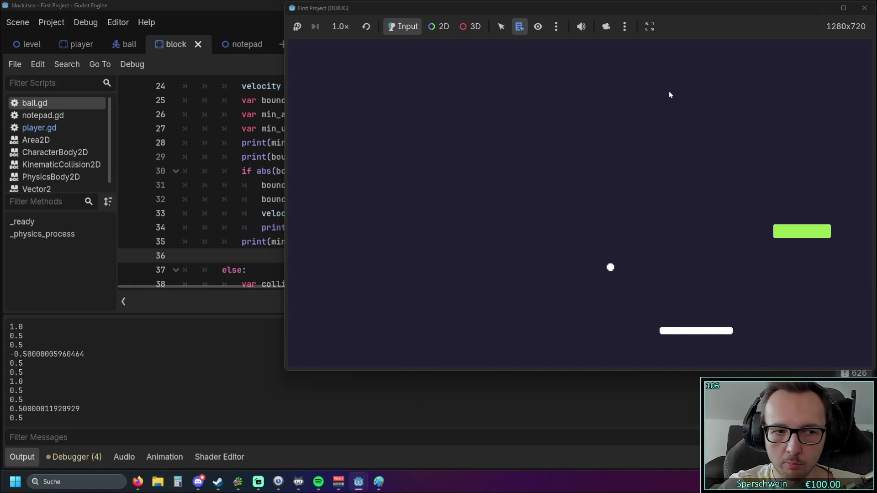
key("Left")
key("Left")
key("Right")
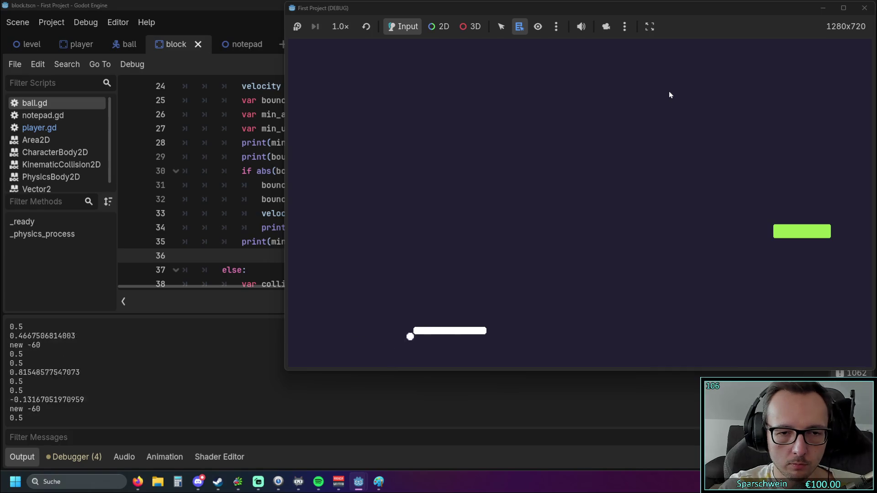
key("Left")
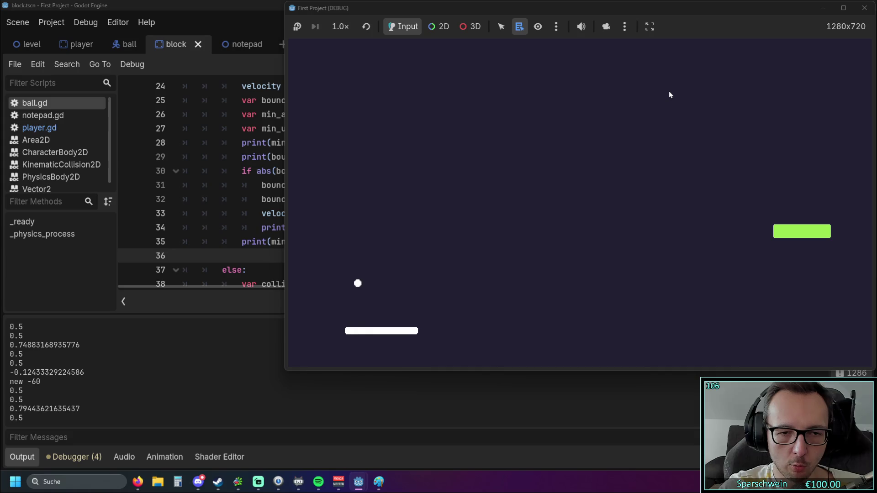
key("Right")
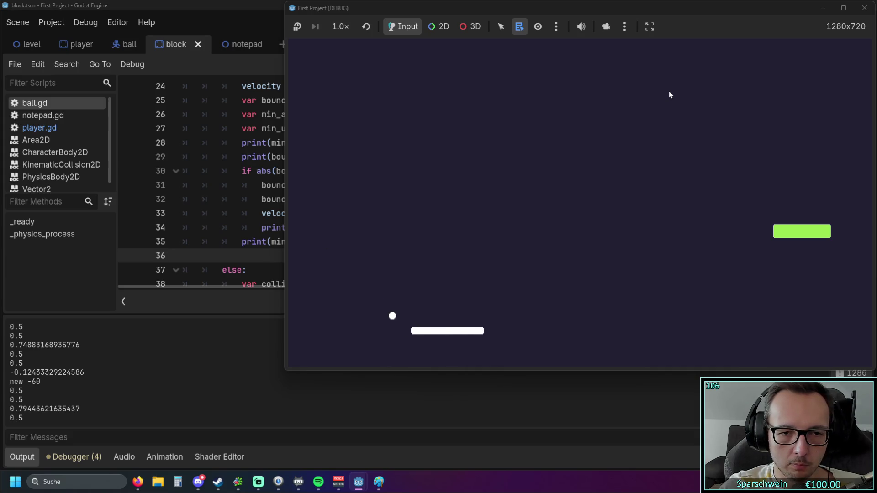
key("Right")
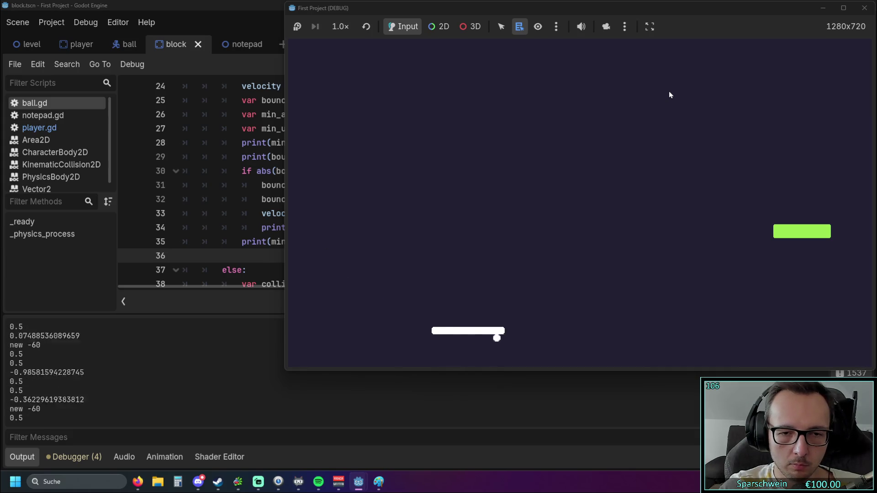
key("Left")
key("Left")
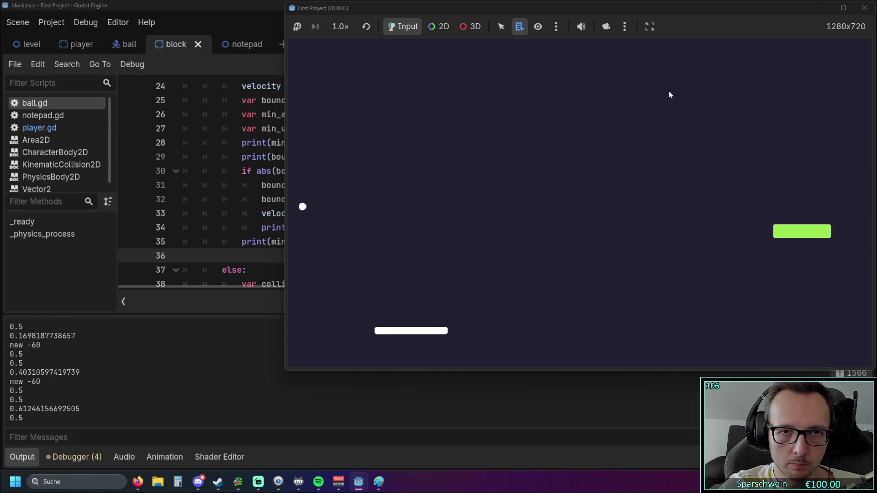
key("Right")
key("Right")
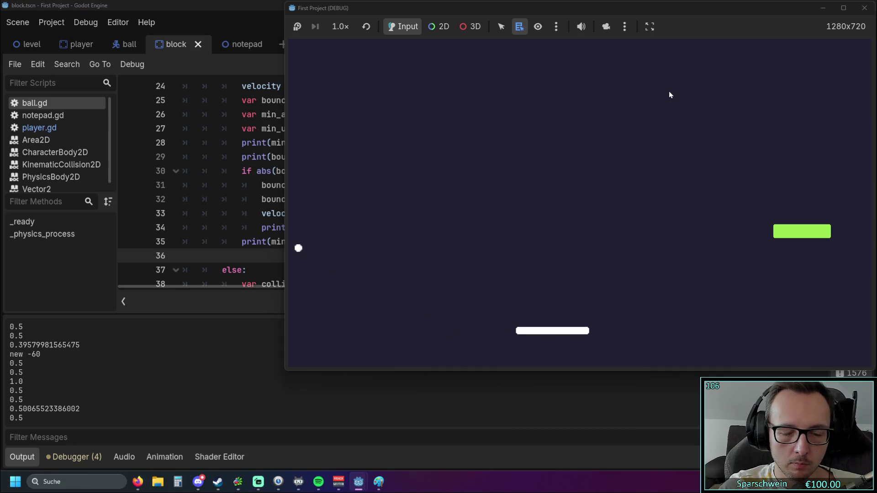
key("Right")
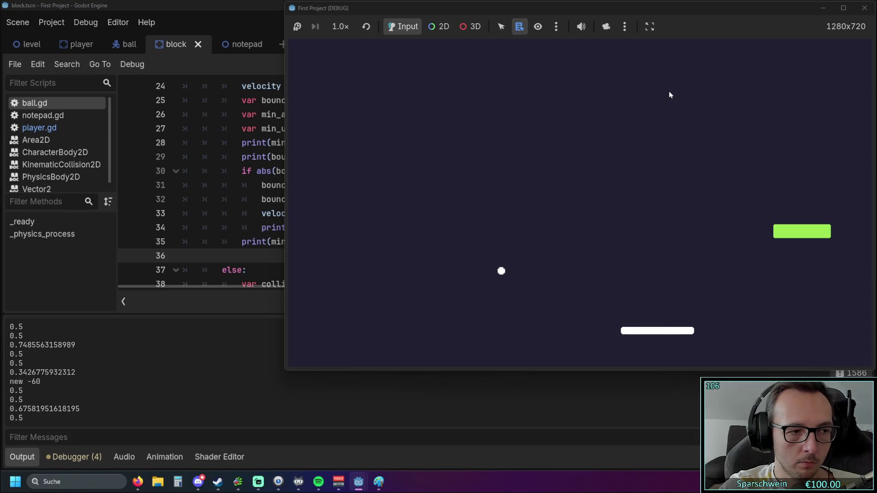
key("Left")
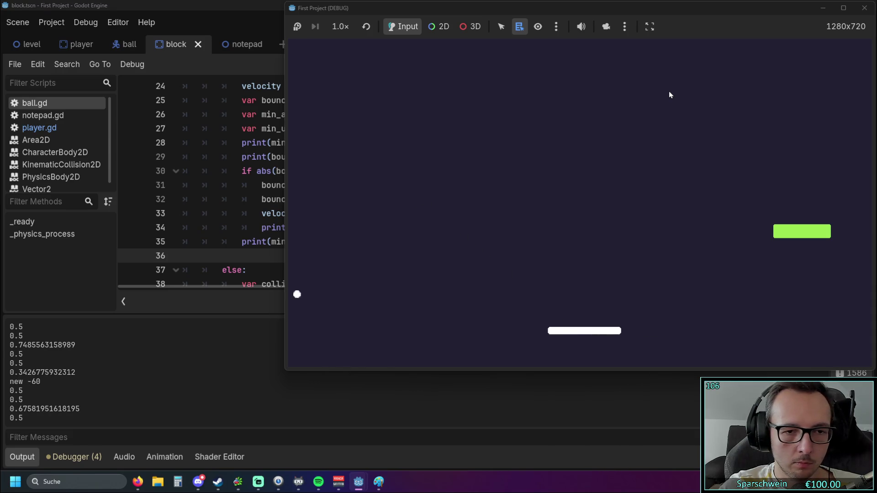
key("Right")
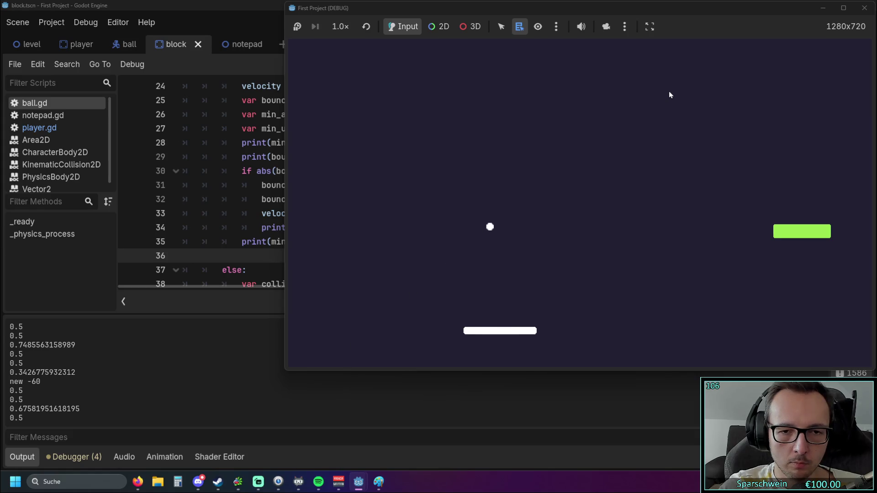
key("Left")
key("Left")
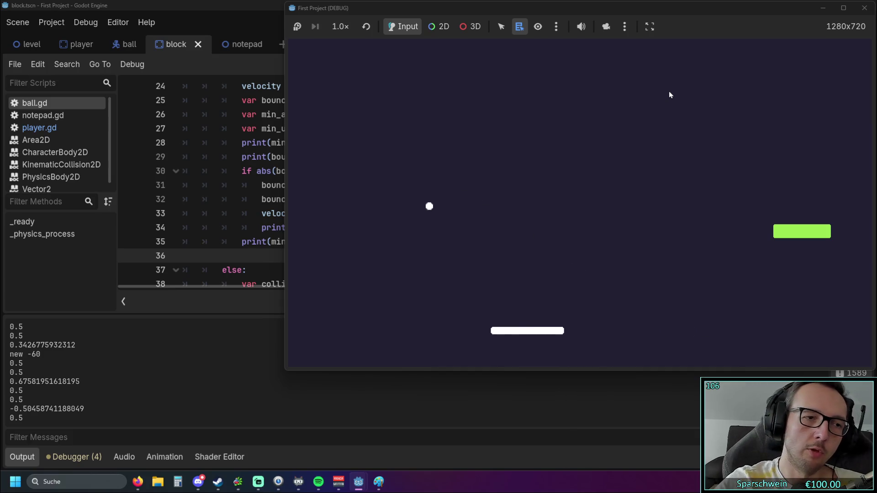
key("Left")
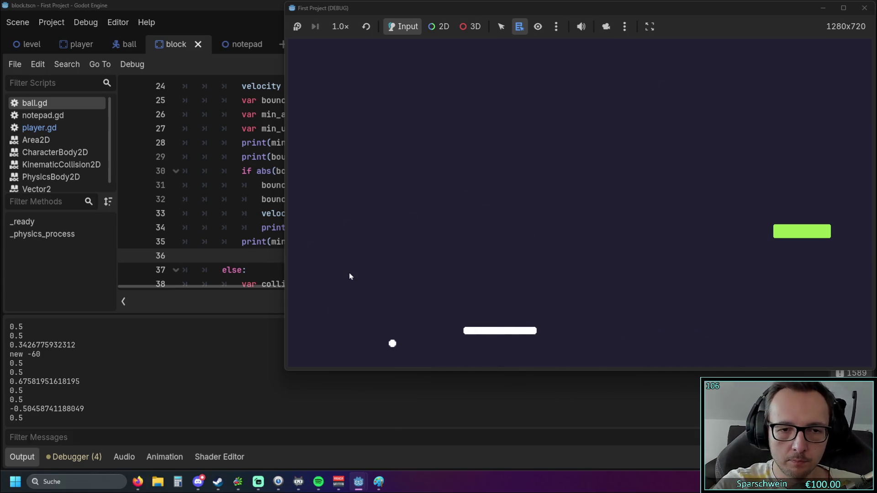
key("Right")
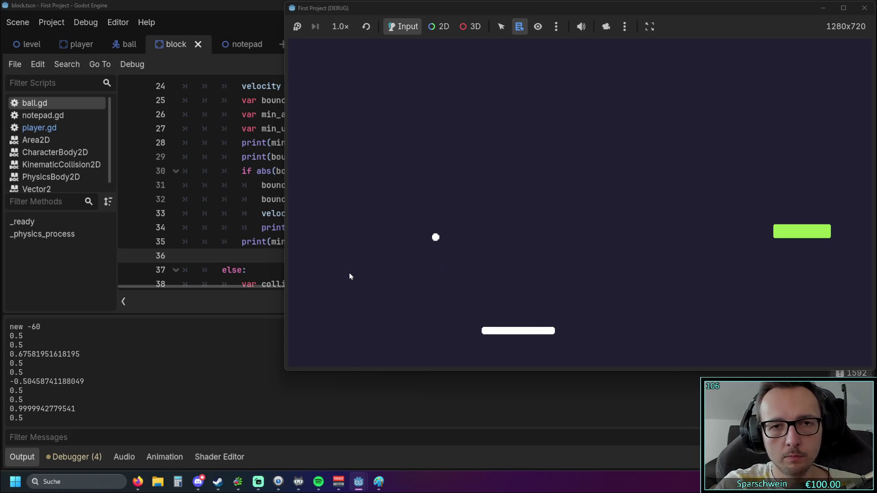
key("Left")
key("Right")
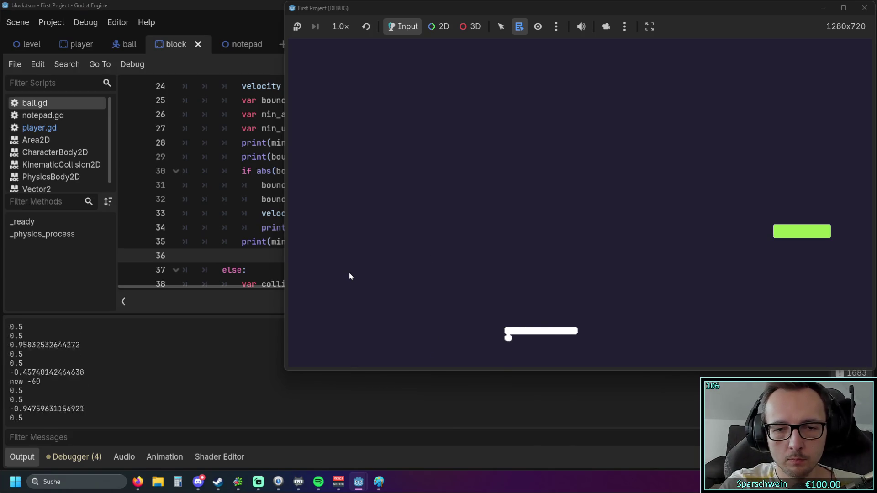
left_click(198, 348)
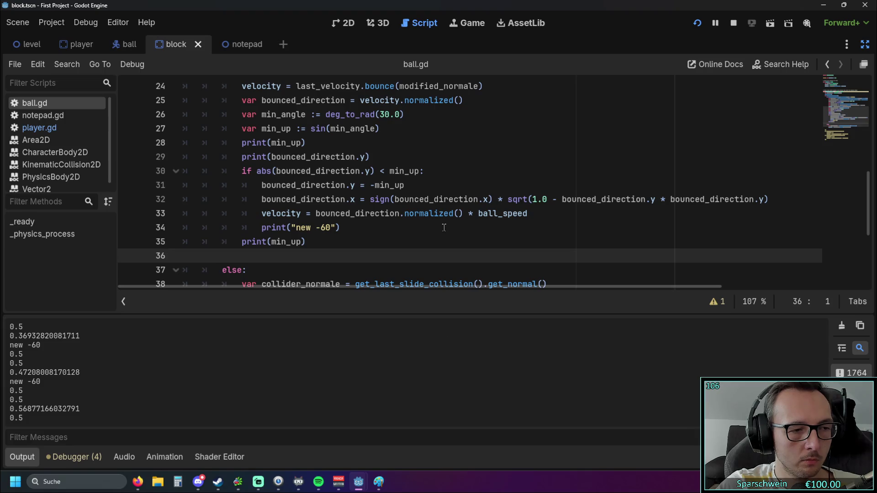
- Review the paddle-bounce code in ball.gd and select the else branch with its bounce lines
scroll(436, 228, "up", 1)
scroll(429, 230, "down", 1)
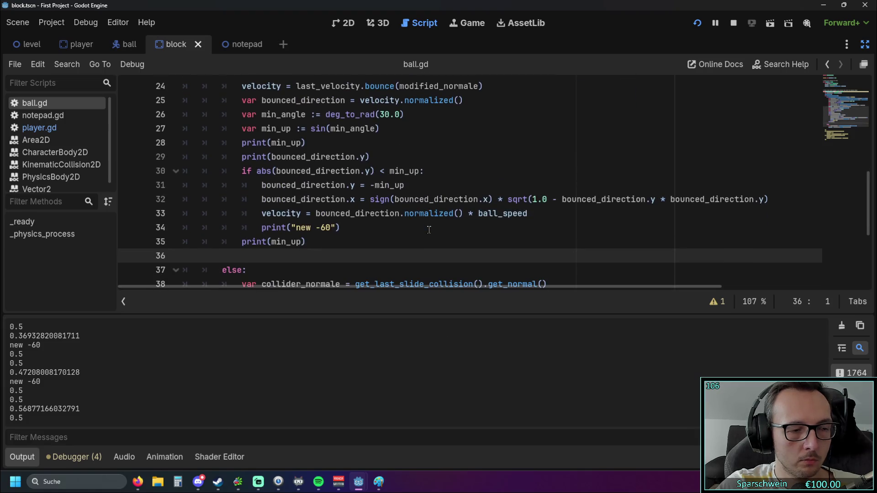
scroll(429, 230, "up", 5)
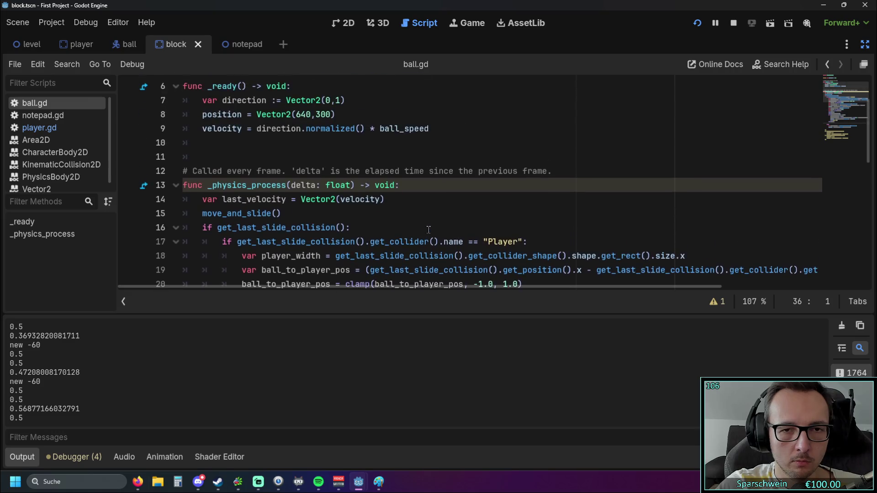
scroll(427, 230, "down", 1)
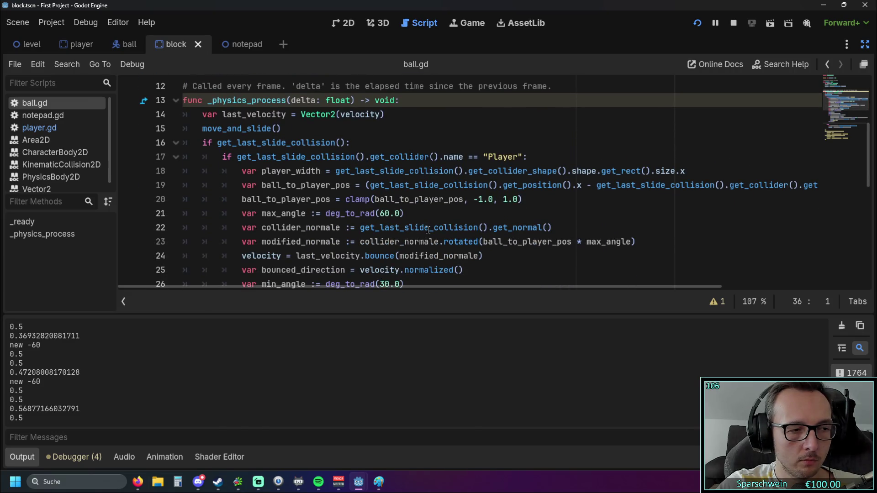
mouse_move(427, 229)
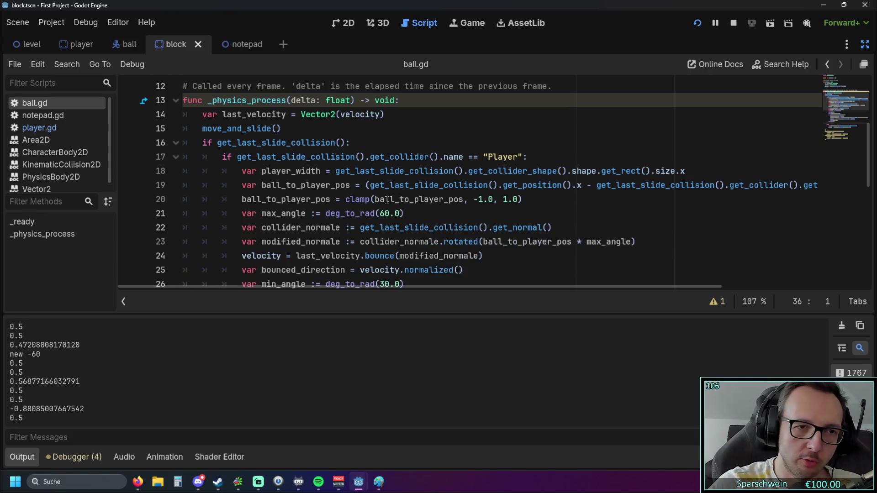
scroll(385, 207, "down", 6)
mouse_move(483, 213)
left_mouse_down()
mouse_move(243, 213)
mouse_move(183, 184)
mouse_move(483, 217)
mouse_move(395, 200)
left_mouse_up()
left_click_drag(206, 191, 182, 185)
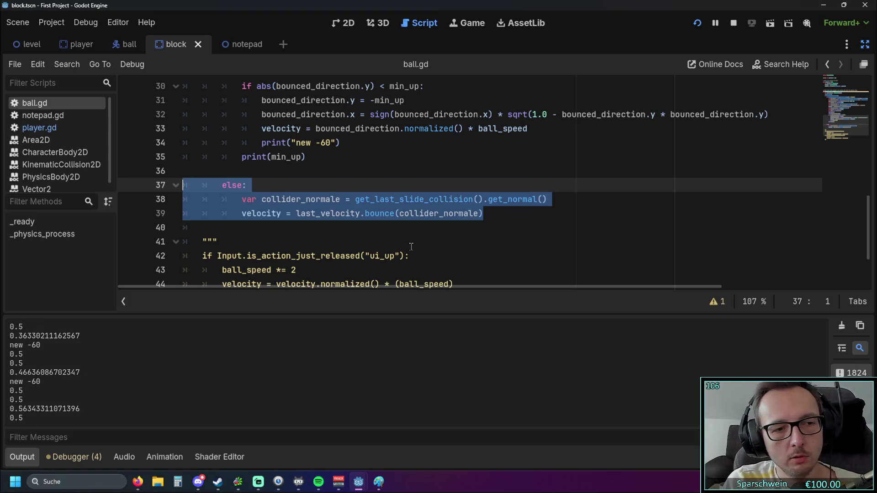
- Compare the code with the bounce-angle sketch in Paint, then stop the running game
left_click(378, 482)
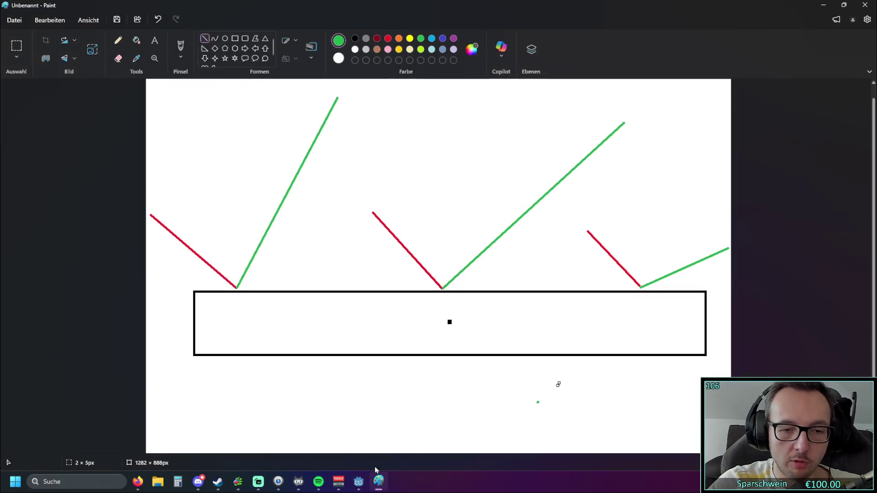
left_click(822, 7)
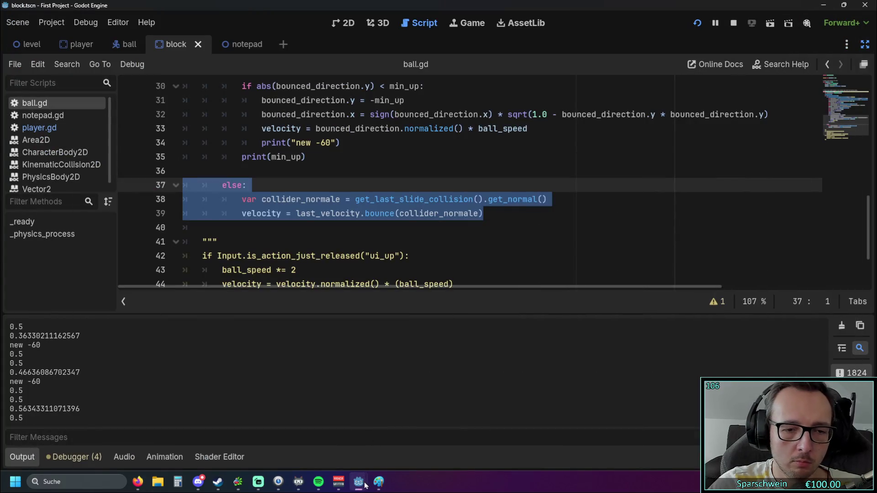
mouse_move(358, 482)
left_click(442, 402)
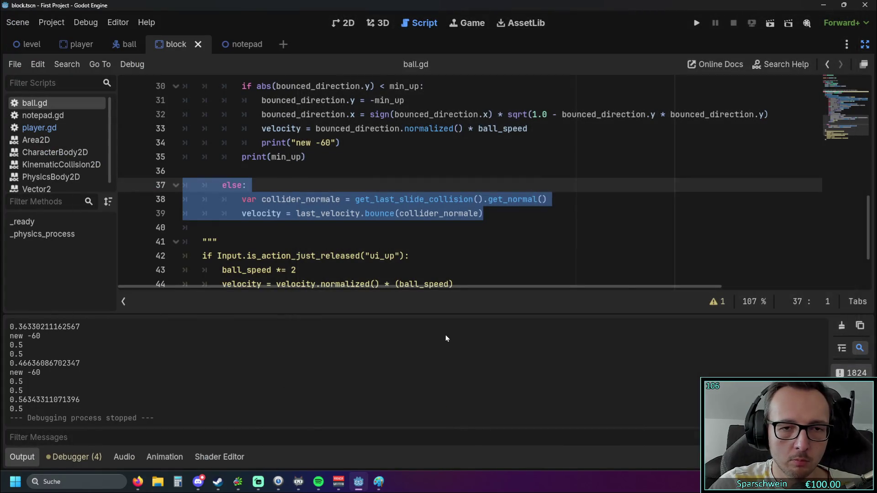
- Delete the empty line 36 before the else branch, then switch to the player scene
left_click(416, 232)
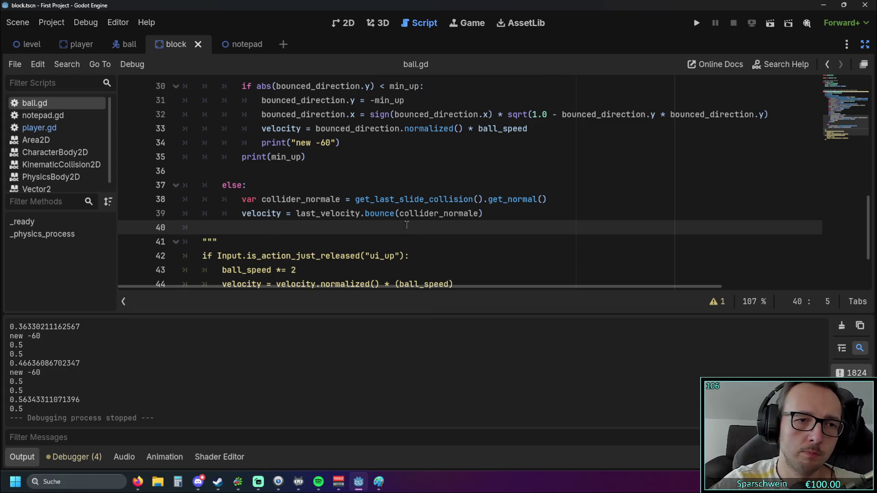
scroll(216, 184, "up", 1)
left_click(237, 217)
key("BackSpace")
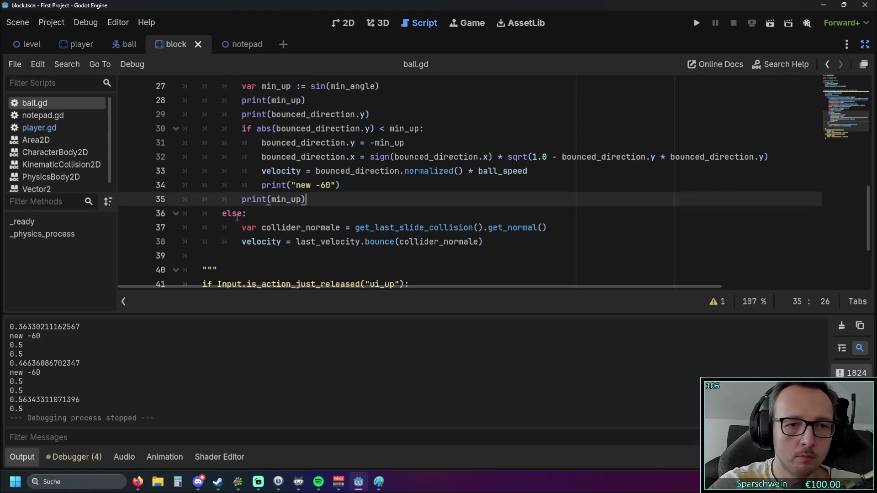
scroll(236, 218, "up", 4)
scroll(236, 217, "down", 3)
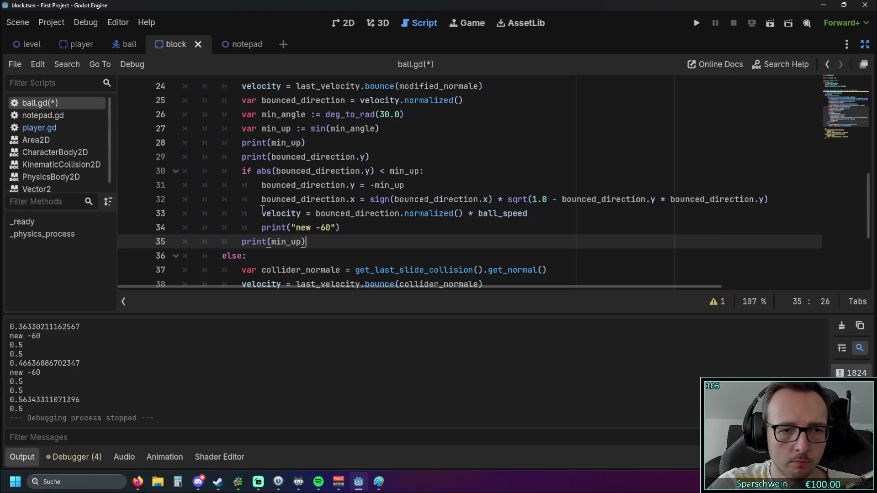
scroll(270, 214, "up", 4)
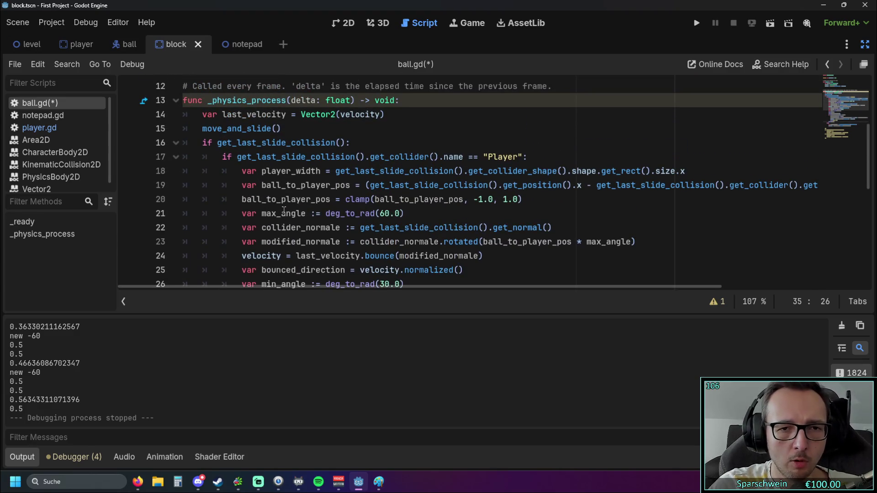
scroll(282, 218, "down", 1)
left_click(77, 43)
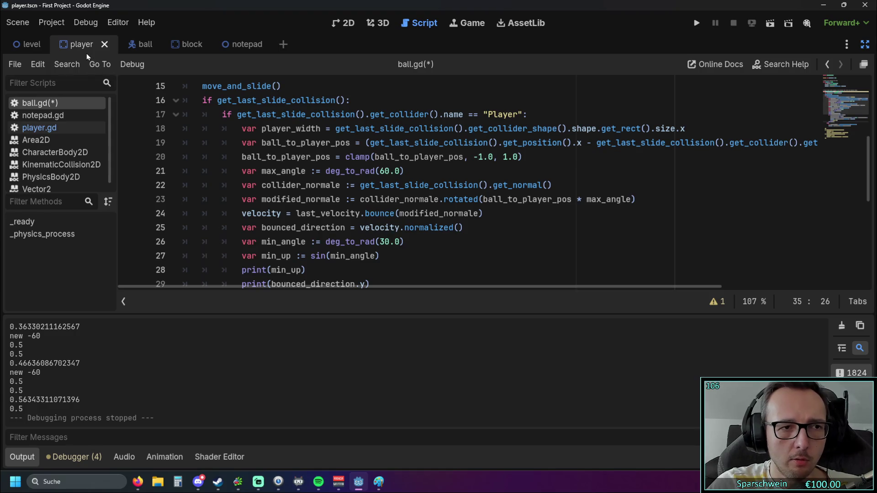
left_click(343, 23)
scroll(329, 247, "up", 2)
left_click_drag(337, 159, 536, 145)
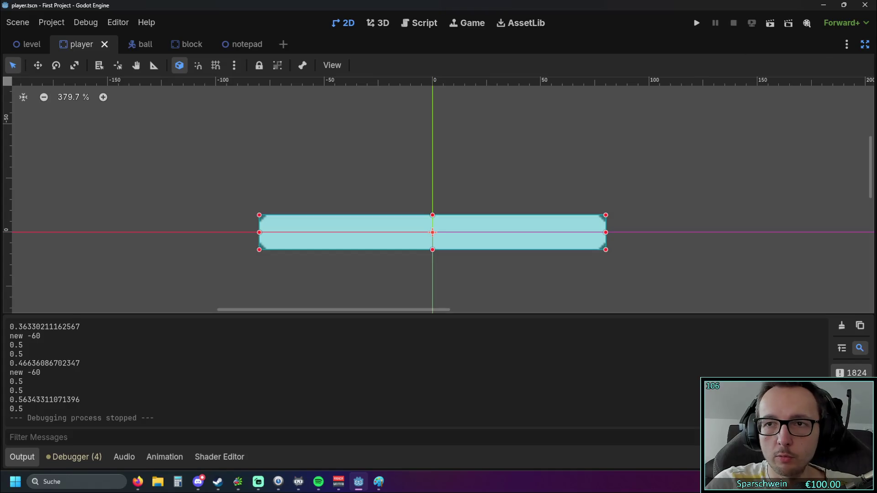
left_click(864, 44)
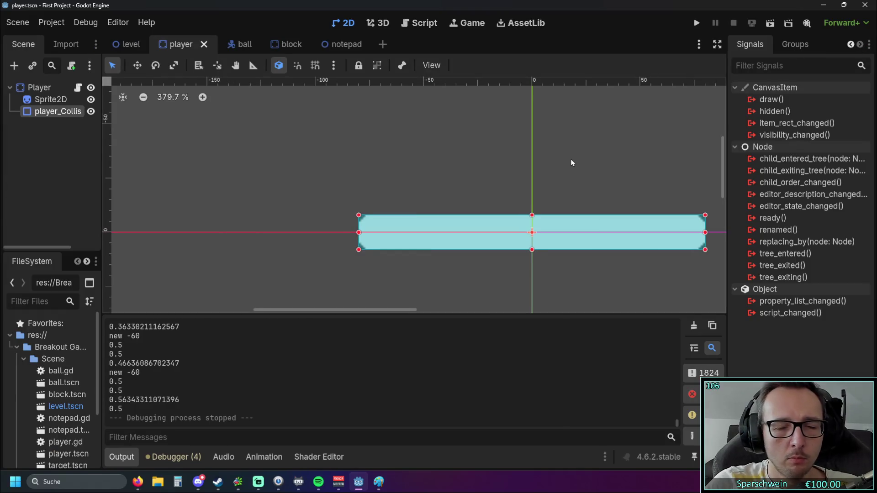
scroll(574, 165, "up", 1)
left_click_drag(577, 167, 473, 147)
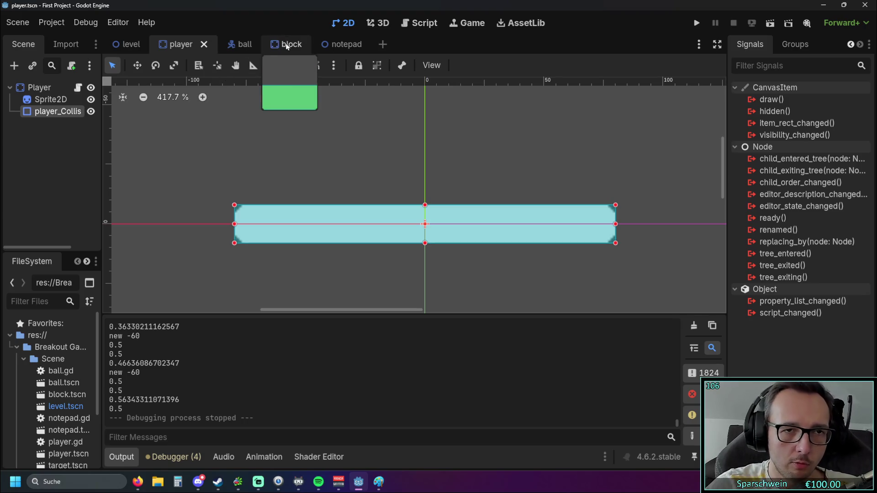
left_click(235, 45)
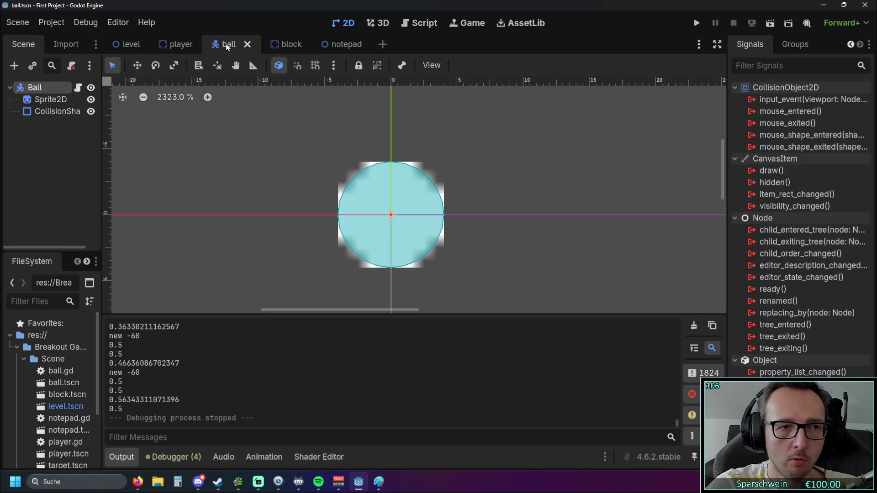
left_click(179, 44)
left_click(413, 23)
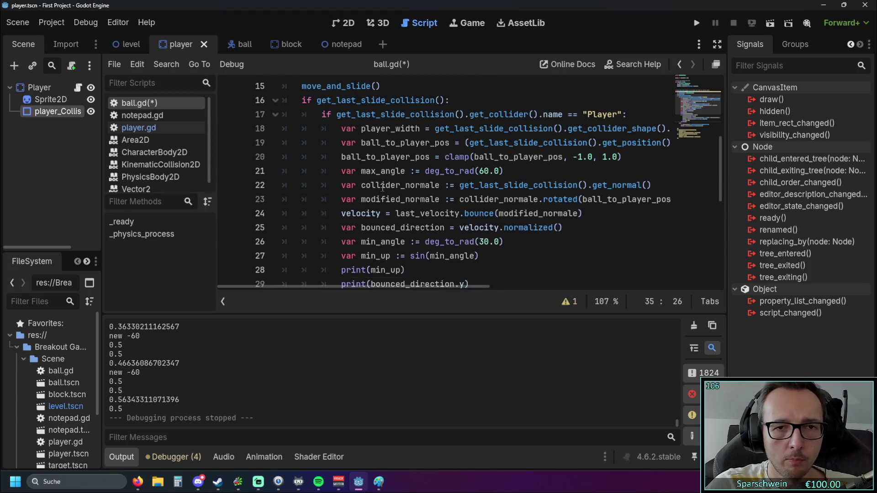
scroll(382, 188, "up", 1)
left_click(583, 157)
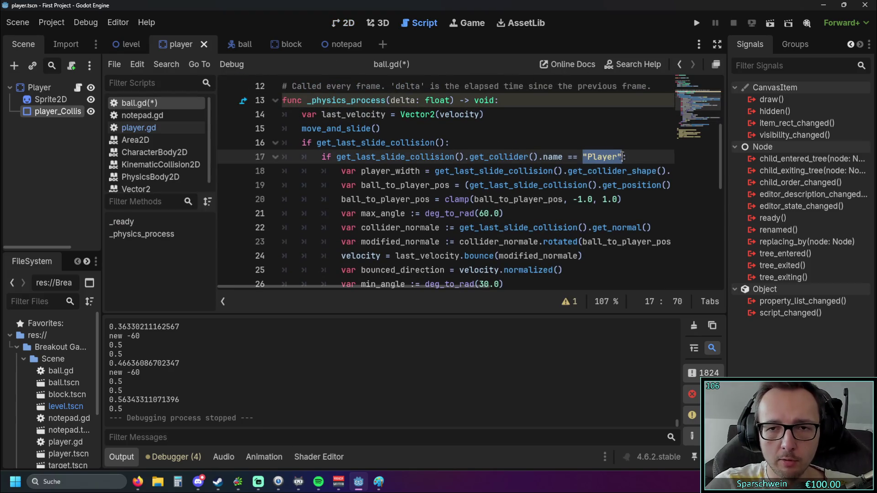
left_click(490, 157)
double_click(584, 156)
left_click(649, 160)
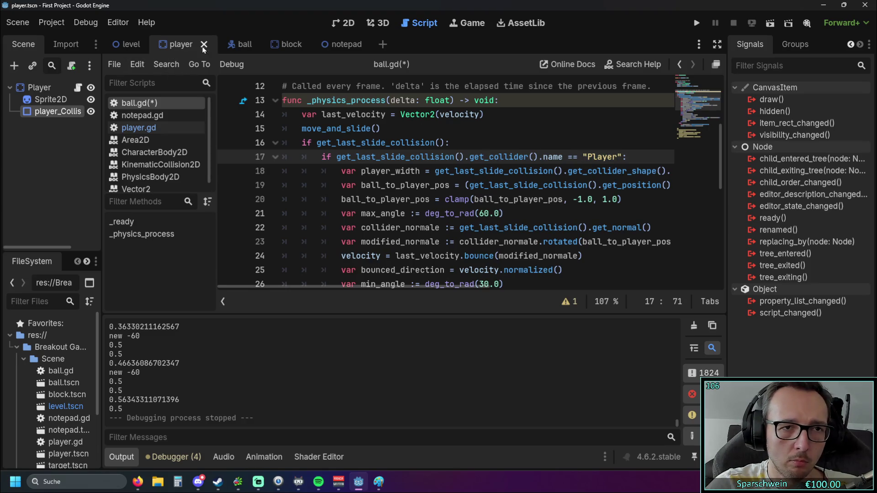
left_click(348, 23)
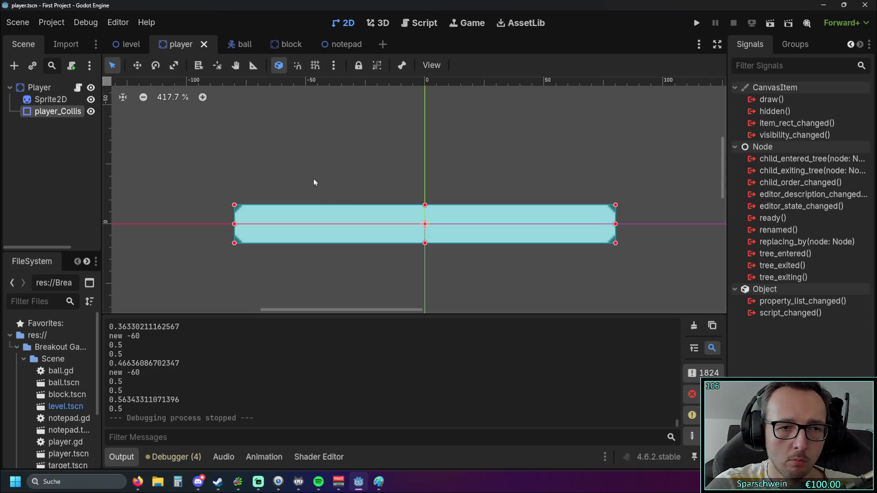
left_click_drag(313, 179, 392, 170)
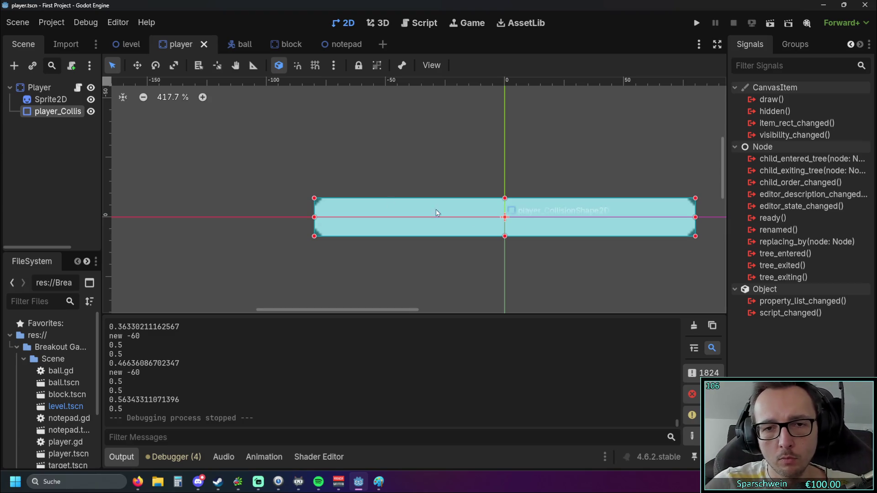
scroll(476, 206, "up", 5)
mouse_move(476, 201)
left_mouse_down()
mouse_move(476, 192)
mouse_move(476, 205)
left_mouse_up()
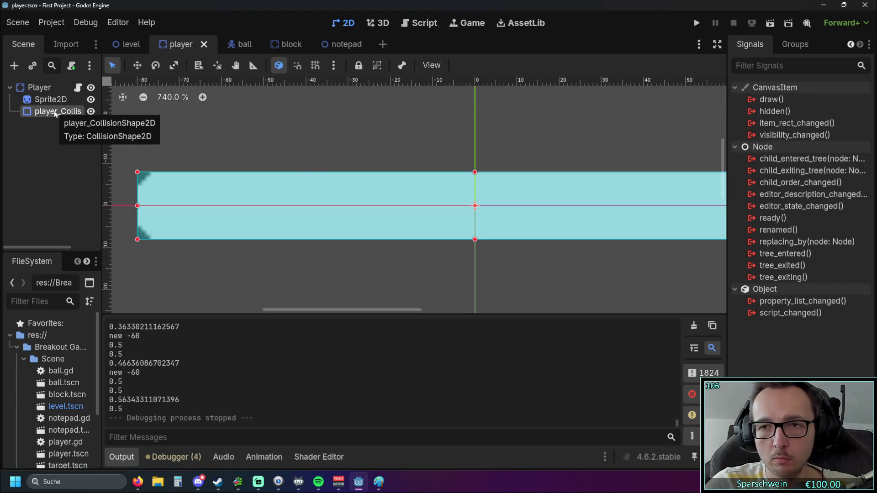
left_click(795, 45)
left_click(750, 45)
left_click(48, 91)
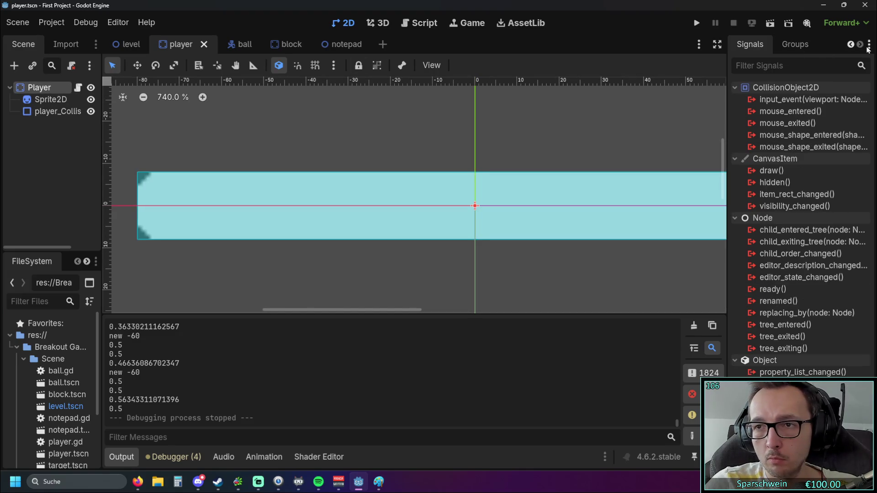
- Show the Inspector in the right dock and pan the viewport so the whole paddle is visible
left_click(851, 44)
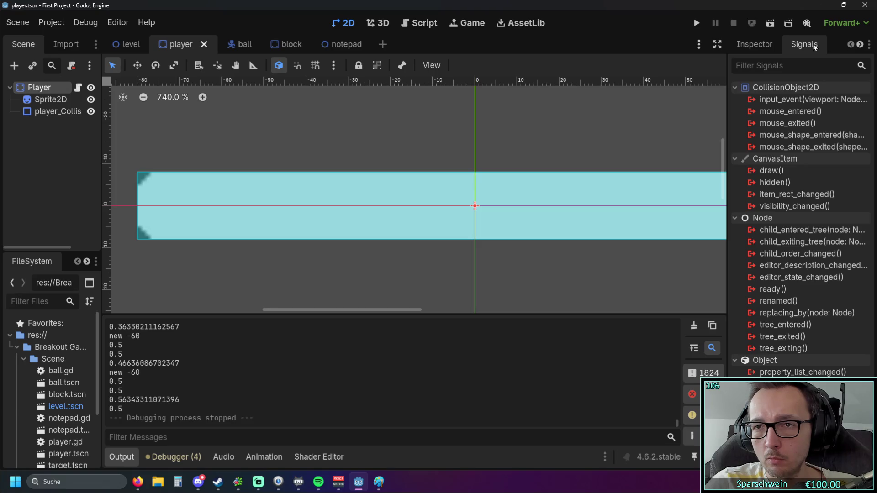
left_click(860, 44)
left_click(850, 44)
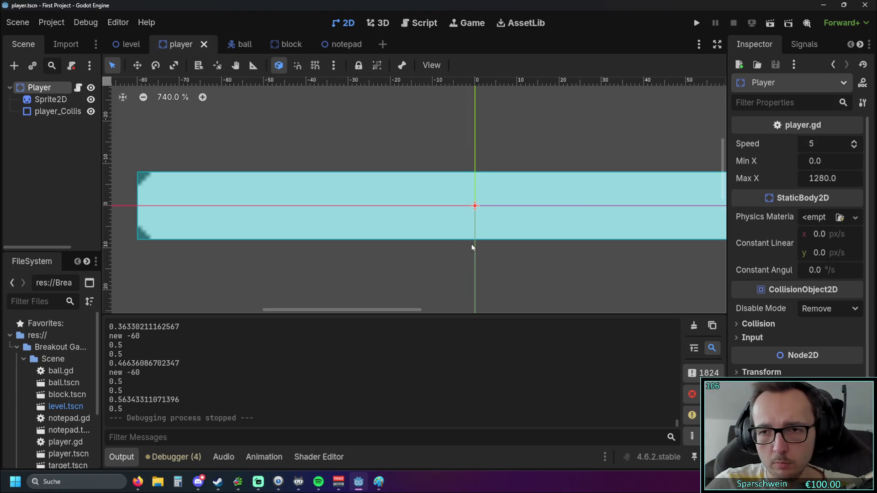
scroll(487, 249, "up", 1)
scroll(486, 245, "down", 2)
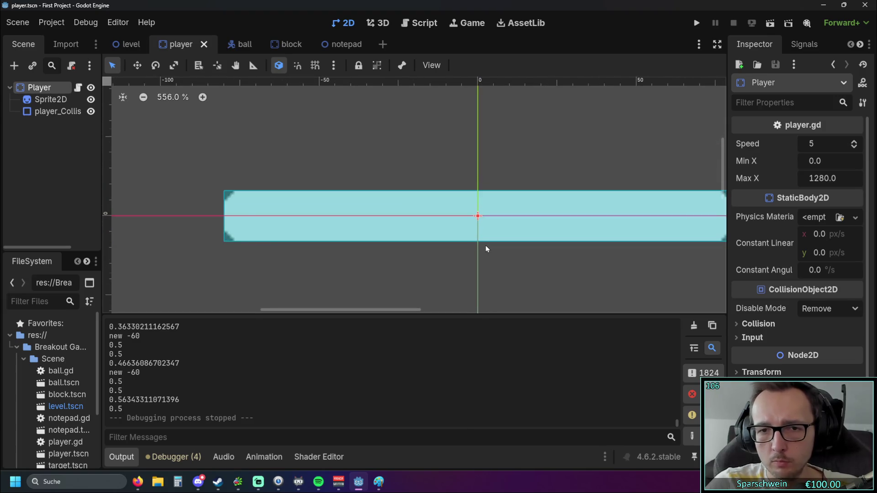
scroll(513, 256, "up", 2)
scroll(508, 256, "down", 2)
scroll(527, 248, "up", 1)
mouse_move(528, 257)
left_mouse_down()
mouse_move(474, 248)
mouse_move(510, 261)
left_mouse_up()
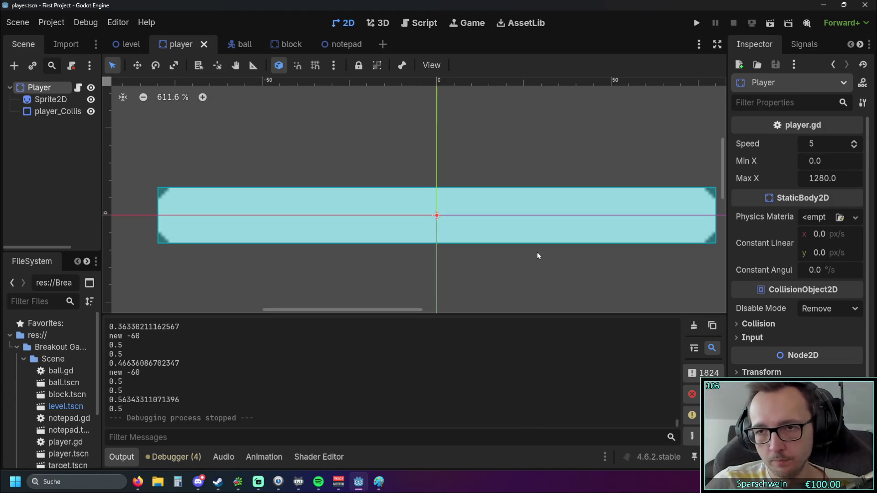
- Select player_CollisionShape2D and expand its Transform: position 0, 0, rotation 0, scale 1
left_click(54, 111)
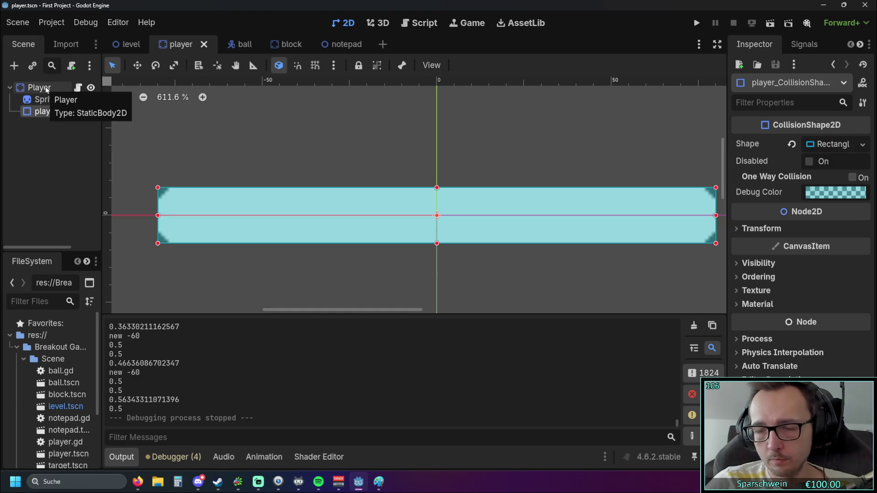
left_click(45, 86)
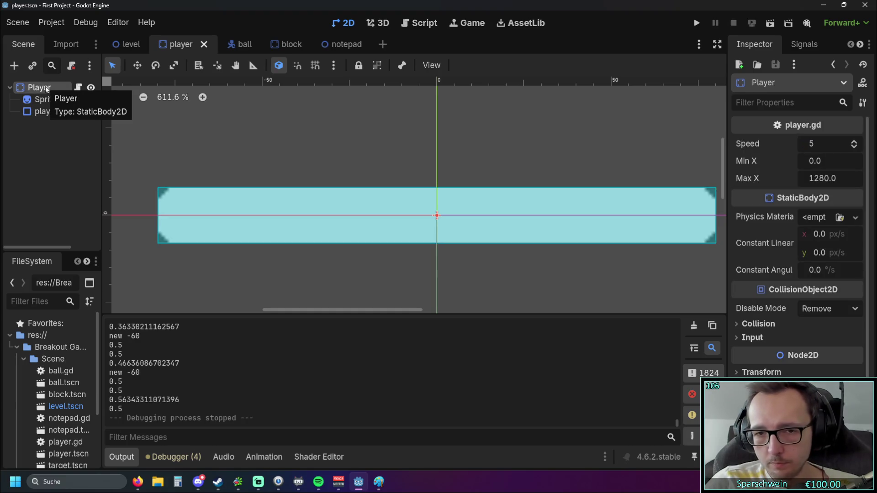
left_click(54, 111)
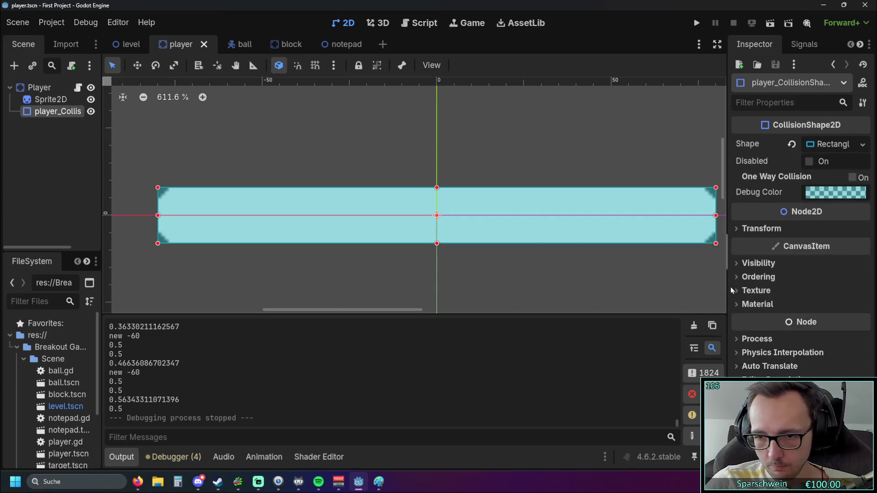
left_click(733, 228)
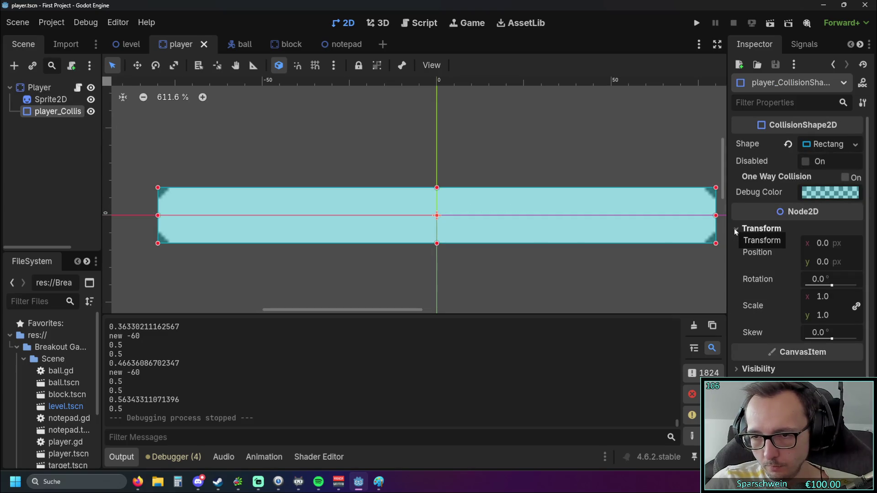
mouse_move(832, 286)
left_mouse_down()
mouse_move(824, 283)
mouse_move(832, 286)
left_mouse_up()
left_click(791, 279)
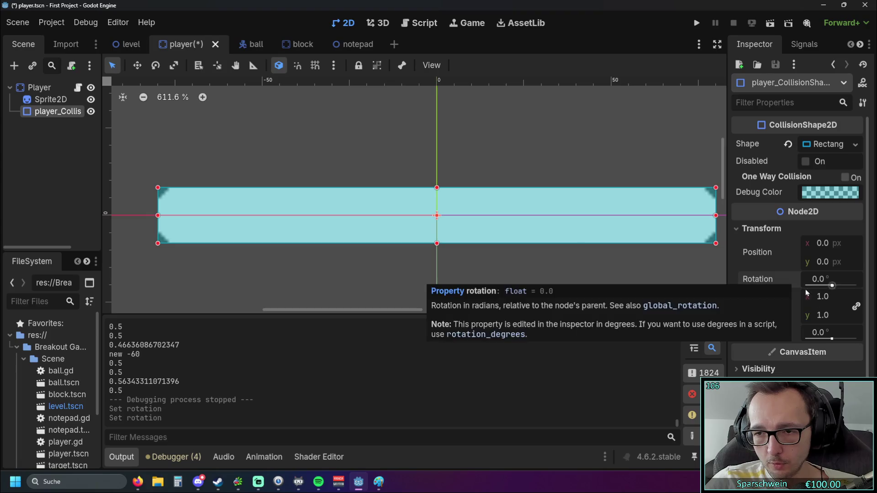
left_click_drag(832, 340, 811, 334)
left_click(793, 332)
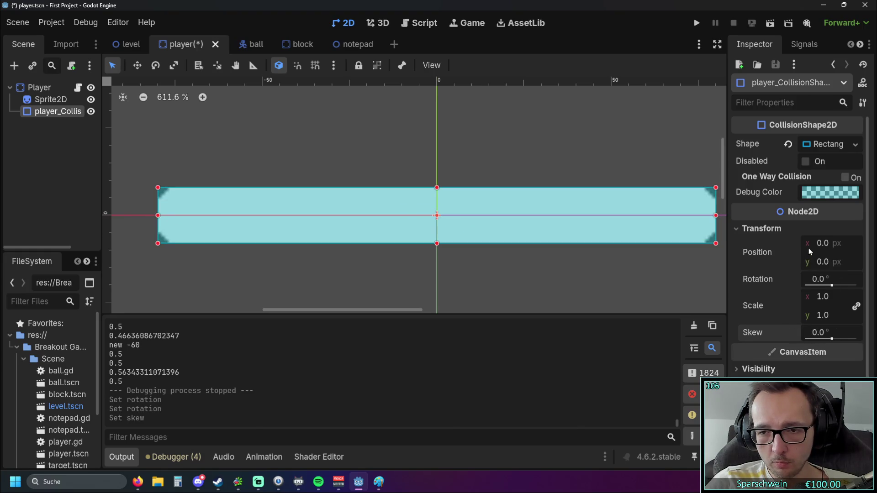
left_click_drag(831, 285, 832, 286)
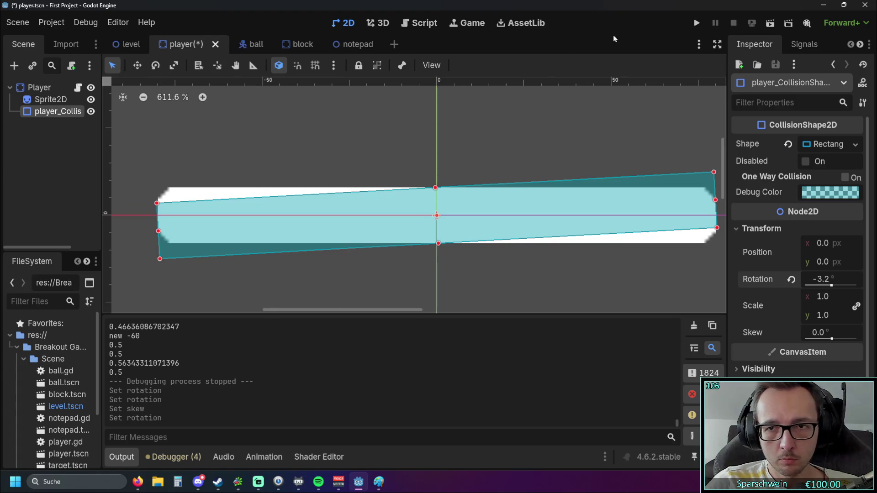
left_click(791, 279)
mouse_move(821, 245)
left_mouse_down()
mouse_move(827, 245)
mouse_move(804, 246)
mouse_move(819, 246)
left_mouse_up()
left_click(792, 253)
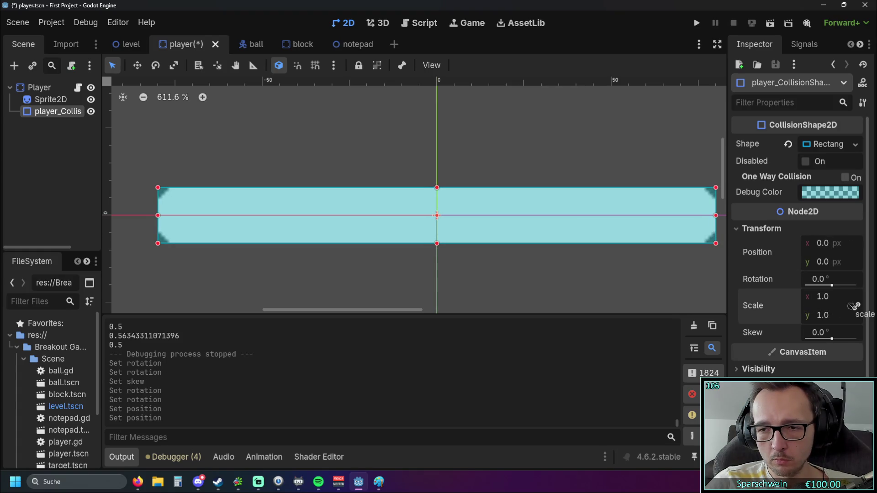
mouse_move(825, 301)
left_mouse_down()
mouse_move(841, 301)
mouse_move(780, 302)
mouse_move(809, 301)
left_mouse_up()
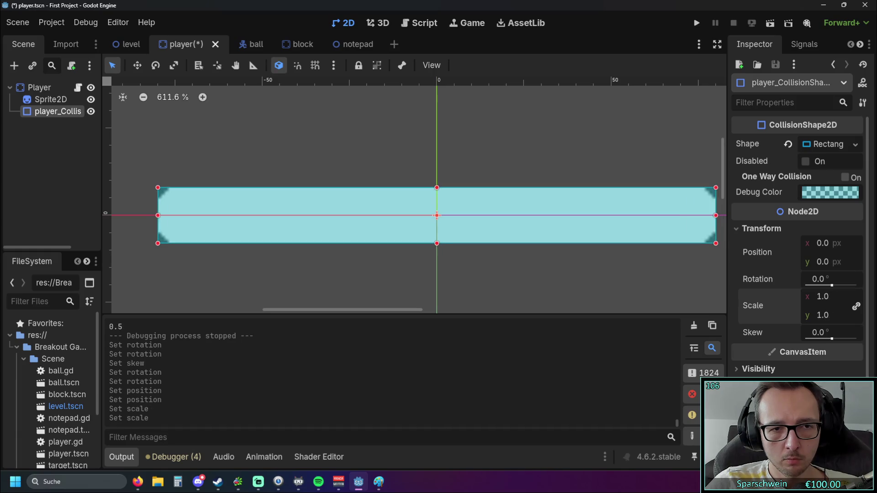
scroll(790, 307, "down", 2)
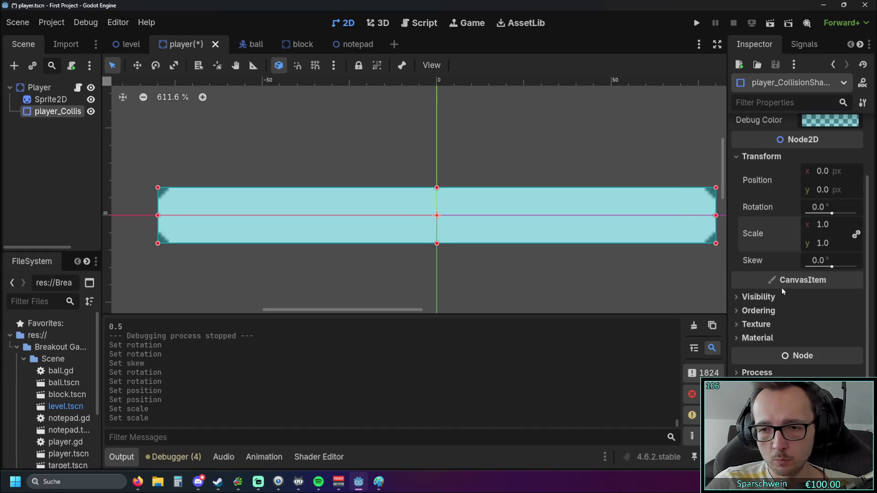
scroll(788, 292, "up", 2)
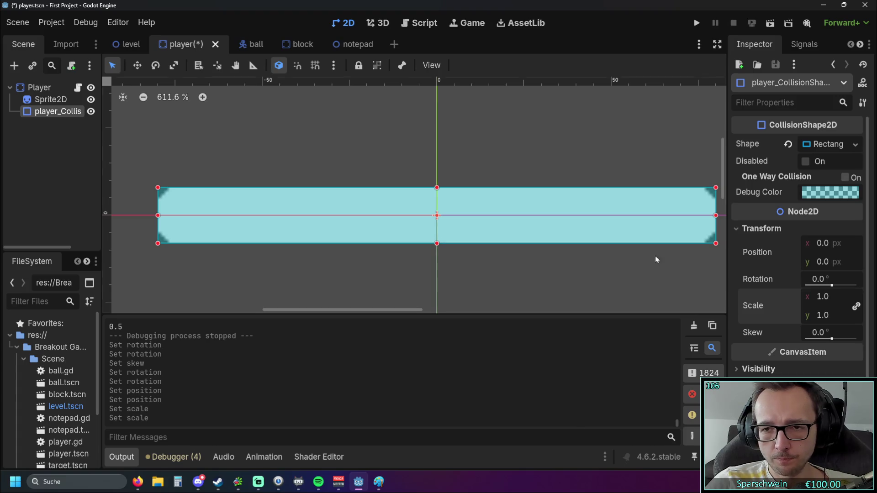
scroll(378, 261, "up", 2)
mouse_move(378, 261)
left_mouse_down()
mouse_move(506, 274)
mouse_move(498, 273)
left_mouse_up()
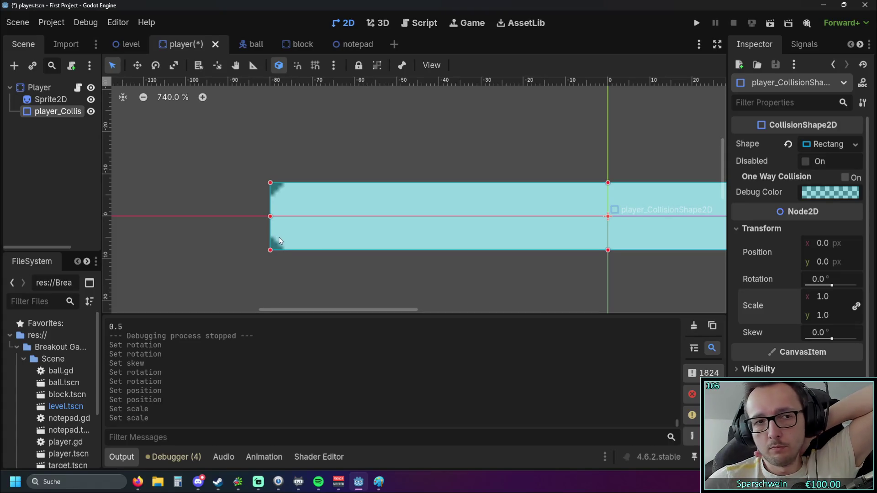
left_click(331, 277)
scroll(487, 268, "down", 2)
mouse_move(495, 265)
left_mouse_down()
mouse_move(289, 250)
mouse_move(415, 258)
left_mouse_up()
left_click(416, 229)
left_click(376, 273)
left_click(390, 237)
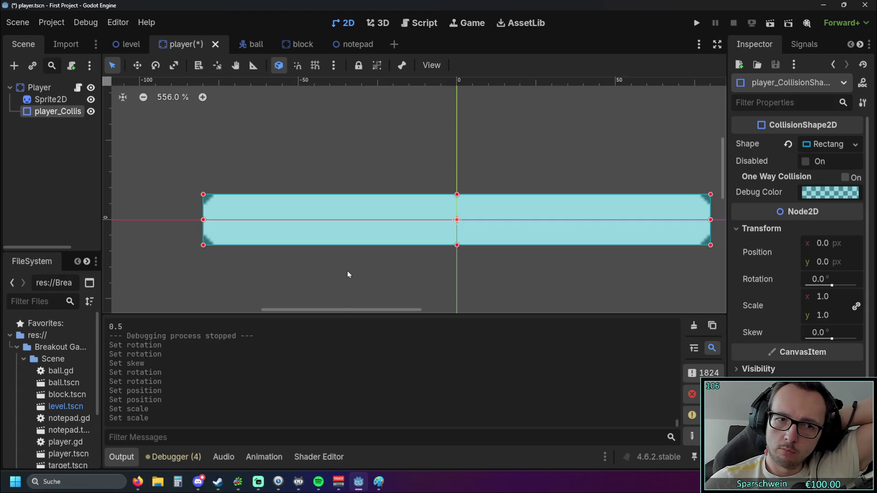
left_click_drag(346, 274, 488, 270)
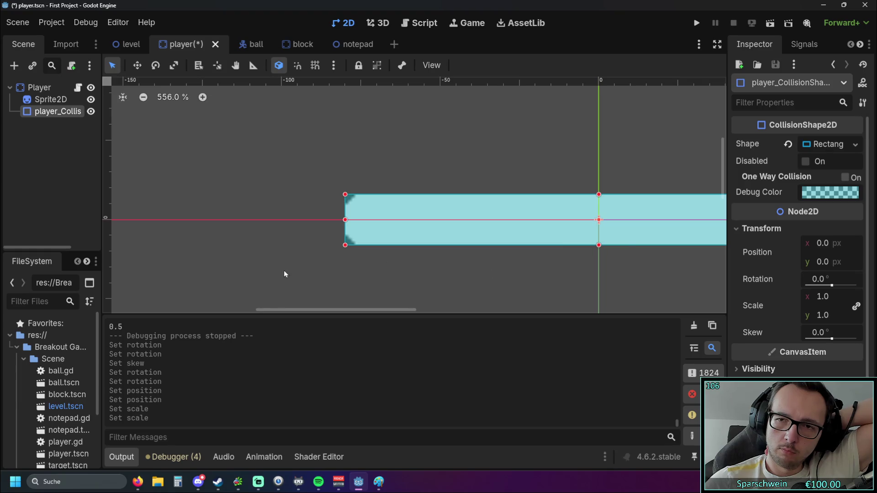
scroll(283, 269, "up", 5)
left_click_drag(386, 259, 435, 280)
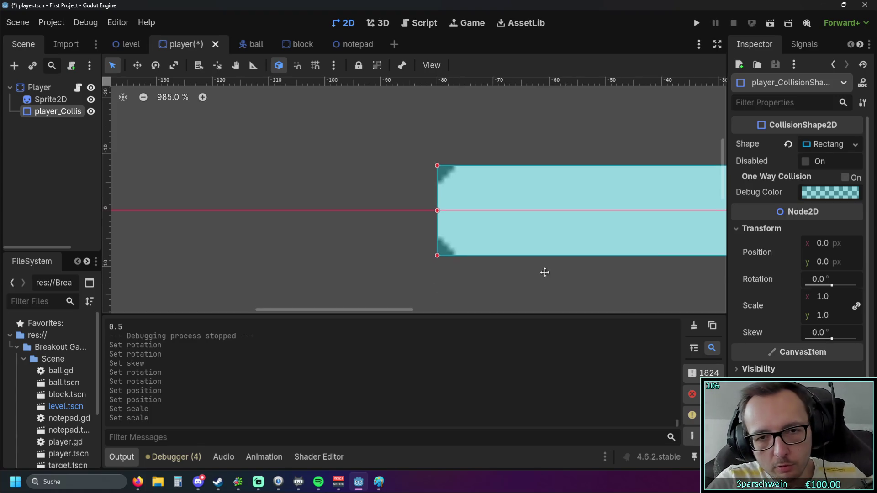
left_click_drag(552, 272, 403, 256)
scroll(402, 257, "down", 4)
mouse_move(478, 266)
left_mouse_down()
mouse_move(348, 250)
mouse_move(409, 264)
left_mouse_up()
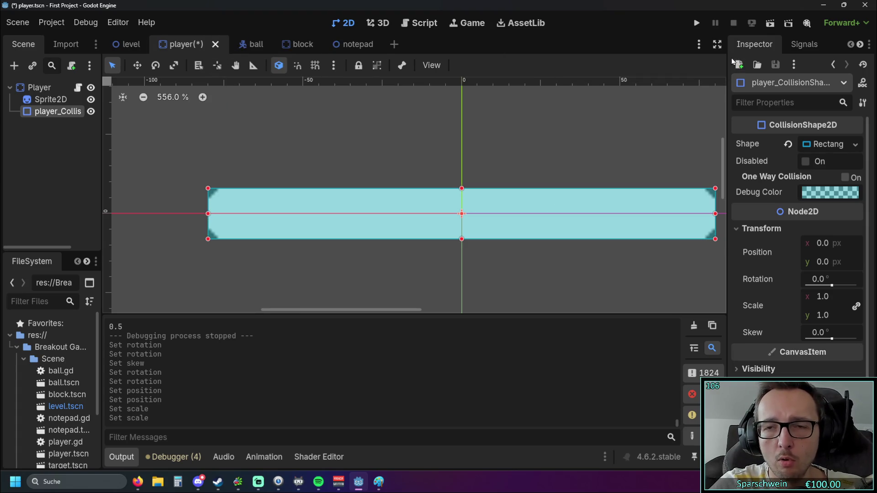
left_click(416, 21)
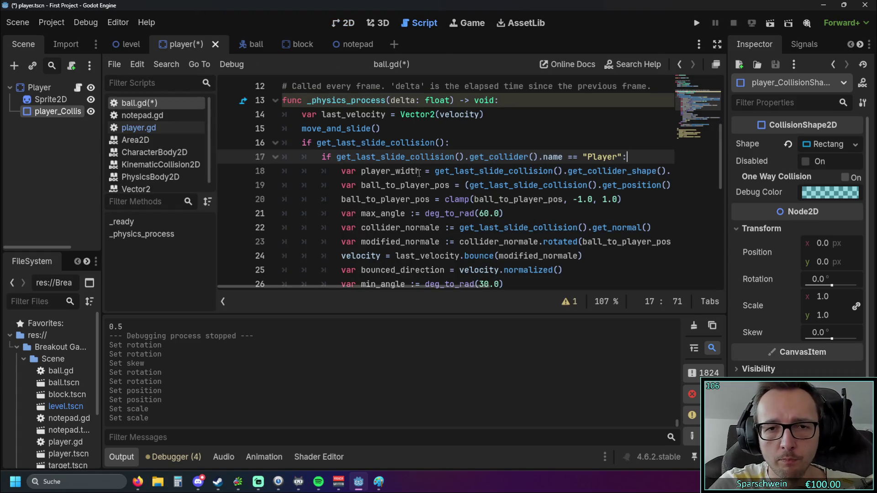
- Copy ball_to_player_pos and paste it into the print on line 29, replacing bounced_direction.y
scroll(502, 173, "down", 1)
scroll(596, 174, "up", 1)
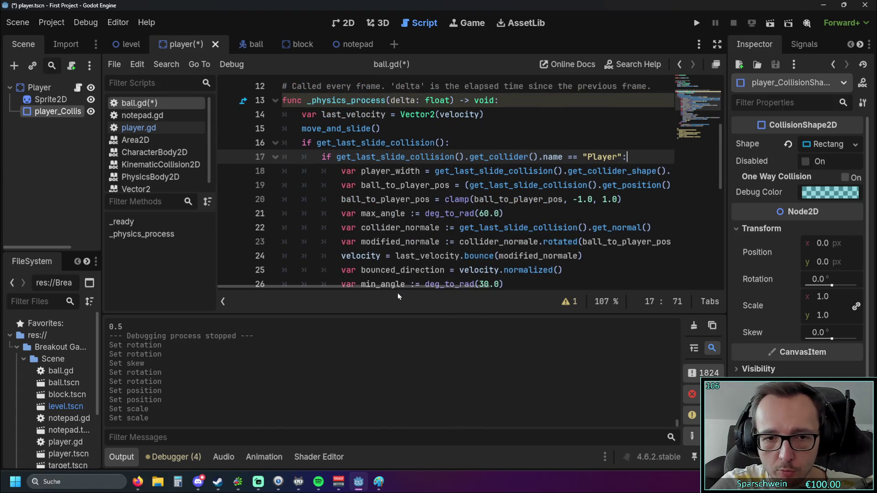
mouse_move(401, 287)
left_mouse_down()
mouse_move(491, 286)
mouse_move(365, 287)
mouse_move(615, 288)
mouse_move(354, 285)
left_mouse_up()
double_click(365, 186)
key("ctrl+c")
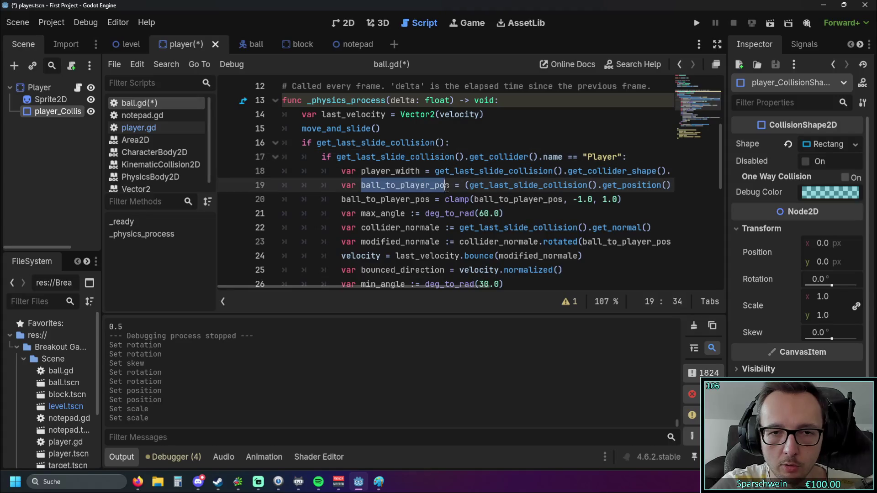
scroll(423, 214, "down", 3)
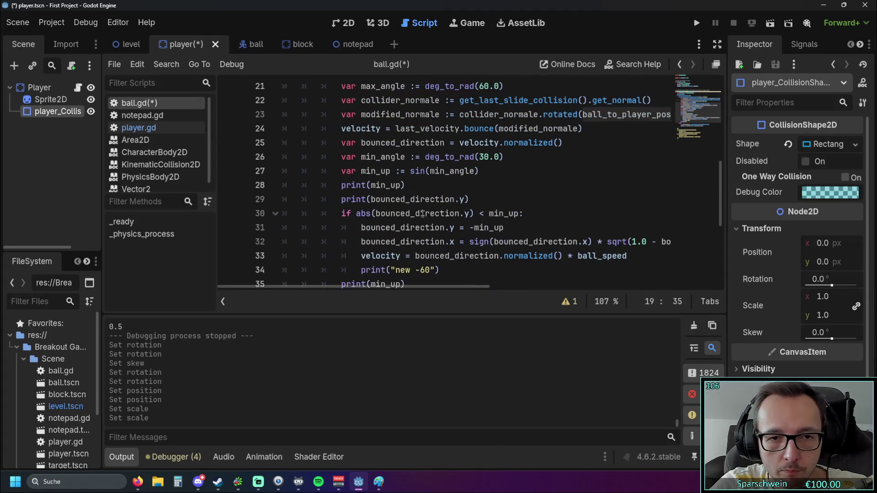
left_click_drag(371, 199, 465, 200)
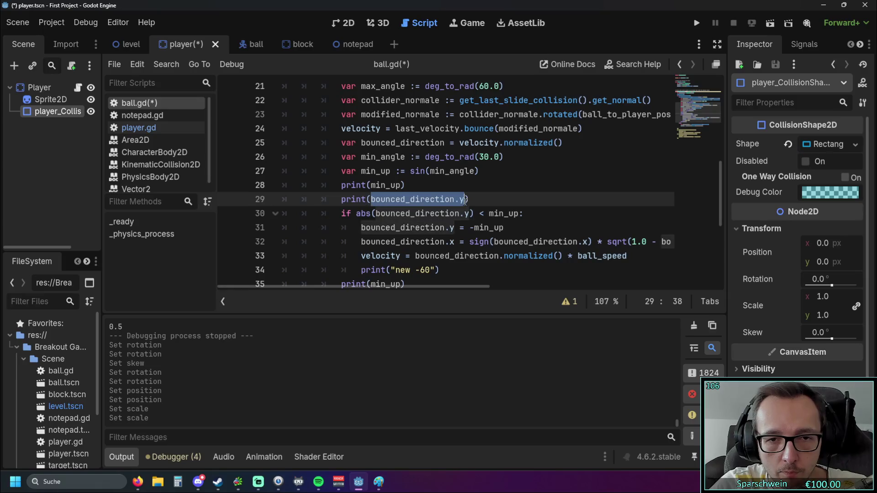
key("ctrl+v")
- Delete the print(min_up) and 'new -60' debug print lines, then save and run the game
scroll(408, 144, "down", 1)
triple_click(408, 143)
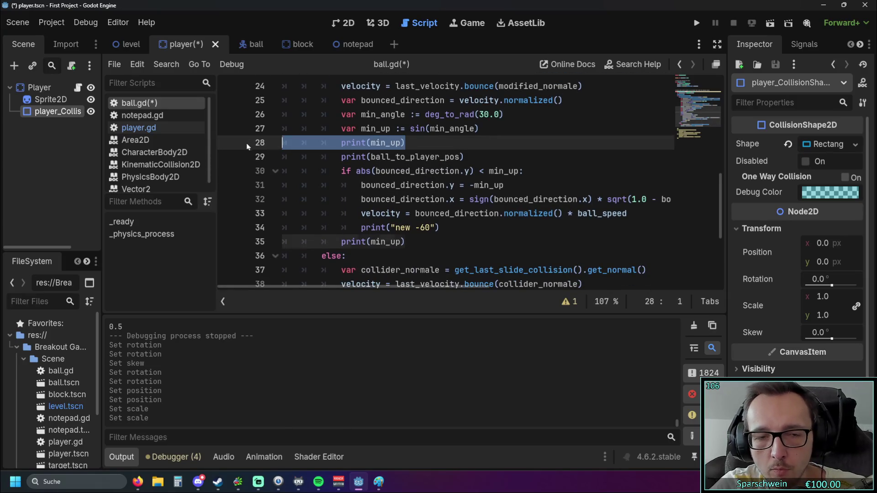
key("BackSpace")
triple_click(412, 225)
key("BackSpace")
key("BackSpace")
triple_click(297, 216)
key("BackSpace")
key("BackSpace")
left_click(696, 23)
- Bounce the ball off the paddle while offset values like 1.0 print, then close the game window
key("Right")
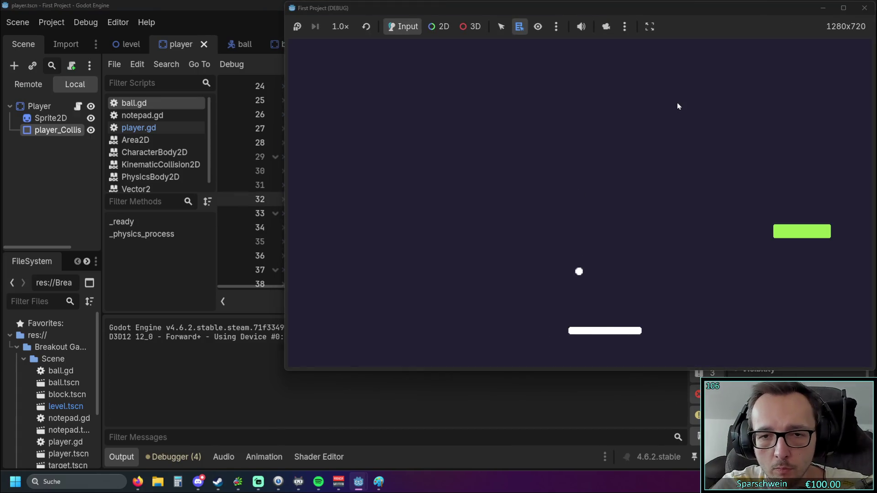
key("Left")
key("Left")
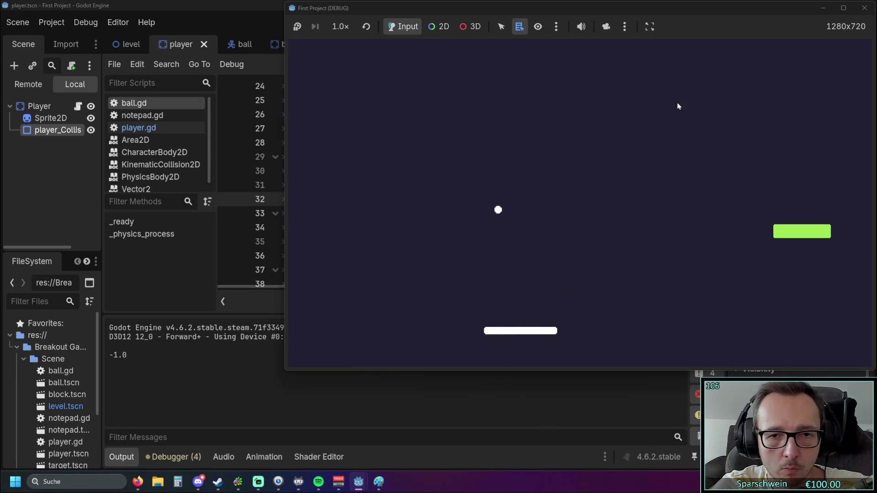
key("Right")
key("Right")
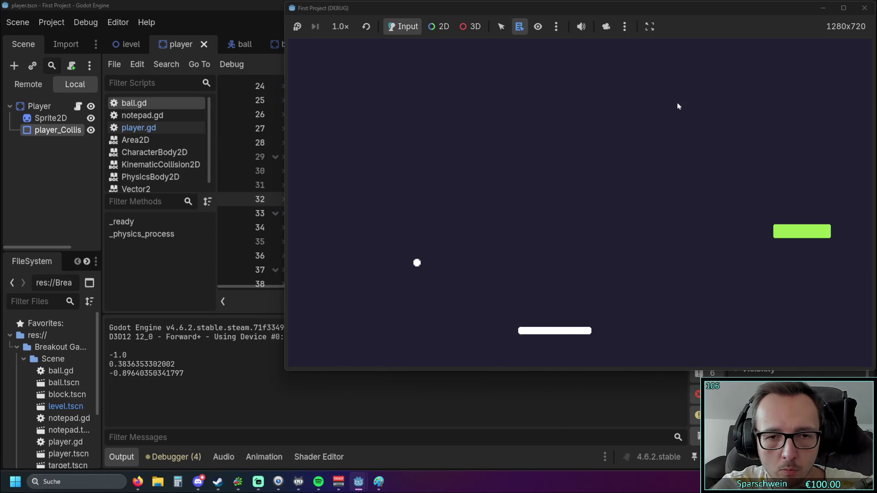
key("Right")
key("Left")
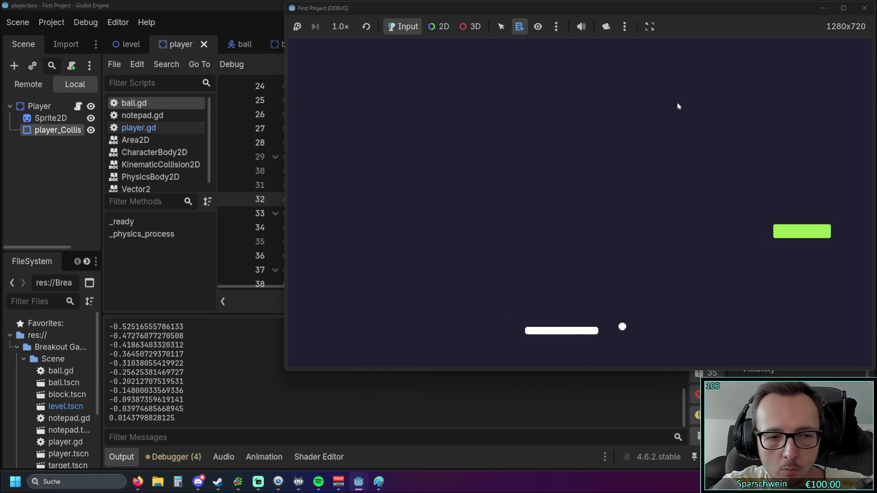
key("Right")
key("Left")
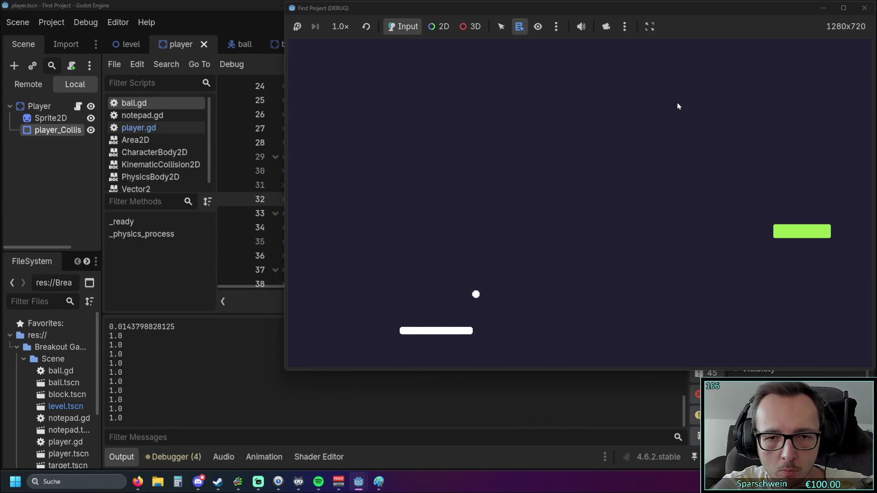
key("Right")
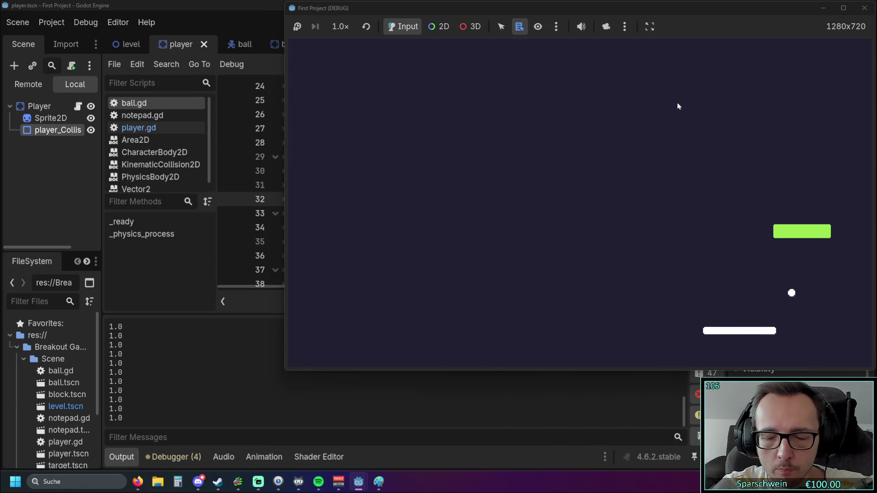
key("Left")
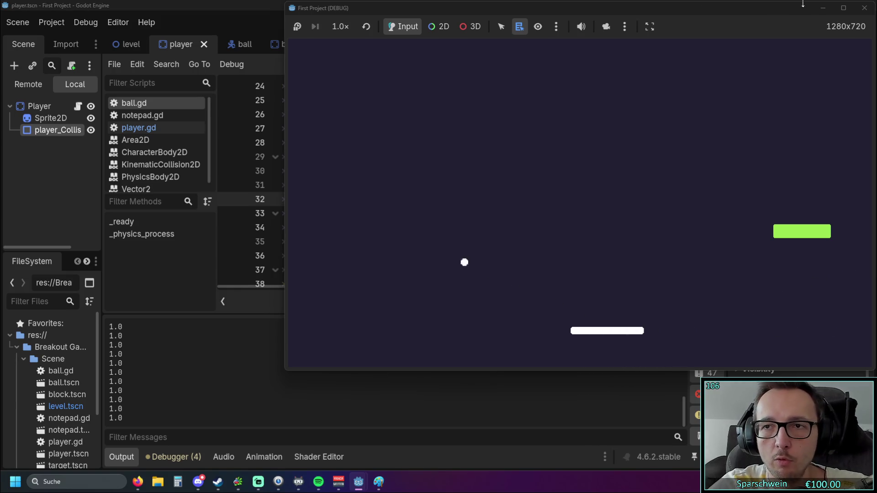
left_click(864, 8)
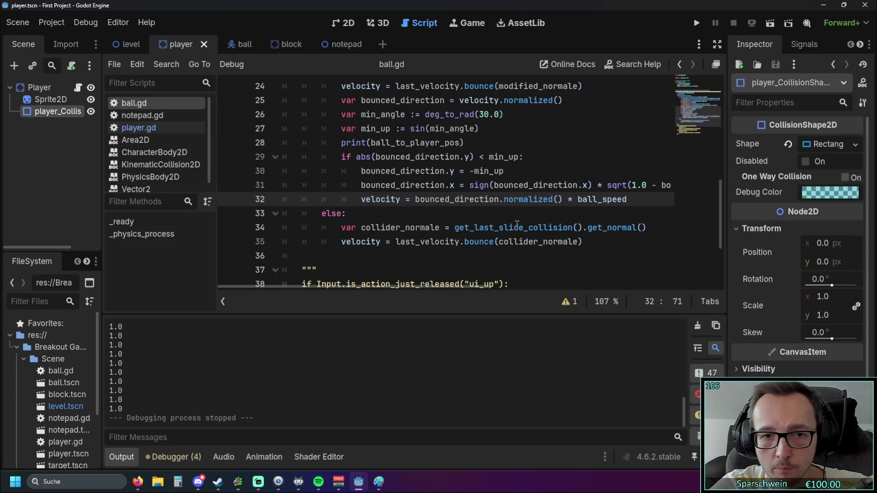
- Copy player_width from line 18 into the print on line 28 and rerun the game, which logs 160.0
scroll(518, 224, "up", 1)
scroll(507, 226, "down", 1)
scroll(470, 216, "up", 1)
scroll(471, 216, "up", 3)
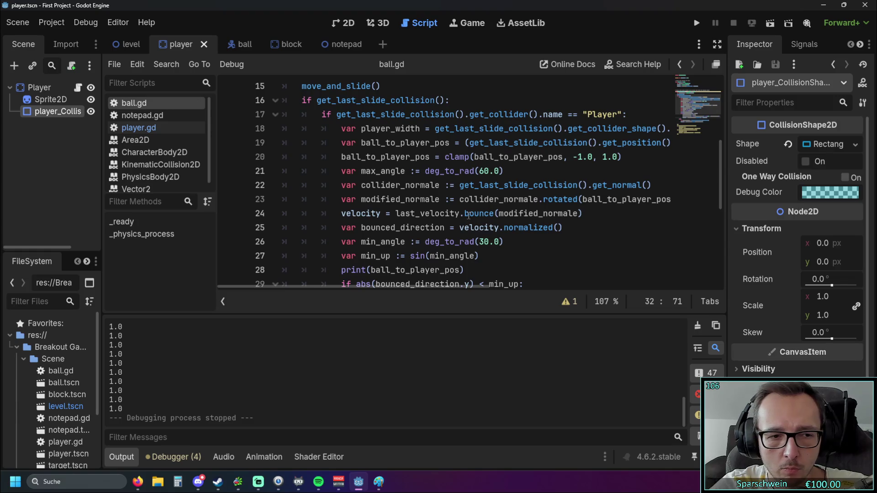
scroll(468, 216, "up", 2)
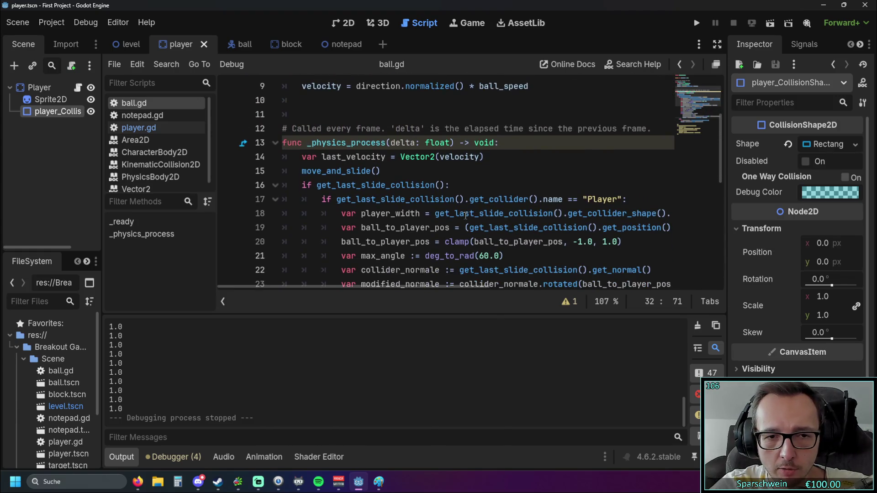
scroll(465, 215, "down", 2)
mouse_move(410, 287)
left_mouse_down()
mouse_move(648, 285)
mouse_move(434, 284)
left_mouse_up()
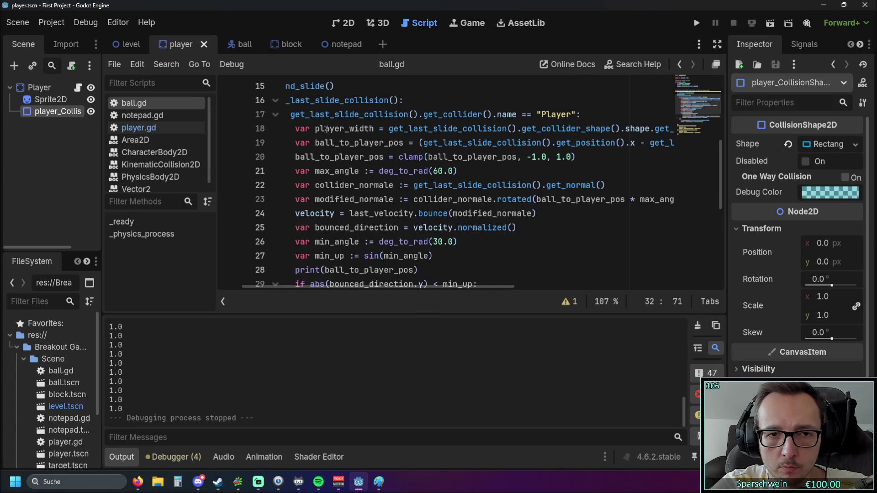
left_click_drag(316, 129, 374, 131)
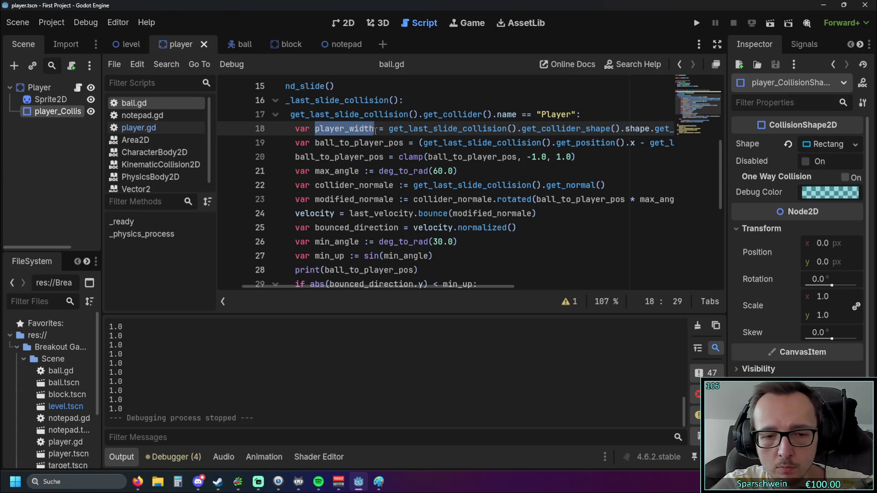
scroll(376, 201, "down", 2)
double_click(329, 187)
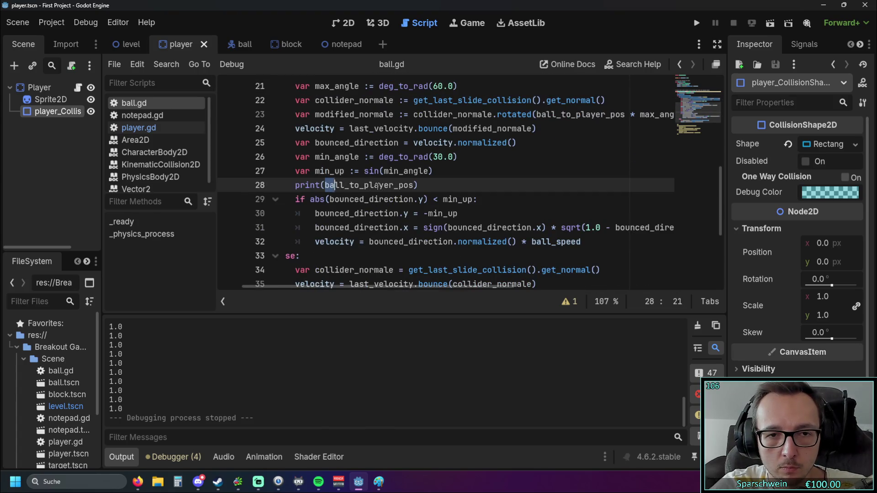
type("player_width")
left_click(700, 26)
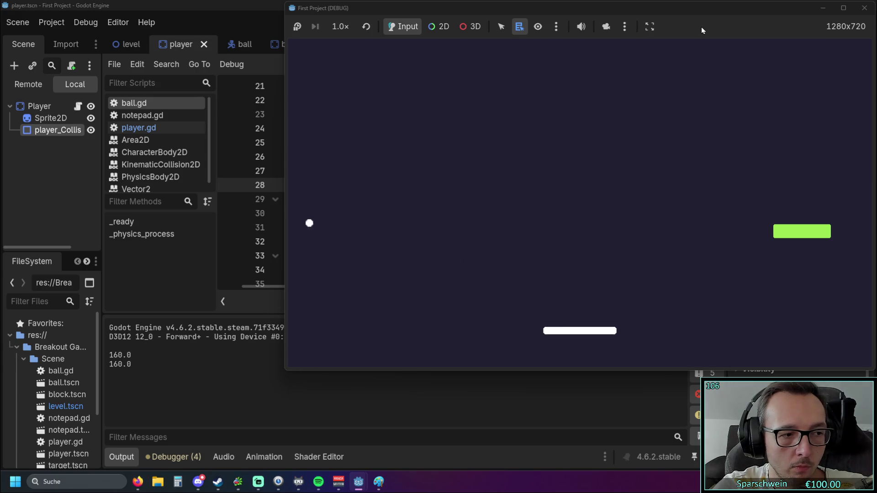
- Steer the paddle left and right to bounce the ball a few times, then close the game window
key("Left")
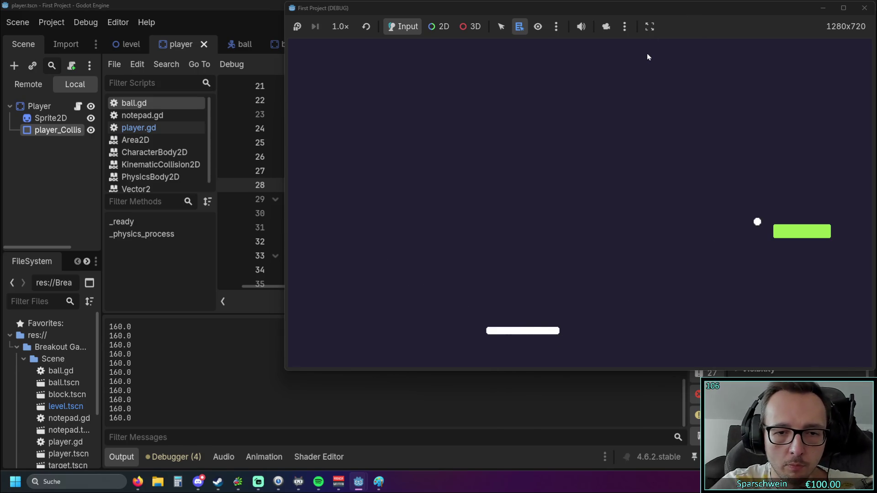
key("Right")
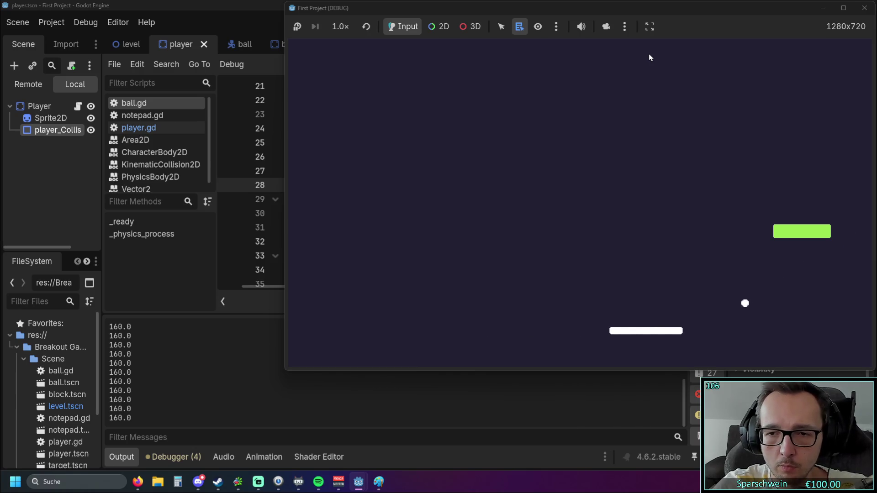
key("Left")
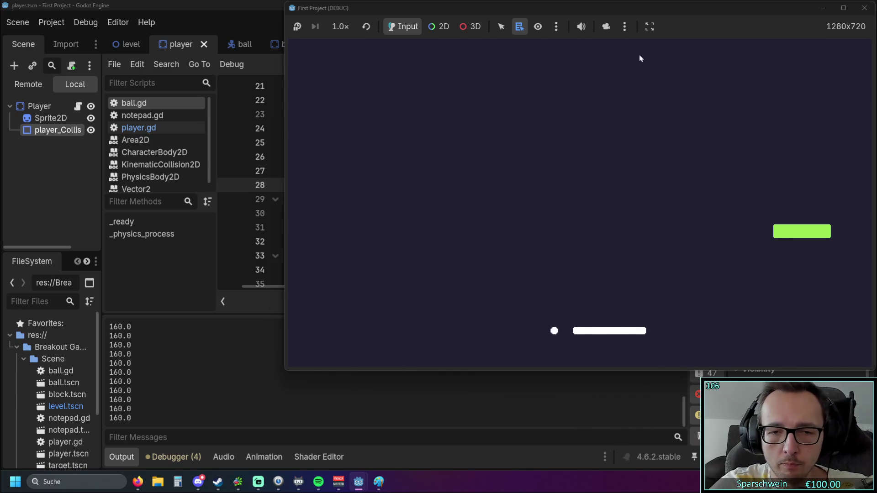
left_click(864, 8)
scroll(382, 192, "up", 2)
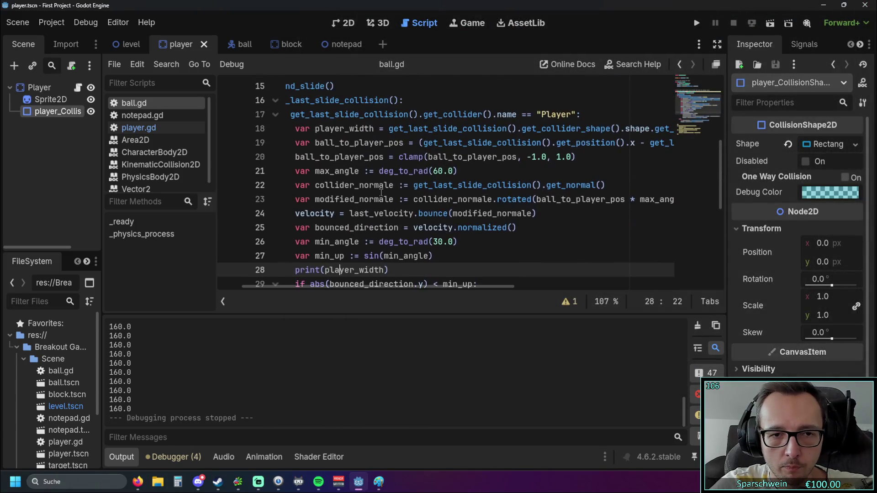
- Put ball_to_player_pos back into the debug print on line 28
mouse_move(373, 286)
left_mouse_down()
mouse_move(573, 288)
mouse_move(608, 277)
mouse_move(519, 288)
mouse_move(400, 284)
left_mouse_up()
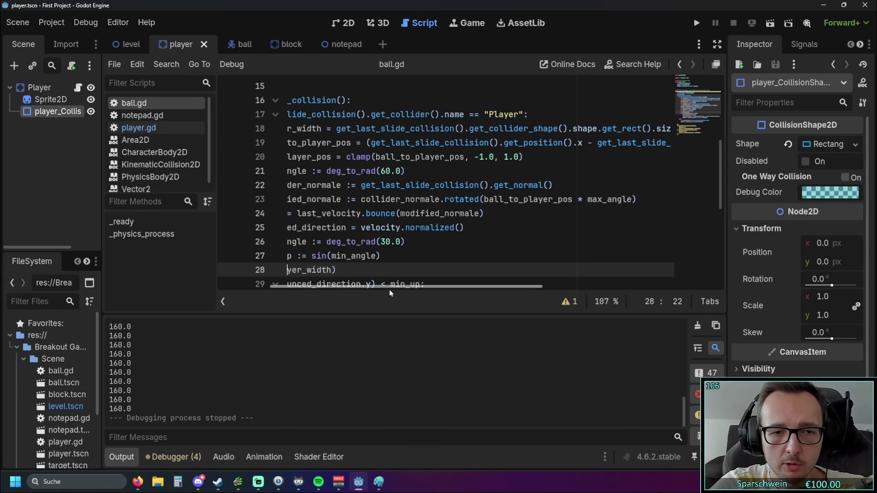
left_click_drag(389, 287, 337, 287)
left_click_drag(361, 143, 450, 143)
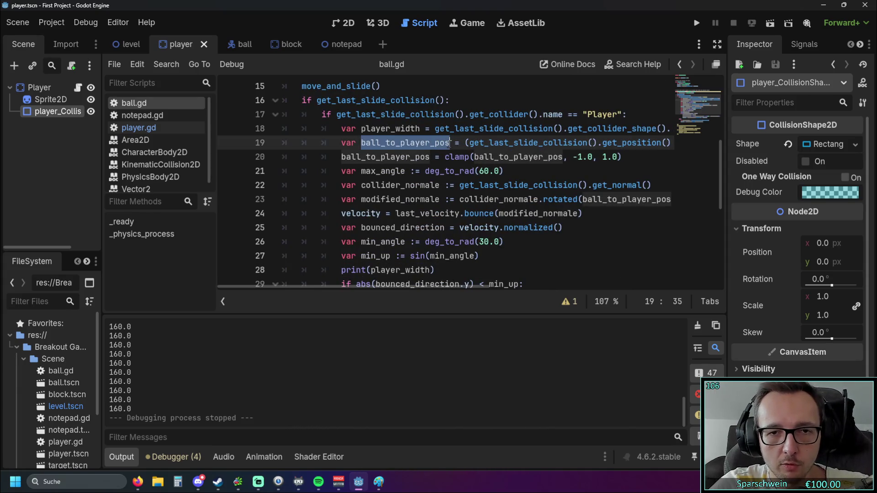
scroll(435, 250, "down", 1)
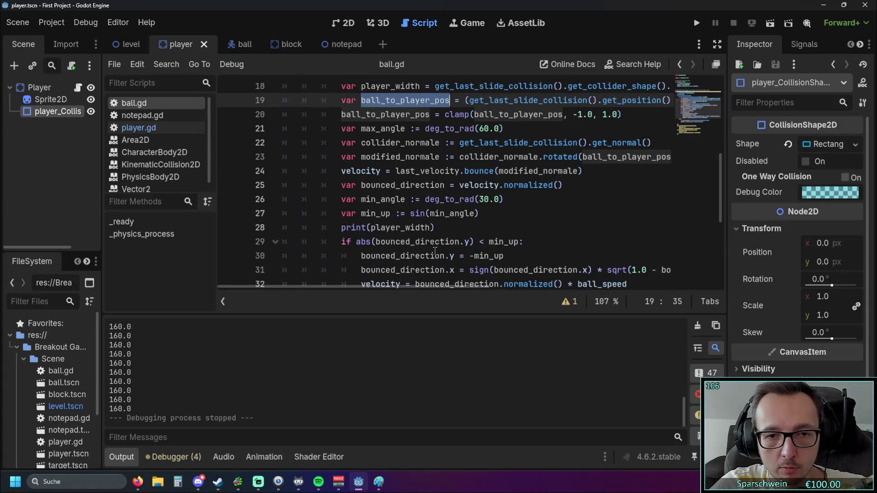
scroll(417, 248, "up", 1)
scroll(417, 248, "down", 1)
left_click_drag(371, 227, 429, 229)
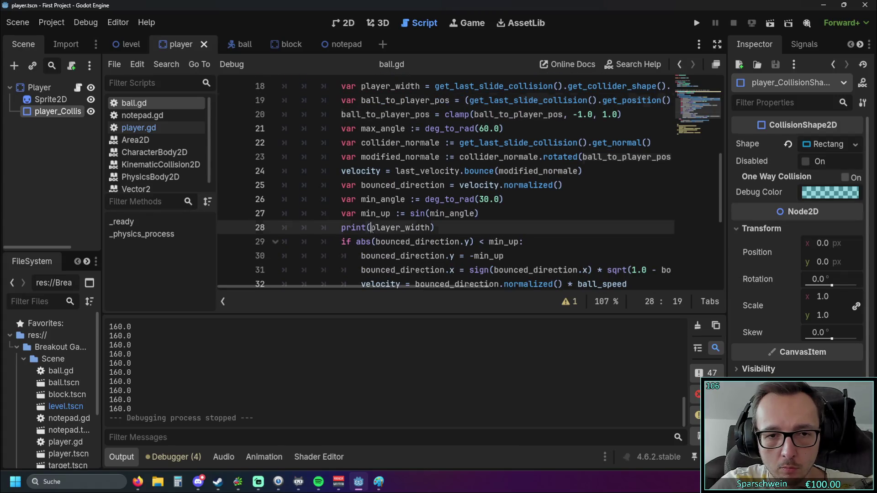
- Rerun the game, stop it, and review the logged values such as -0.0328 and -0.5953
left_click(696, 23)
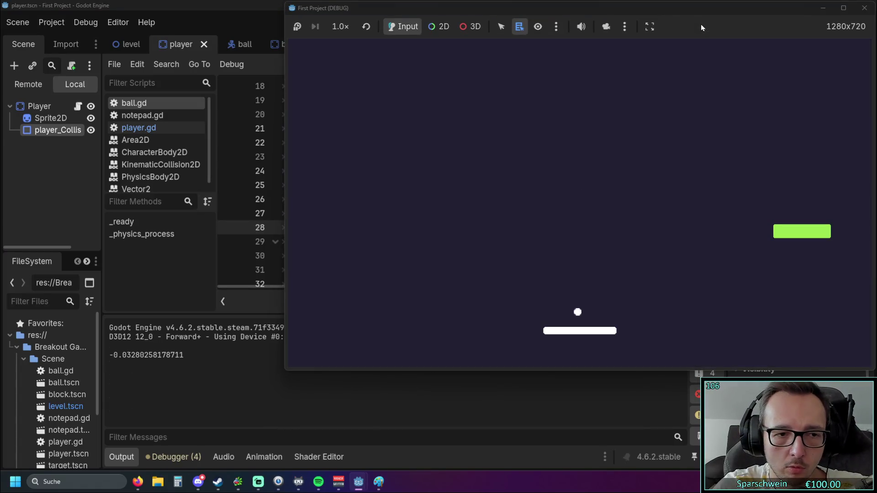
left_click(864, 8)
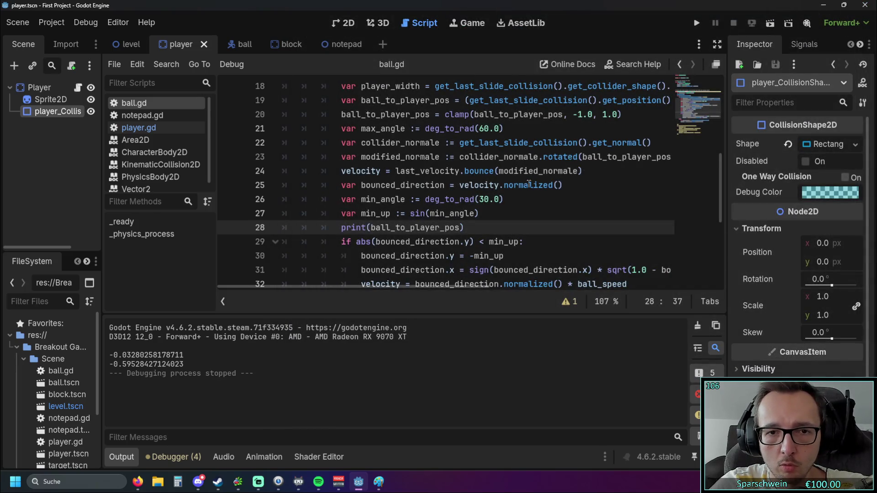
scroll(533, 180, "up", 1)
left_click_drag(388, 287, 655, 278)
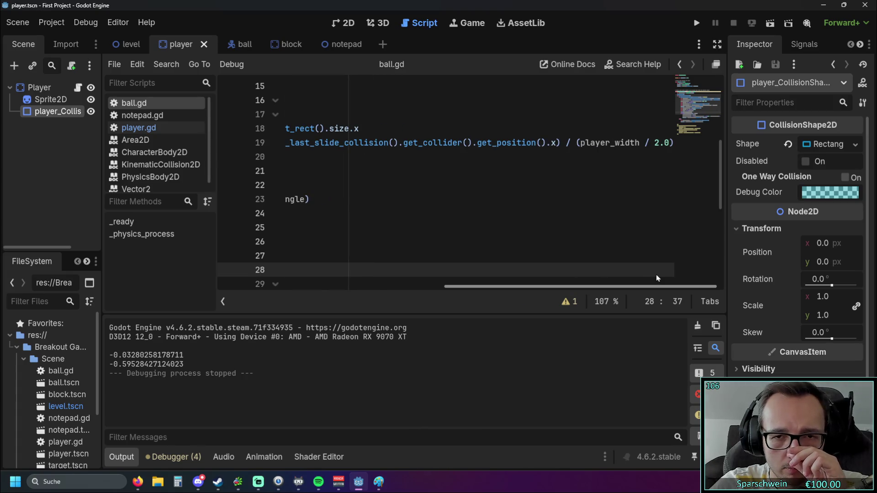
mouse_move(640, 277)
left_mouse_down()
mouse_move(441, 280)
mouse_move(386, 285)
mouse_move(443, 287)
mouse_move(384, 292)
left_mouse_up()
scroll(443, 206, "down", 3)
scroll(444, 205, "up", 1)
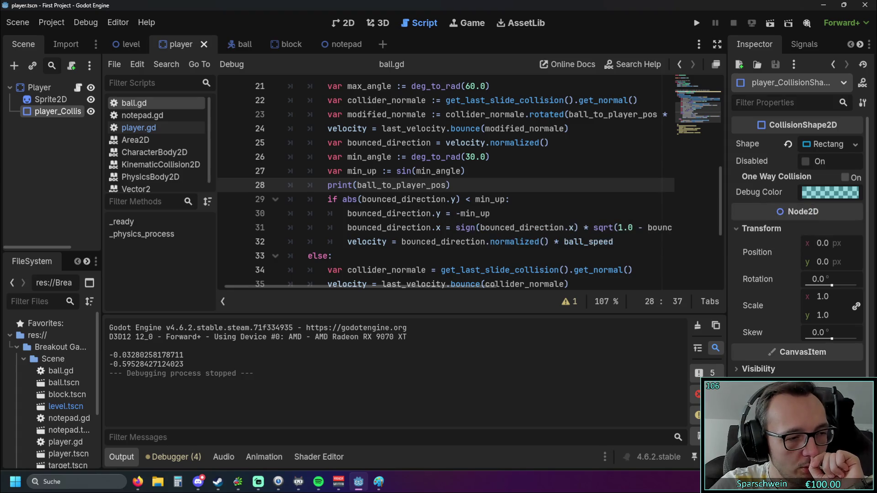
- Paste a check below the print that prints "links" when collider_normal.x is below -0.7
key("alt+Tab")
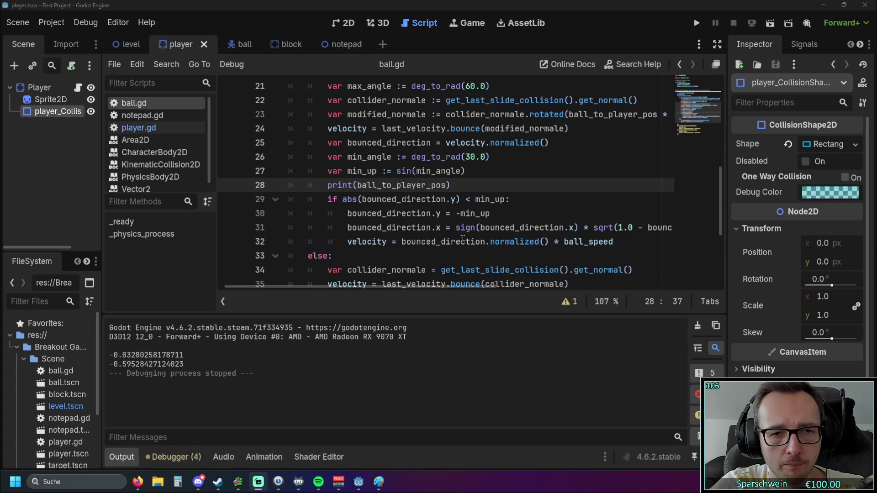
left_click(471, 185)
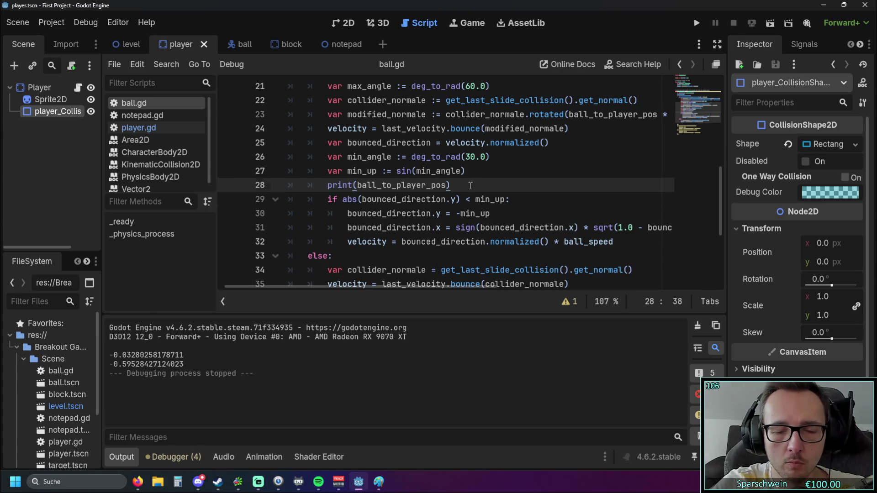
key("Return")
type("if collider_normal.x < -0.7: print(\"links\")")
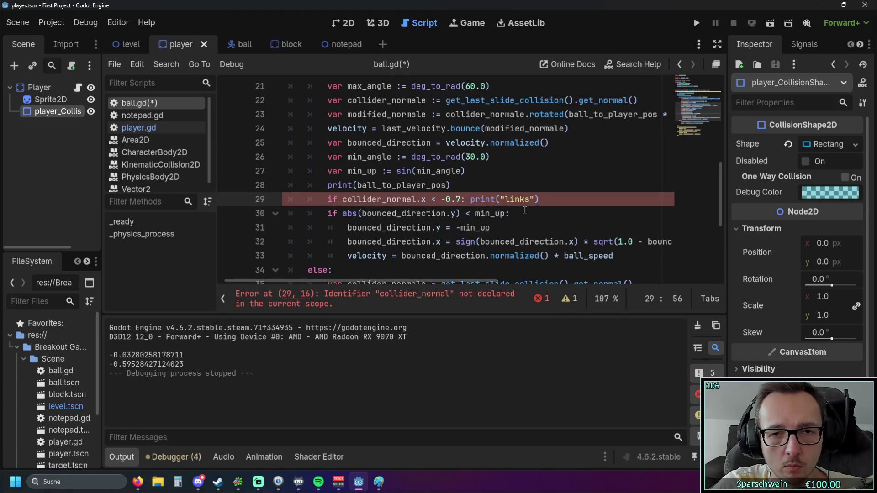
- Move print("links") onto its own line and fix the name to collider_normale
left_click(470, 199)
key("Return")
double_click(428, 100)
key("ctrl+c")
double_click(361, 199)
key("ctrl+v")
- Duplicate the links check on the lines below it with matching indentation
left_click(445, 213)
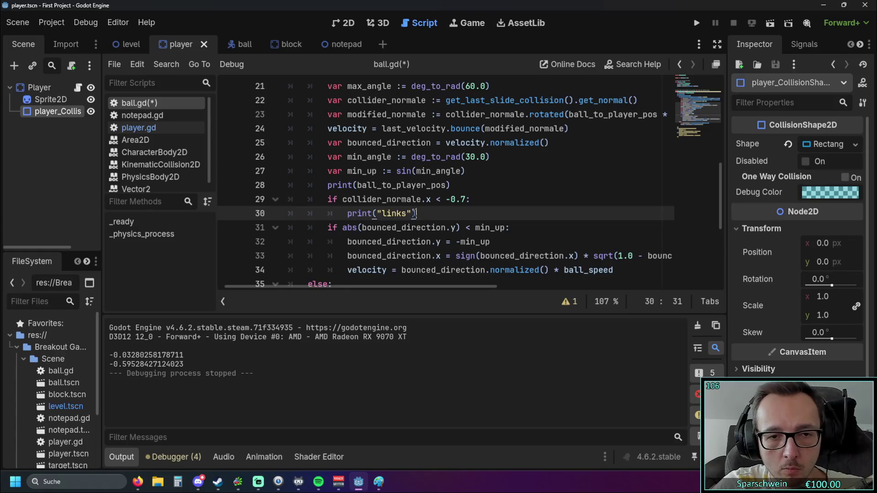
left_click_drag(422, 213, 249, 203)
key("ctrl+c")
left_click(442, 213)
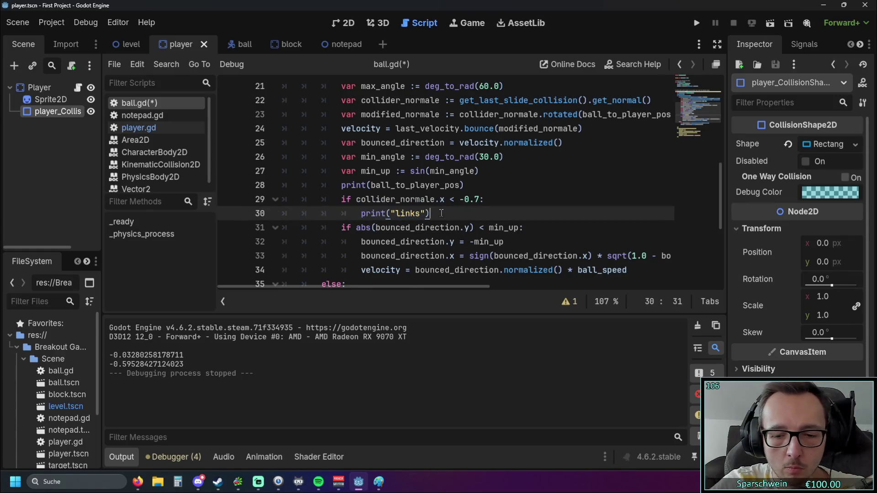
key("Return")
key("ctrl+v")
left_click(420, 227)
key("BackSpace")
key("BackSpace")
key("BackSpace")
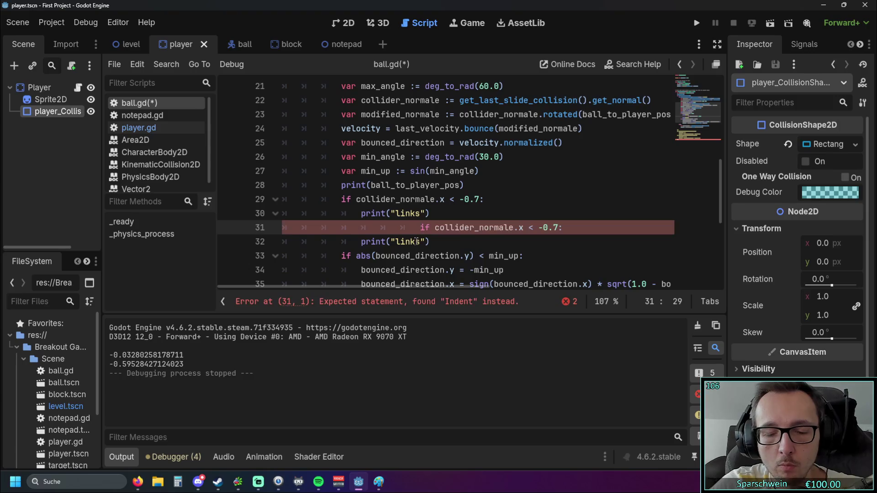
- Turn the copy into a check printing "rechts" when collider_normale.x > 0.7, then run the game
double_click(414, 241)
type("rechts")
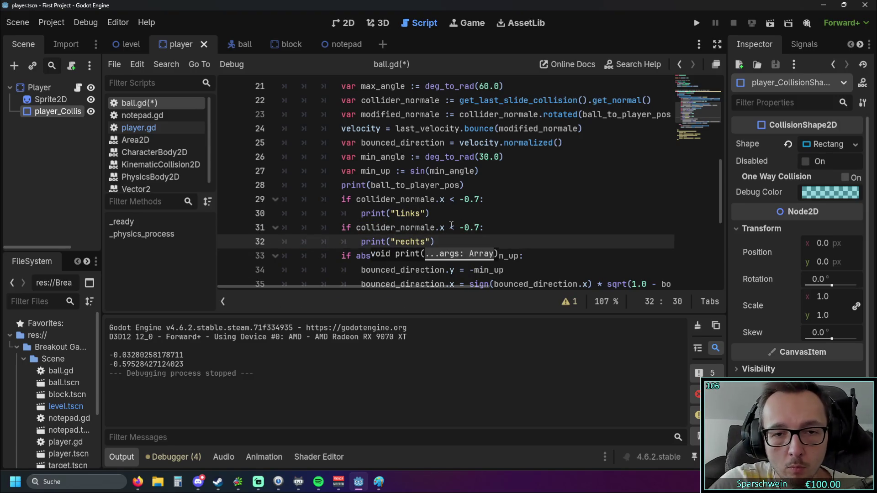
double_click(452, 227)
type(">")
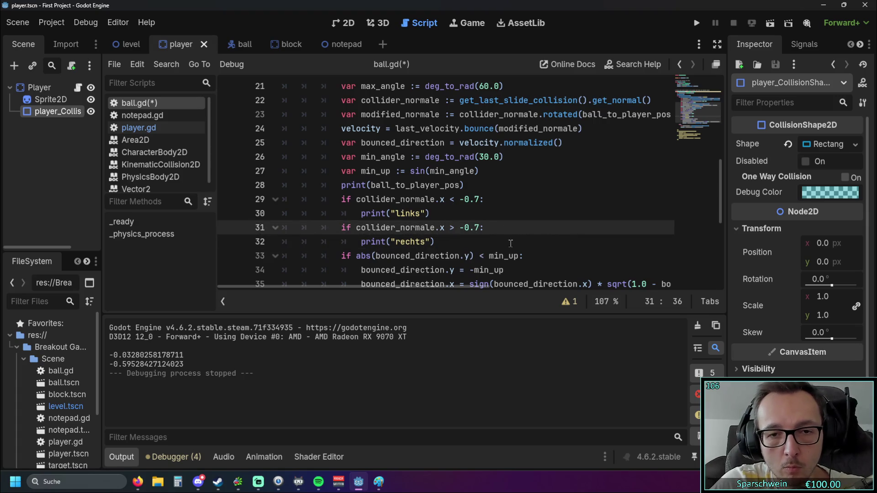
left_click(508, 243)
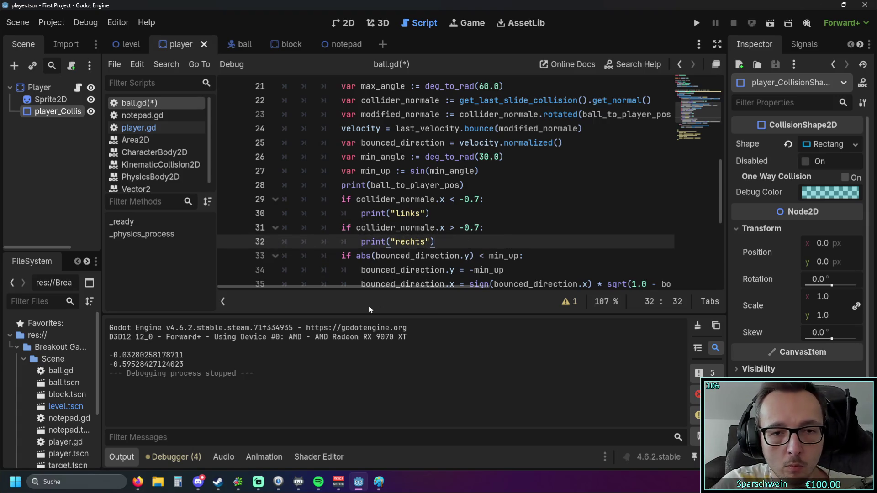
left_click(463, 227)
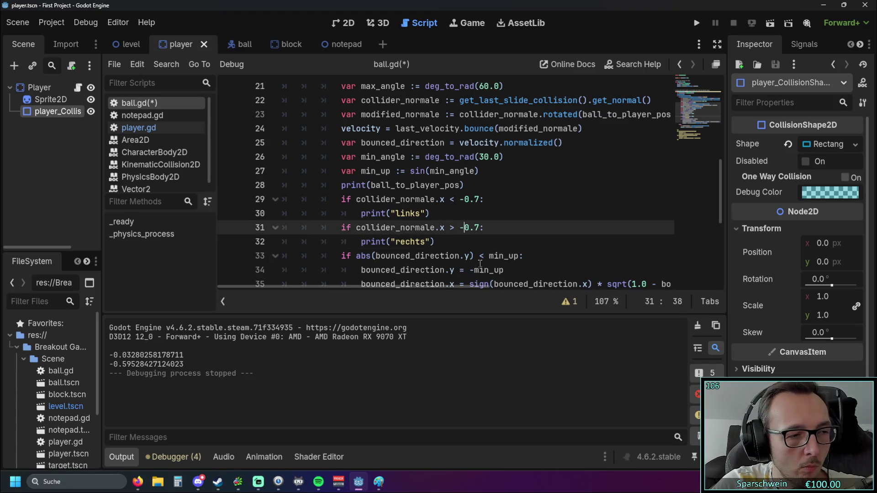
mouse_move(480, 263)
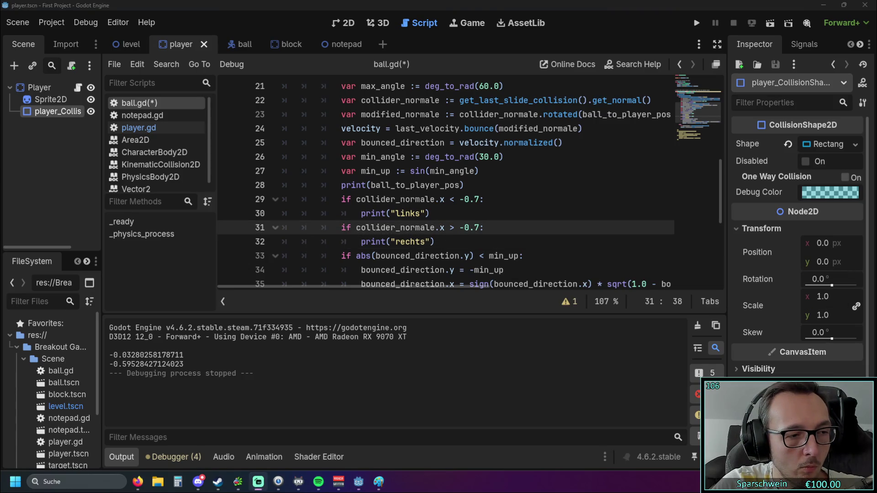
left_click(547, 260)
left_click(464, 227)
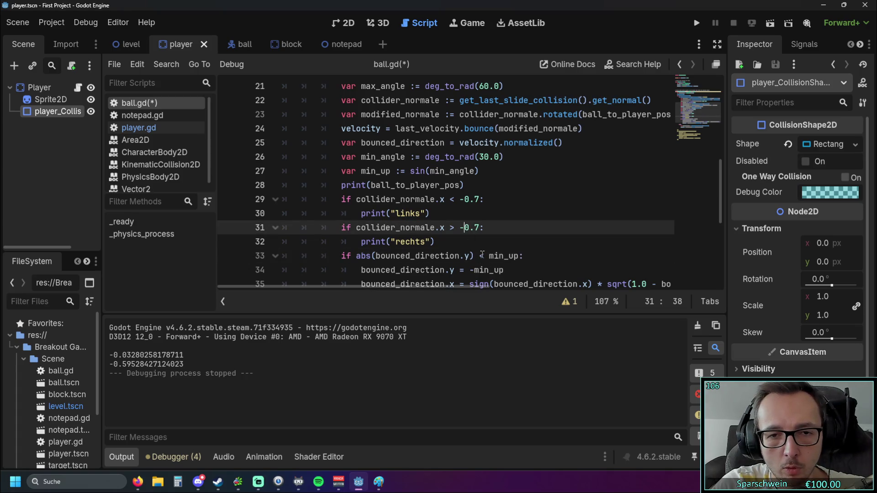
key("BackSpace")
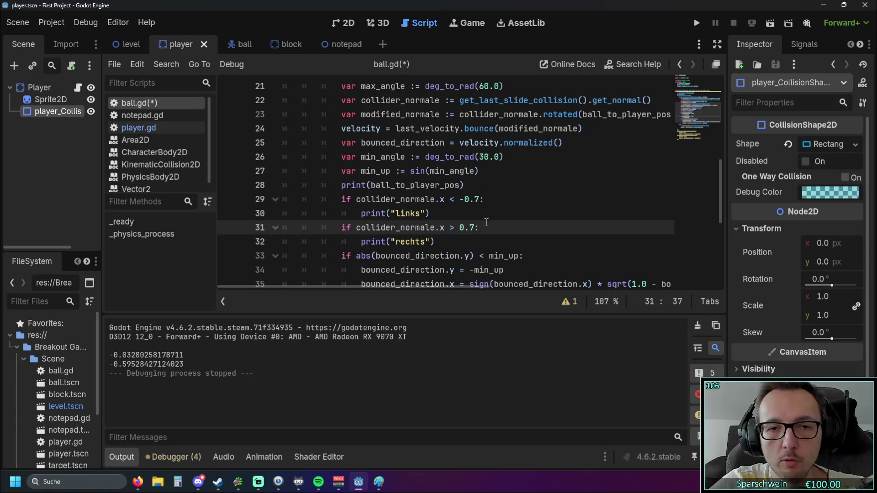
left_click(694, 24)
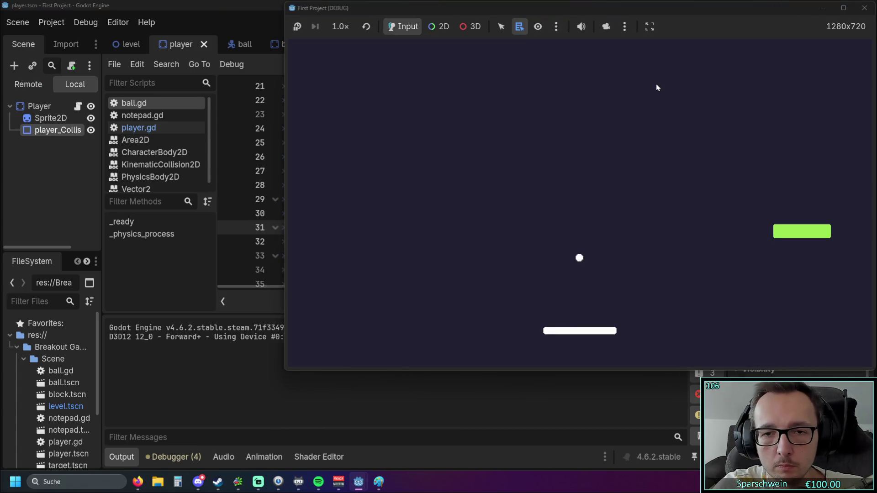
- Hit the ball with the paddle's sides so the log shows "rechts" 1.0 and "links" -1.0, then close the game
key("Right")
key("Left")
key("Right")
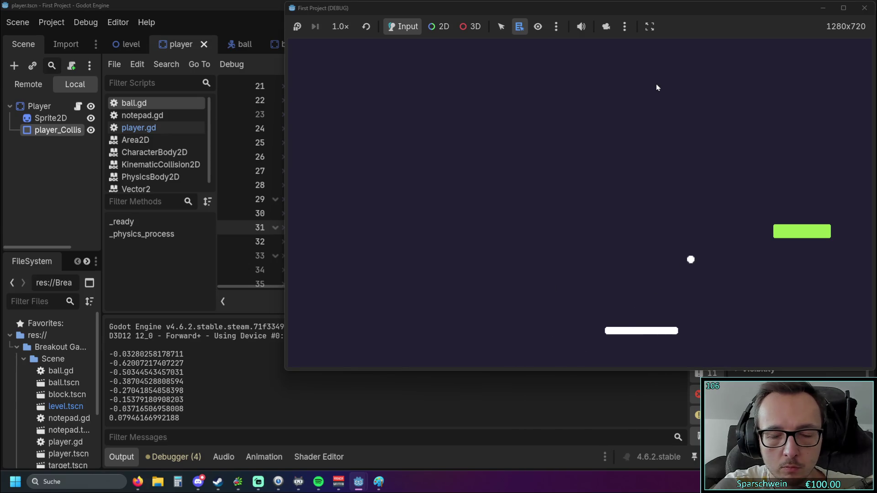
key("Right")
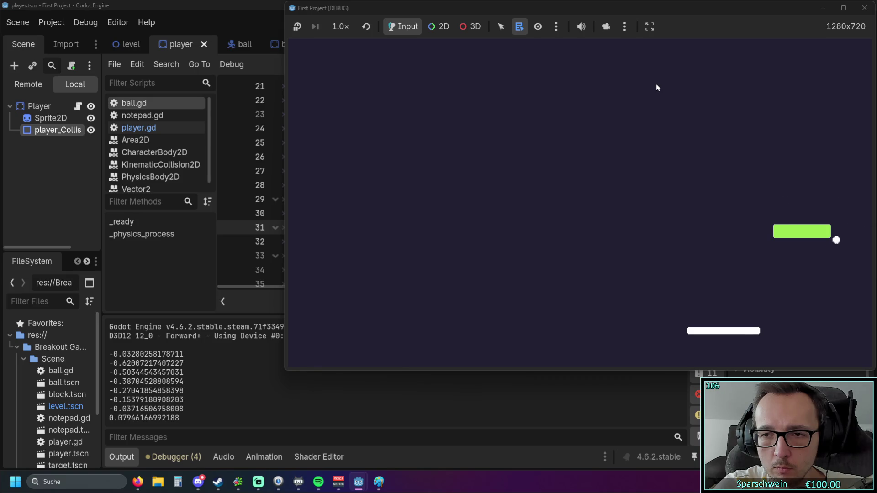
key("Left")
key("Right")
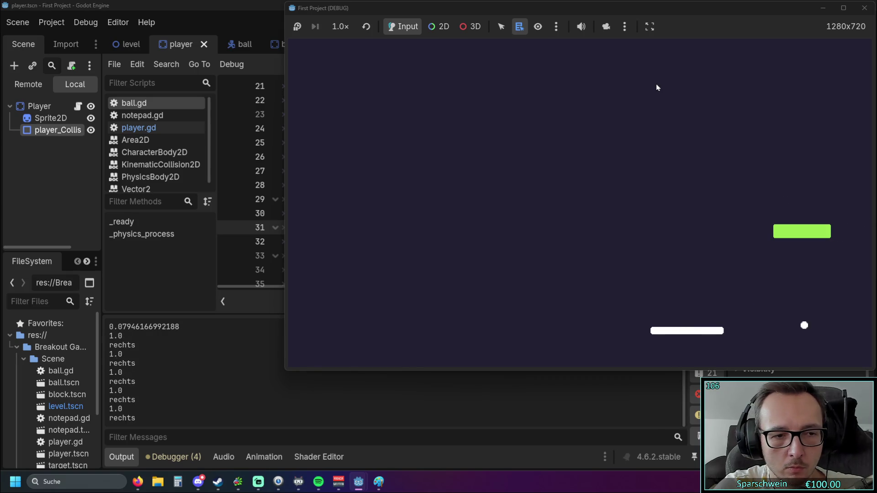
key("Left")
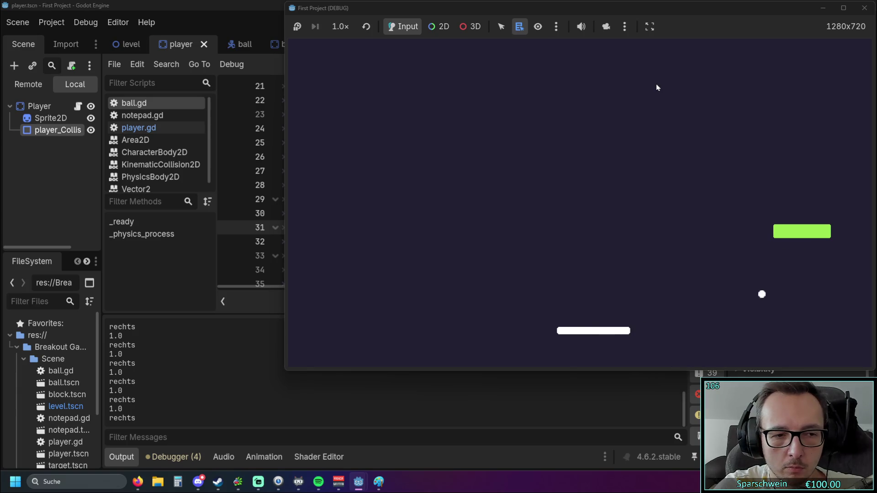
key("Right")
key("Left")
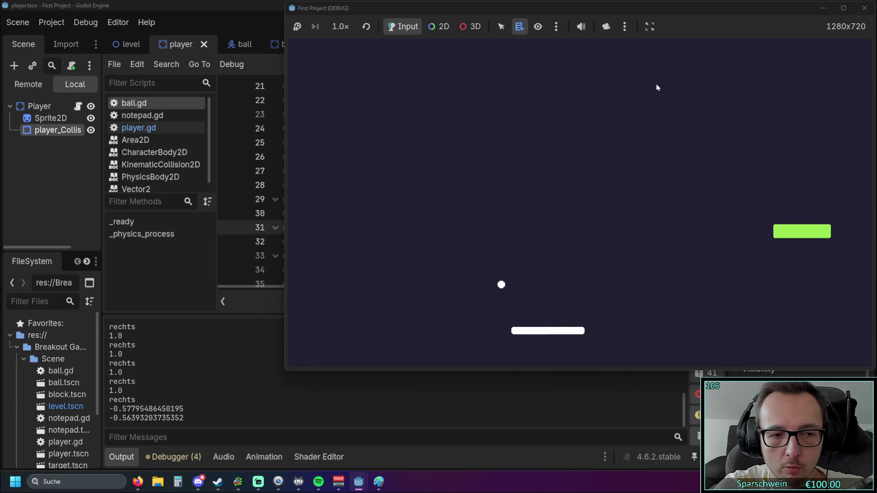
key("Right")
key("Left")
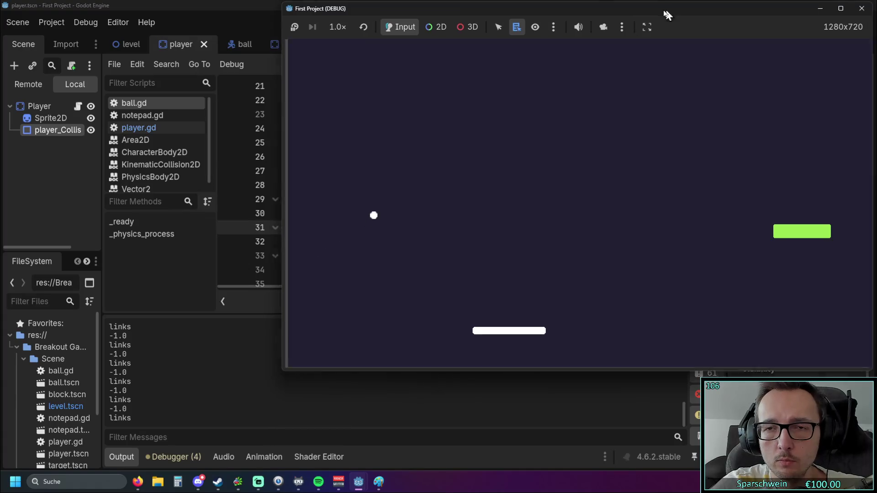
left_click_drag(667, 9, 616, 16)
left_click(814, 15)
- Add the else branch's velocity = last_velocity.bounce(collider_normale) line under the links check
scroll(483, 227, "down", 2)
scroll(483, 227, "up", 1)
scroll(483, 227, "down", 1)
mouse_move(583, 262)
left_mouse_down()
mouse_move(281, 242)
mouse_move(253, 249)
left_mouse_up()
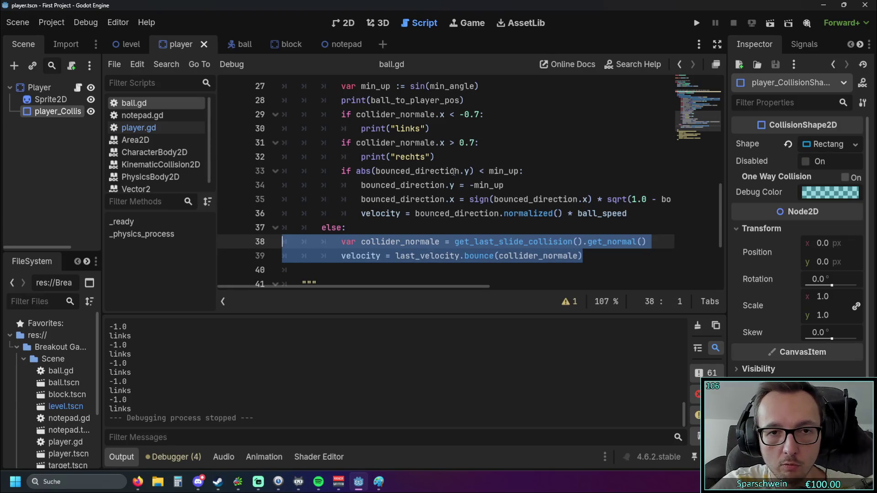
left_click(649, 241)
left_click_drag(583, 255, 238, 258)
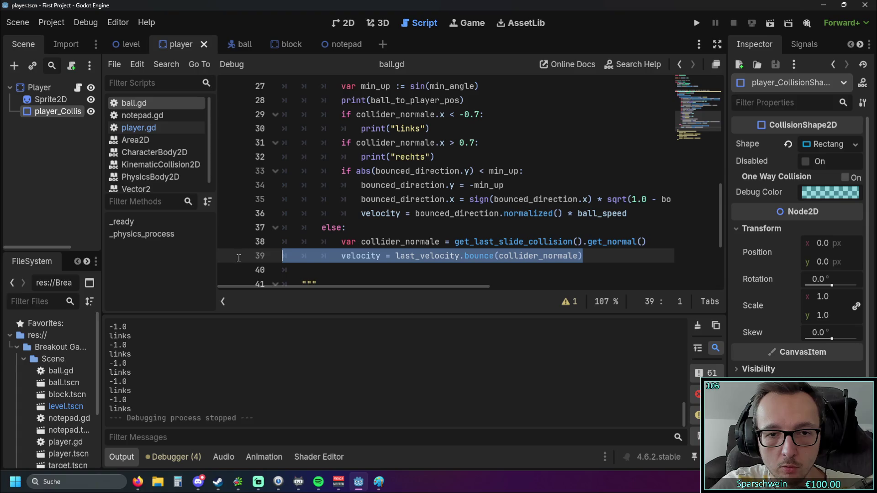
scroll(476, 181, "up", 1)
left_click(434, 173)
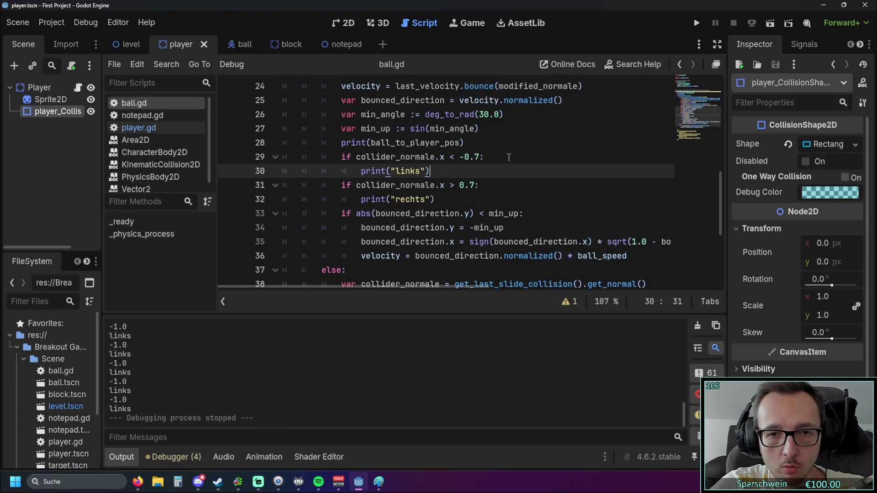
left_click(492, 158)
key("Return")
key("ctrl+v")
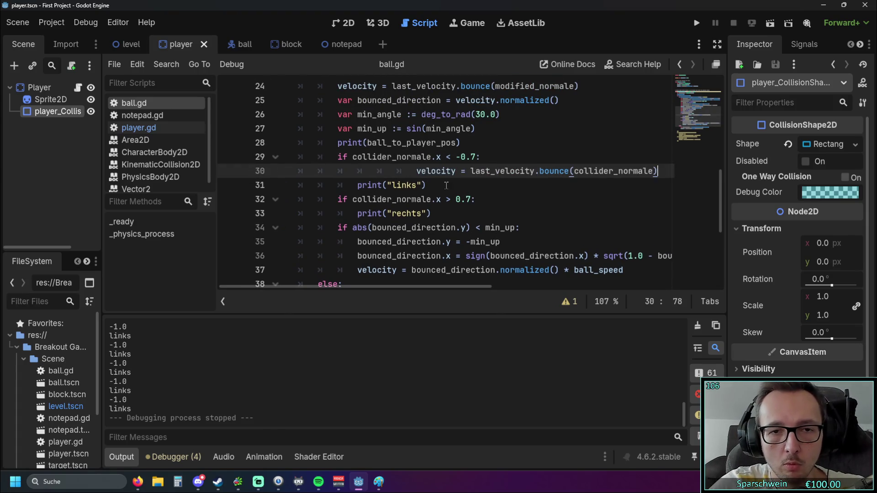
key("BackSpace")
key("BackSpace")
key("BackSpace")
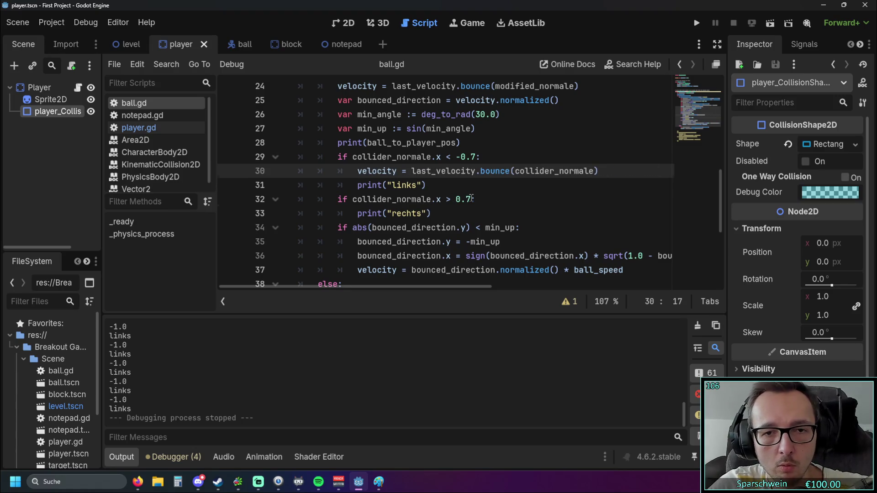
- Add the same bounce line under the rechts check and start the game
left_click(473, 198)
key("Return")
key("ctrl+v")
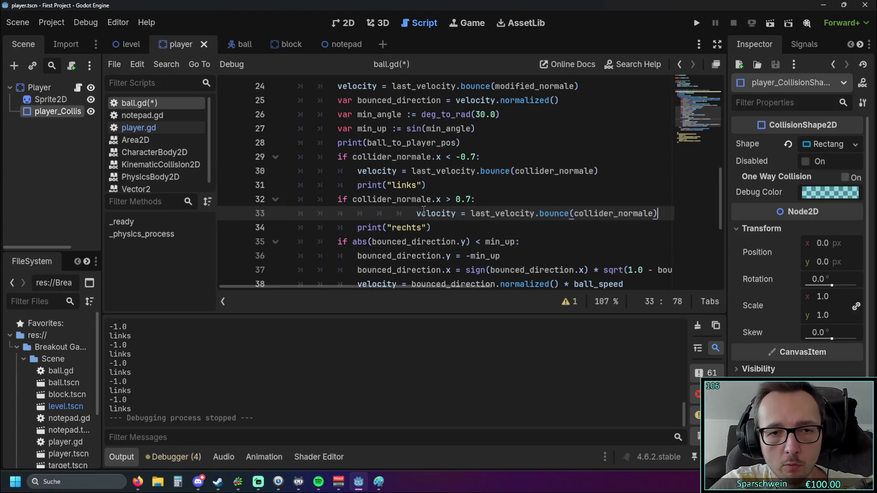
key("BackSpace")
key("BackSpace")
key("BackSpace")
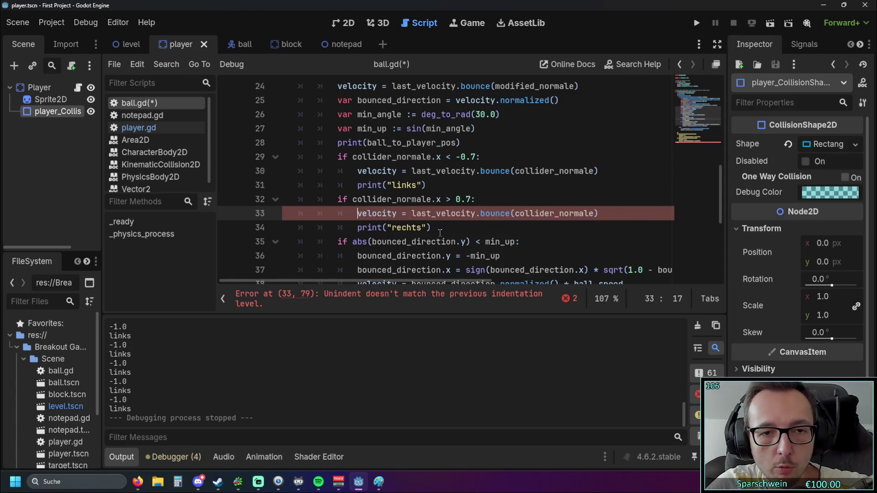
left_click(452, 232)
left_click(695, 23)
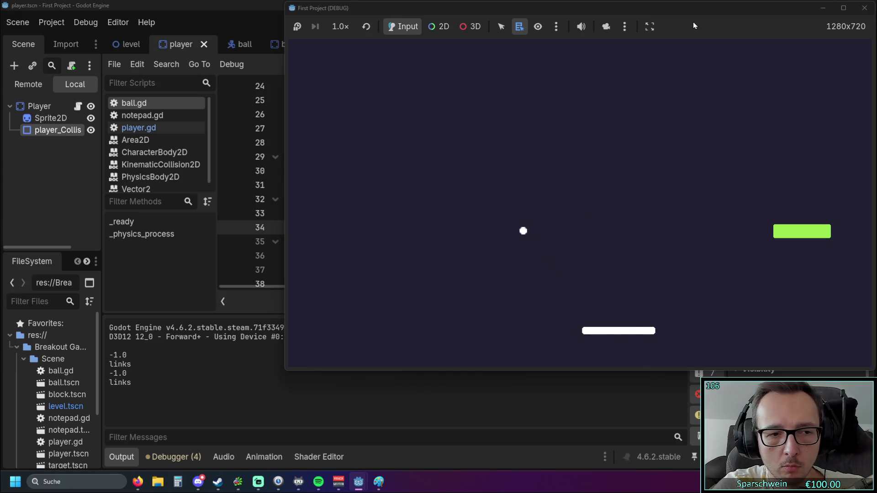
- Steer the paddle through many bounces, logging side hits ending with 1.0 "rechts", then stop the game with F8
key("Left")
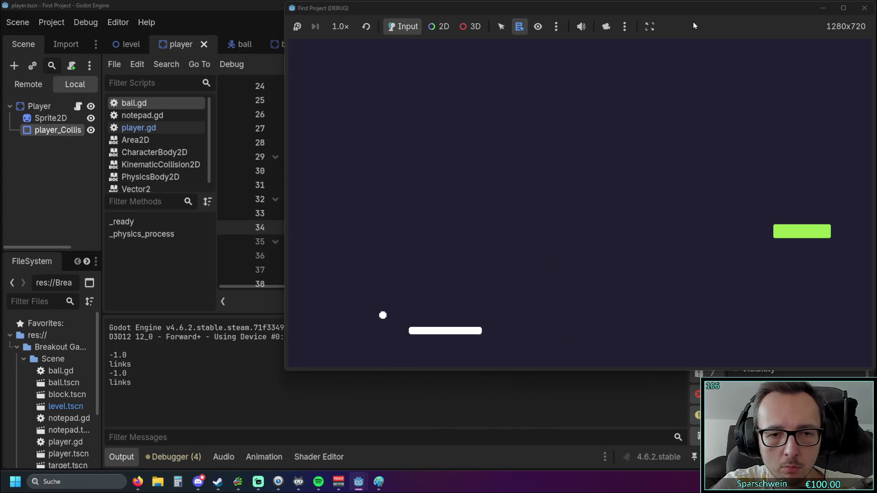
key("Right")
key("Left")
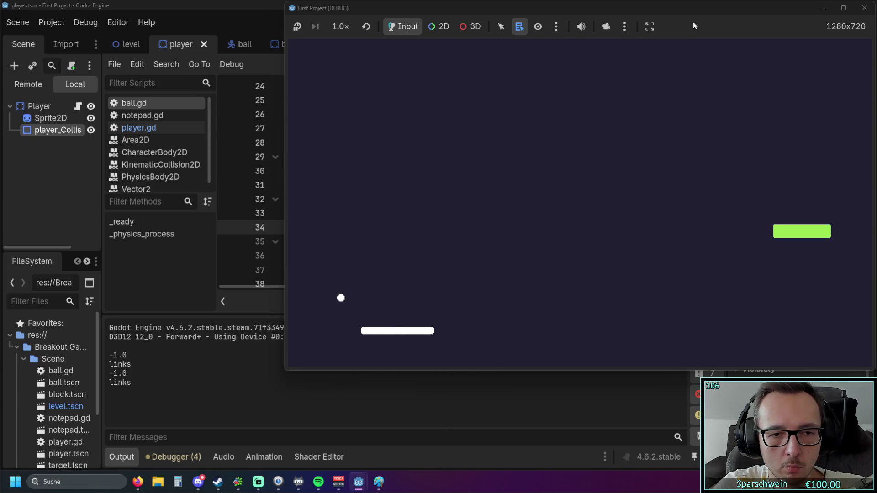
key("Left")
key("Right")
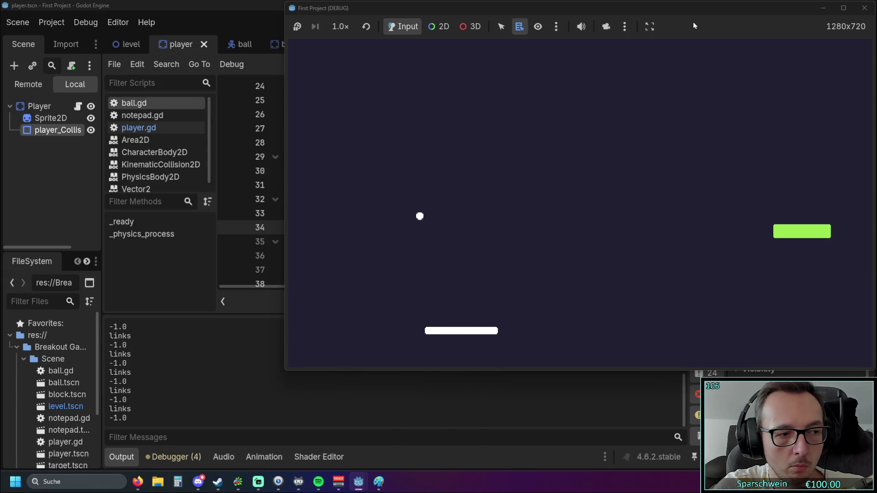
key("Left")
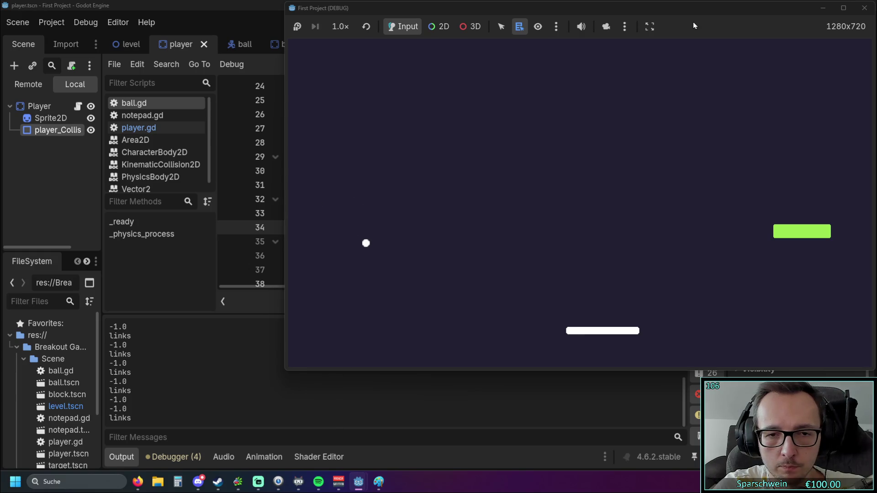
key("Right")
key("Left")
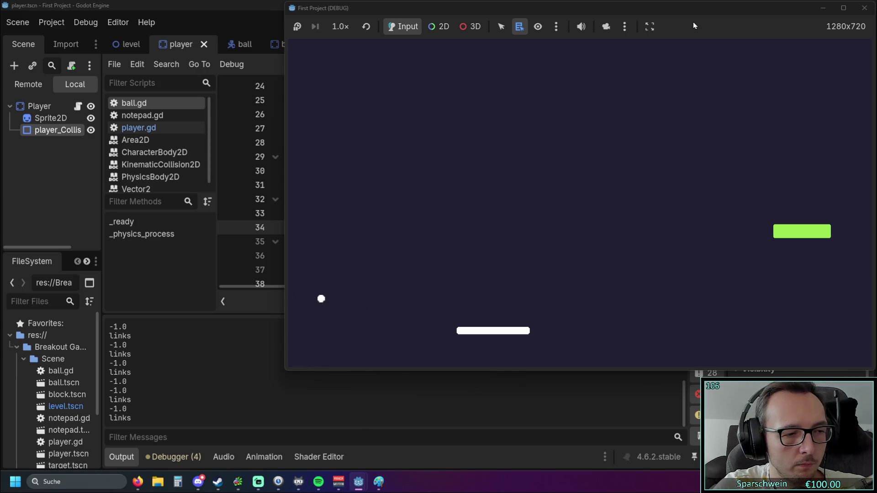
key("Right")
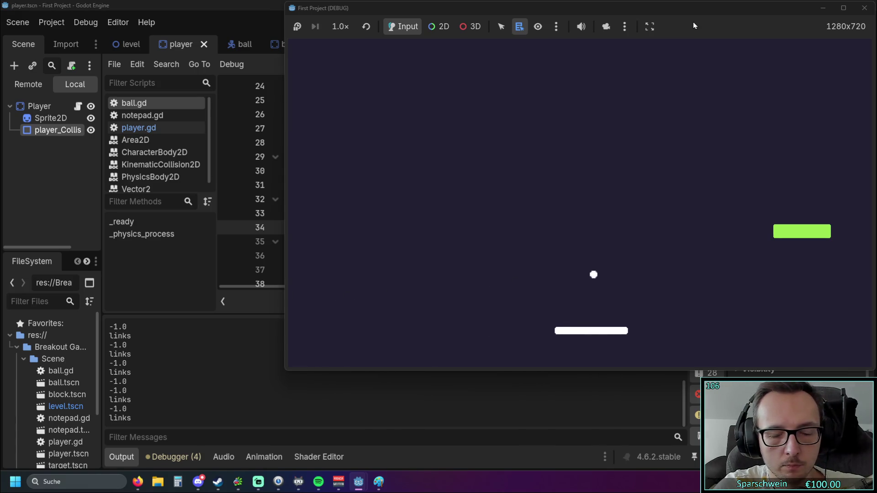
key("Right")
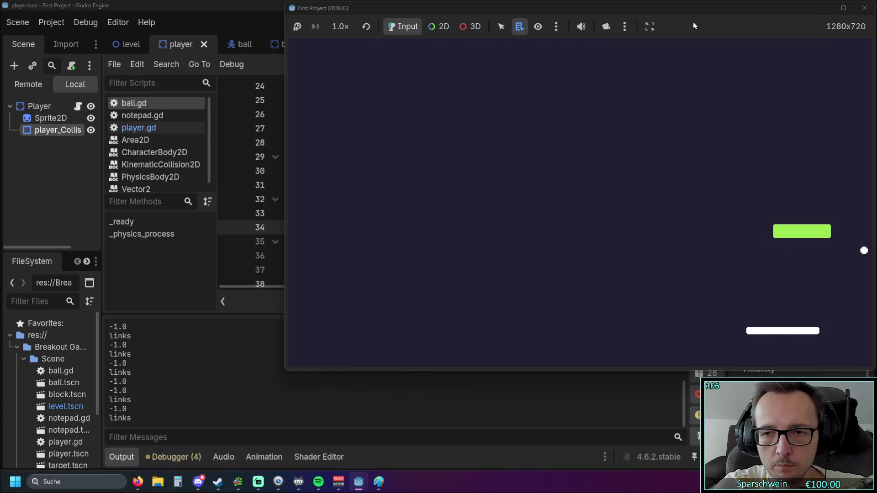
key("Left")
key("Left")
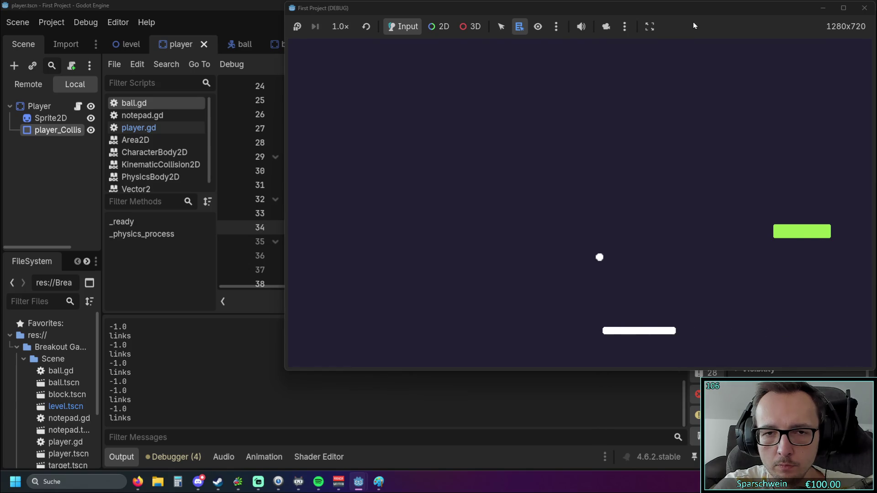
key("Left")
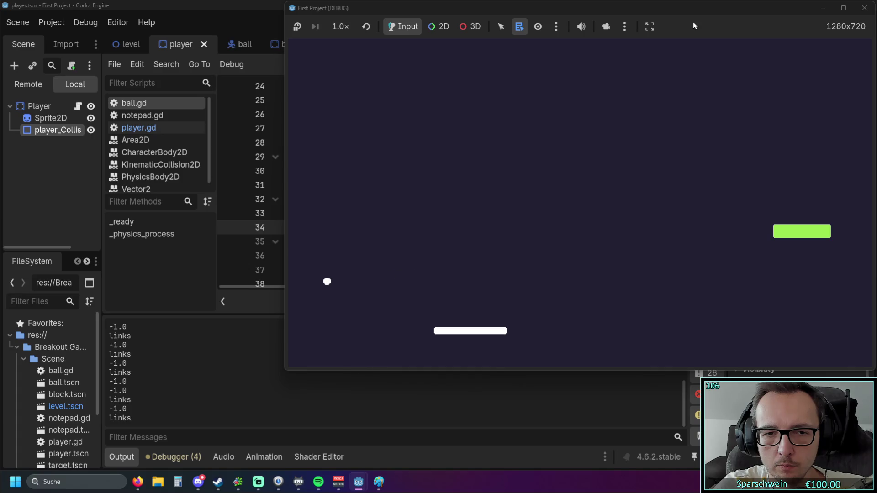
key("Right")
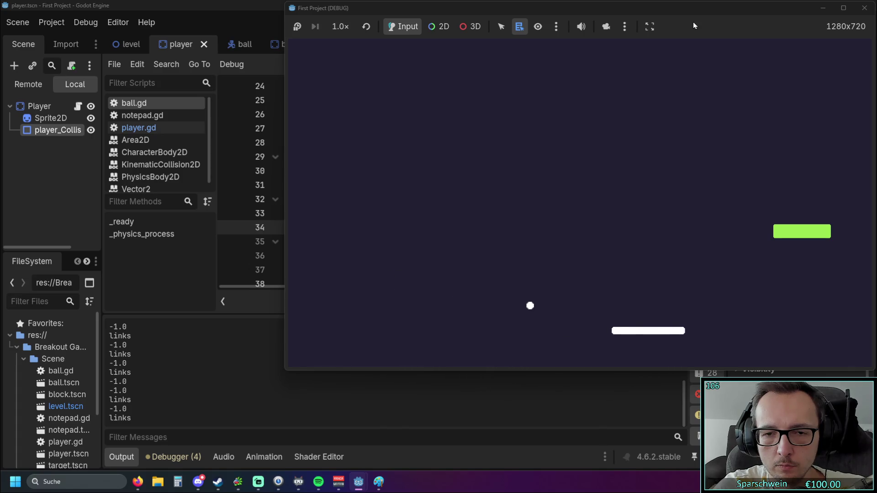
key("Right")
key("Right")
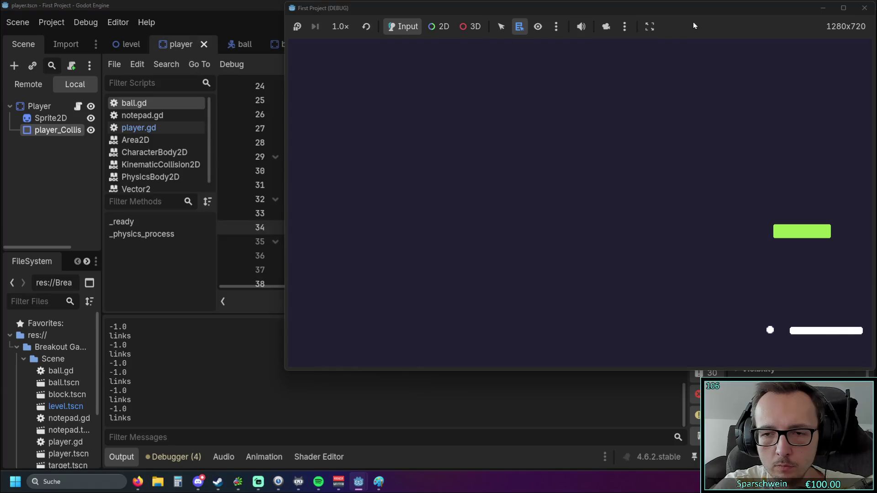
key("Left")
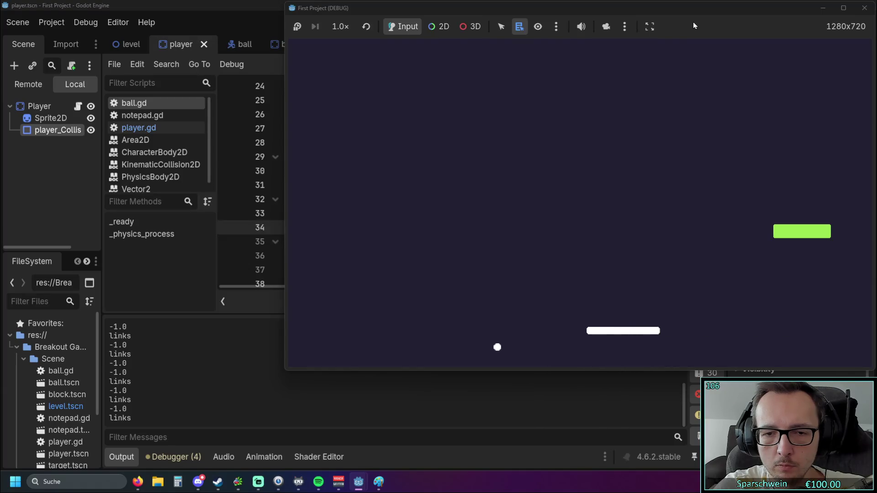
key("Right")
key("Right")
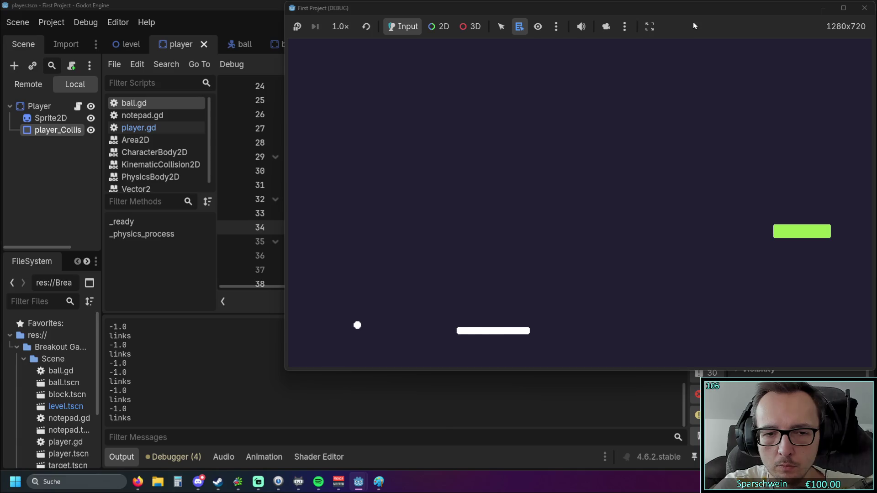
key("Left")
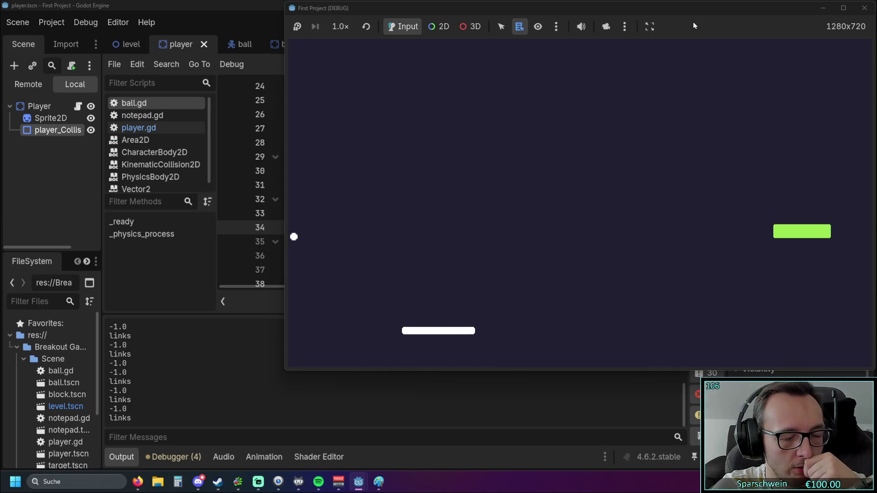
key("Right")
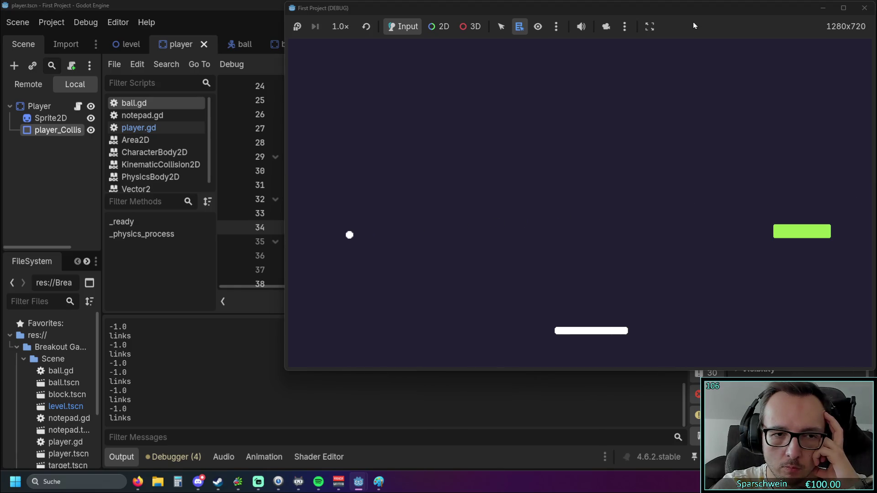
key("Right")
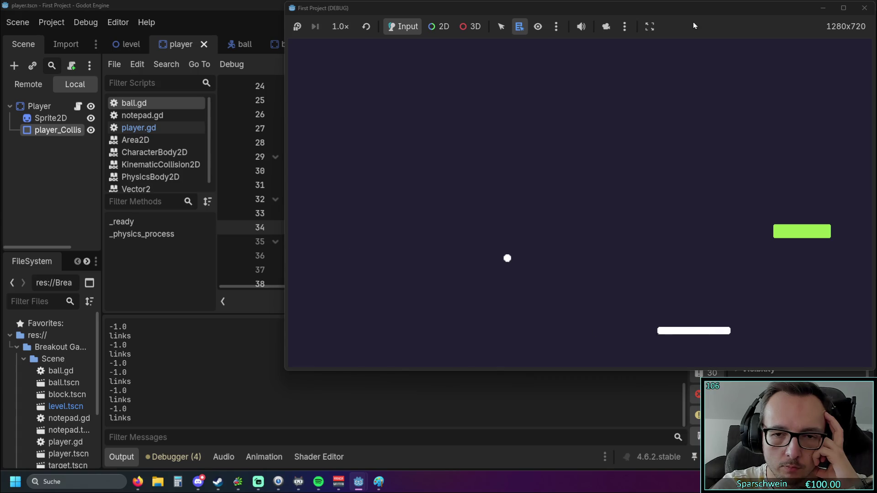
key("Left")
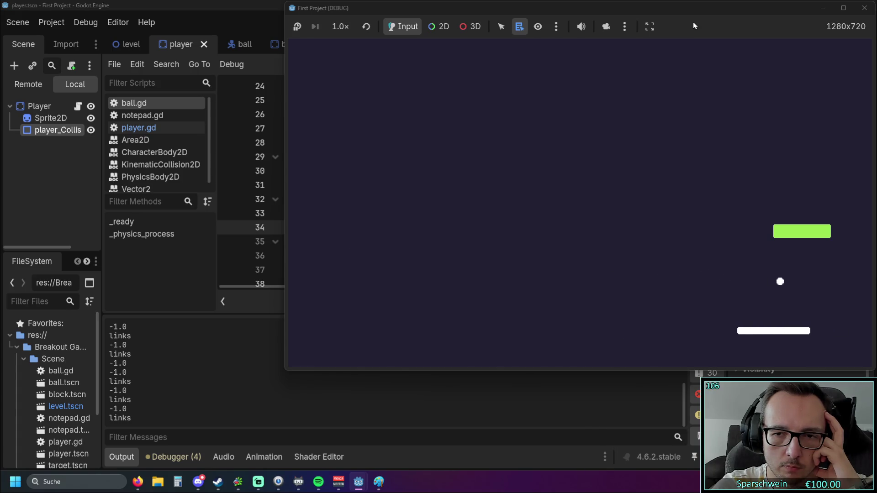
key("Left")
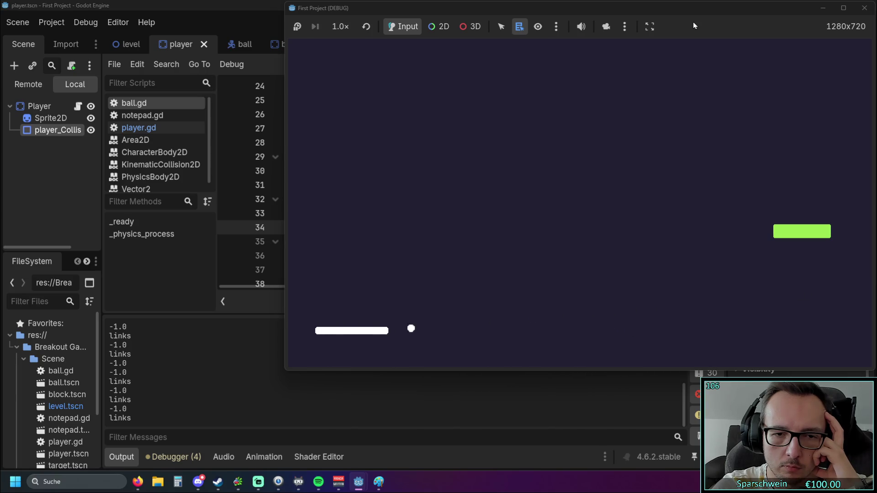
key("Right")
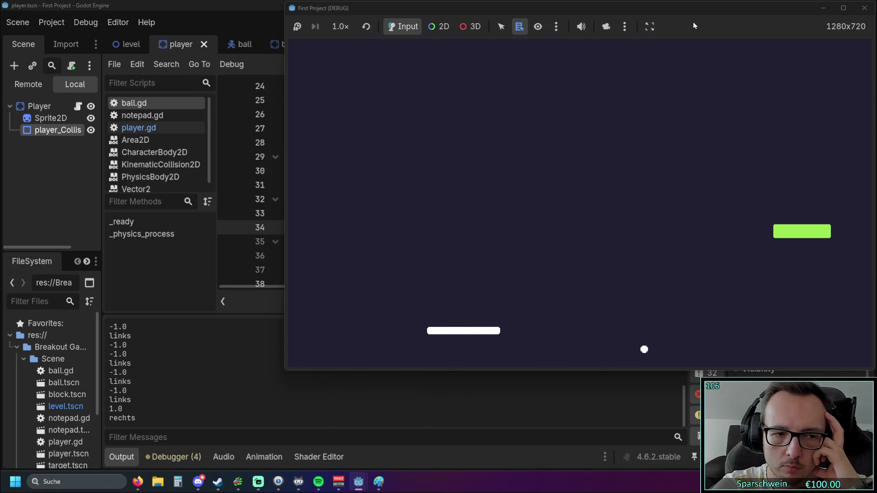
key("F8")
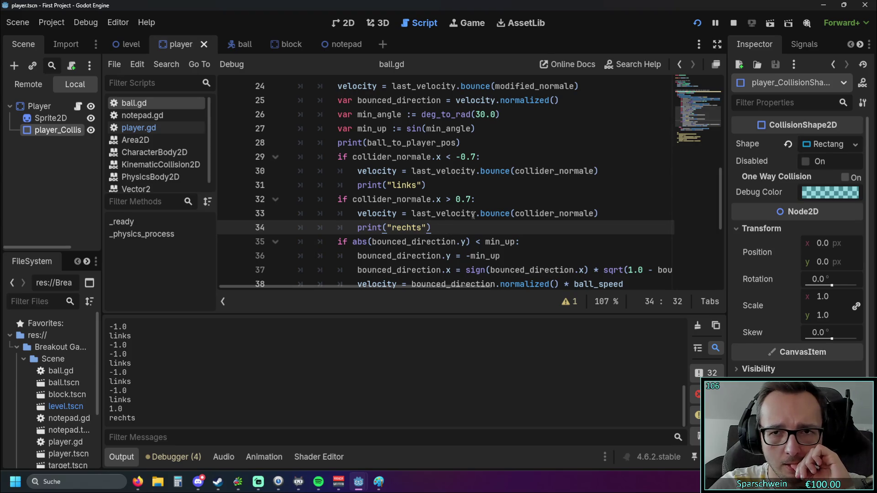
- Remove the """ markers on lines 50 and 43 to enable ui_up/ui_down speed controls, then run the game
scroll(485, 227, "down", 5)
scroll(411, 205, "up", 1)
scroll(411, 205, "down", 1)
left_click_drag(317, 259, 279, 259)
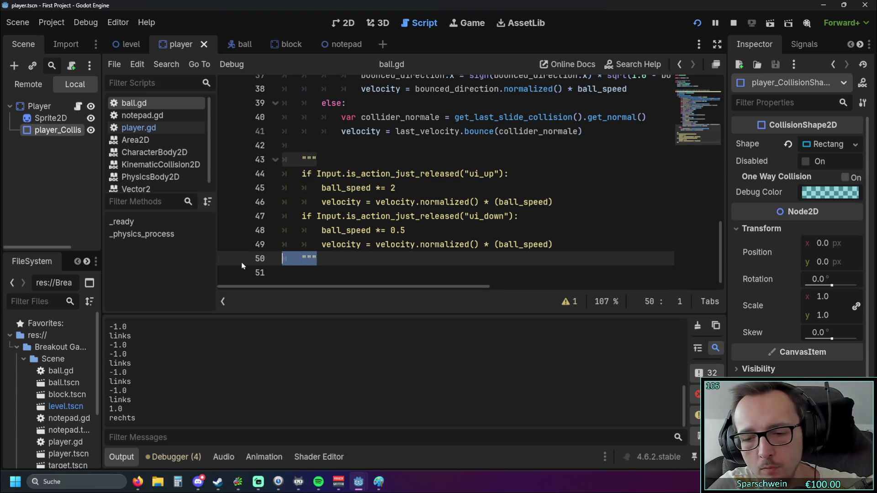
key("BackSpace")
key("BackSpace")
left_click_drag(317, 159, 279, 159)
key("BackSpace")
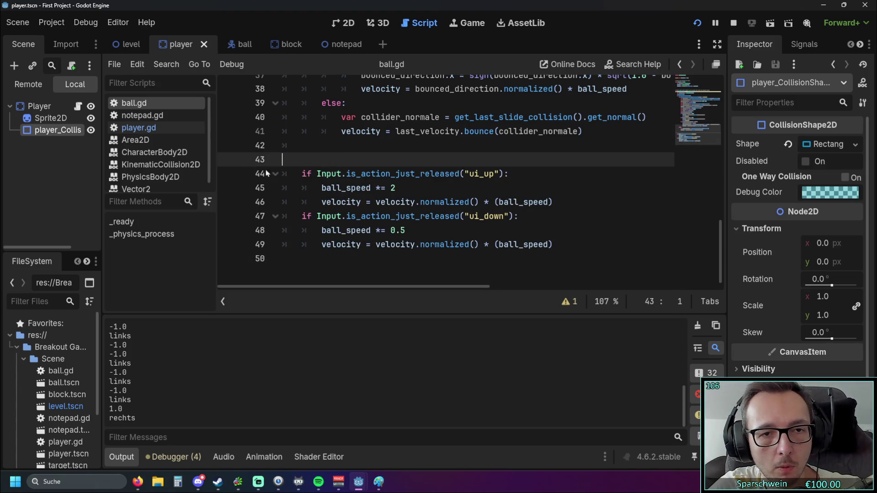
left_click(698, 23)
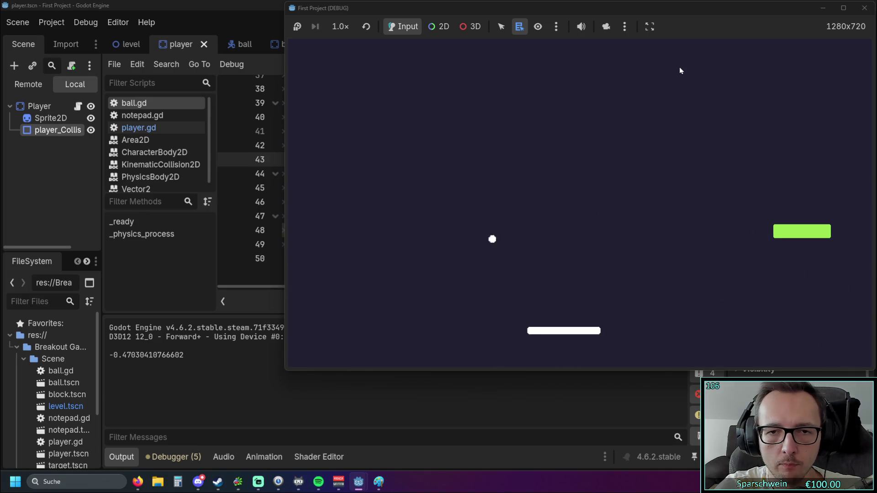
- Steer the paddle left and right to bounce the ball off its edges and center, then stop the game
key("Left")
key("Right")
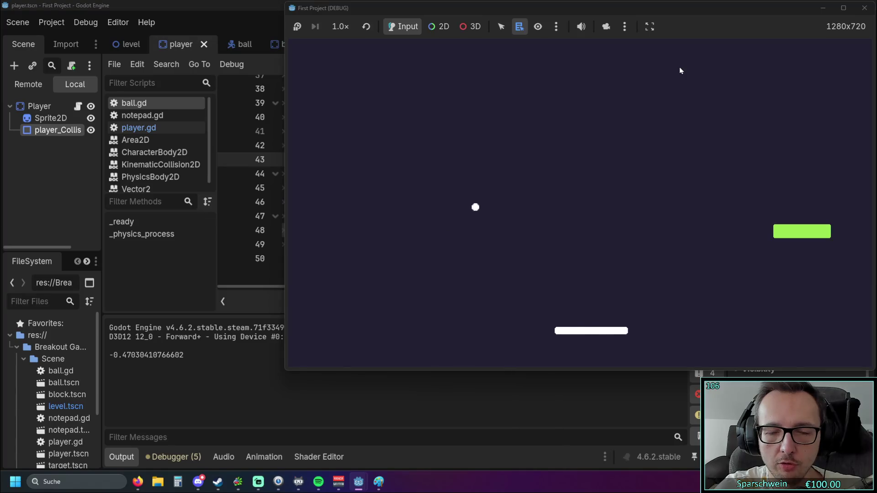
key("Right")
key("Left")
key("Right")
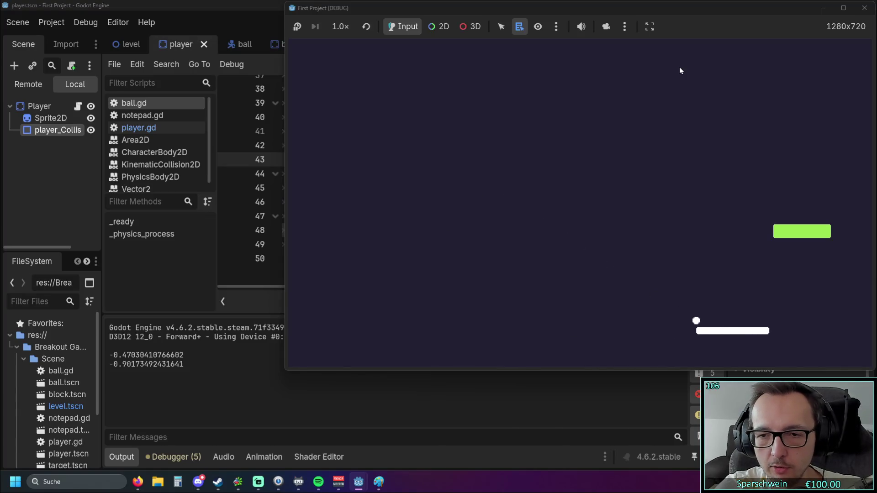
key("Left")
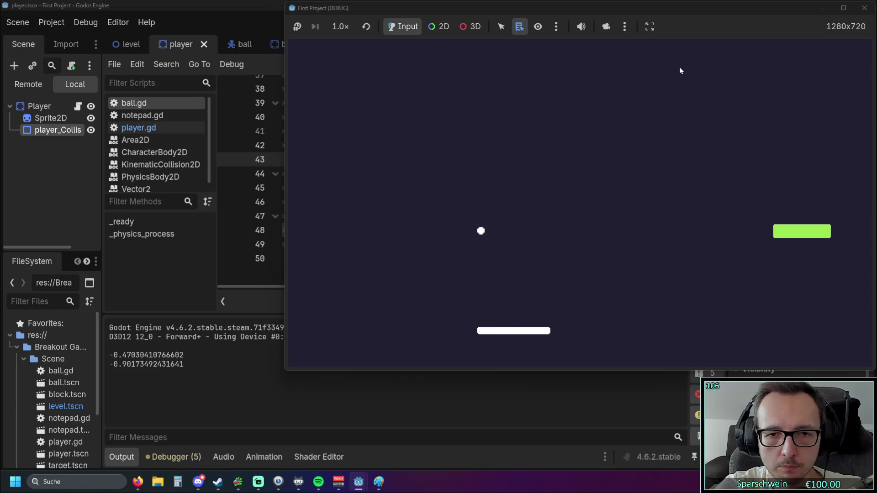
key("Left")
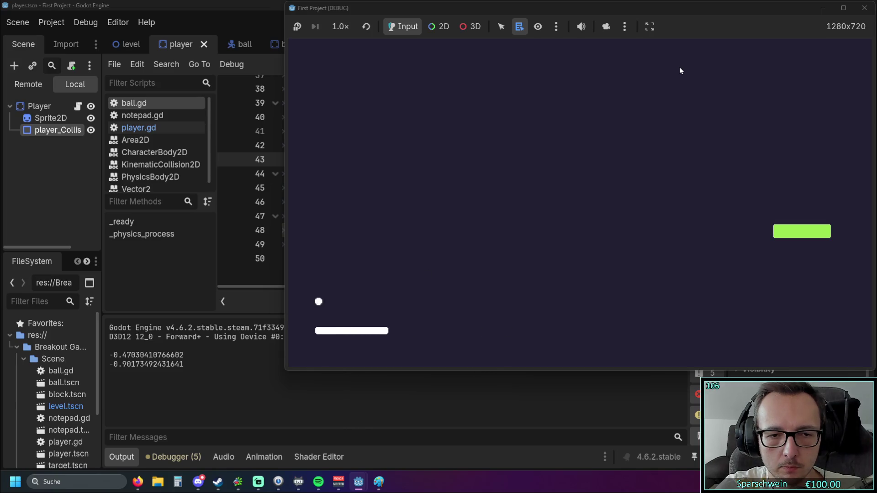
key("Right")
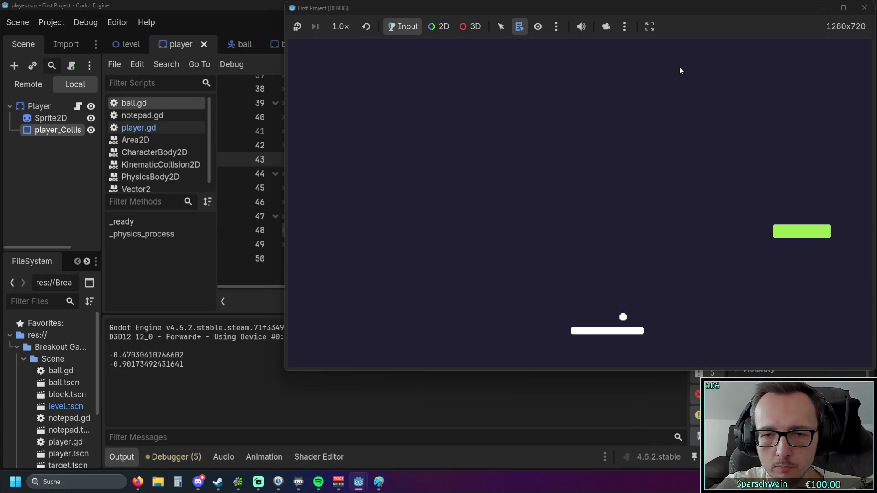
key("Right")
key("Left")
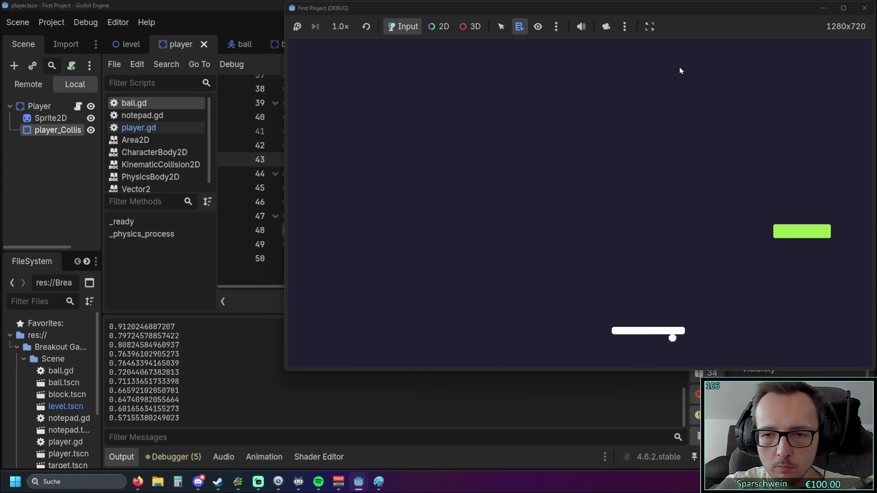
key("Right")
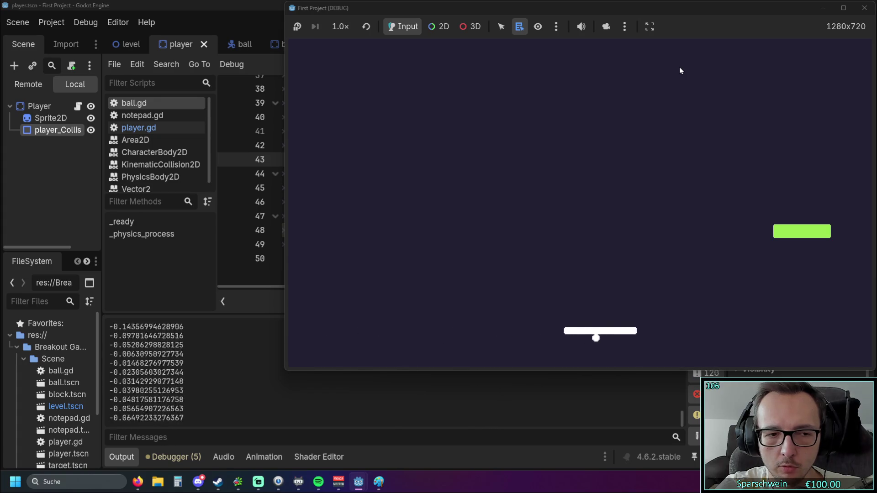
key("Left")
key("Left")
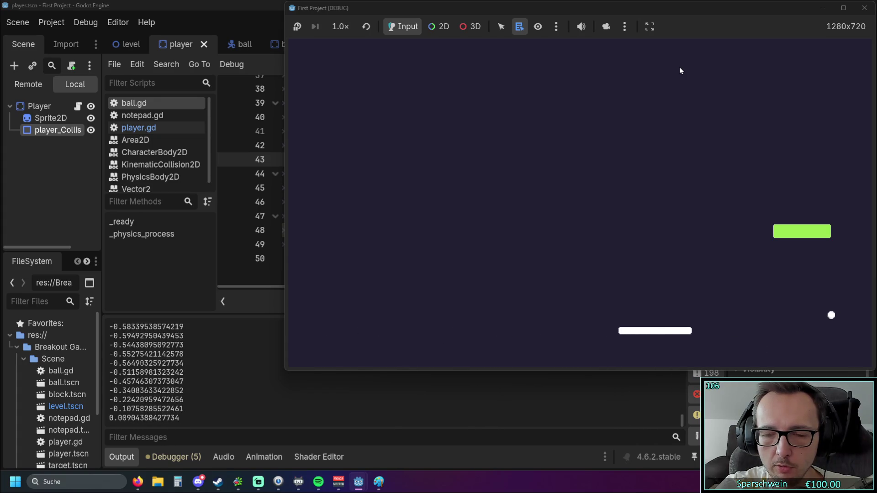
key("Right")
key("Right")
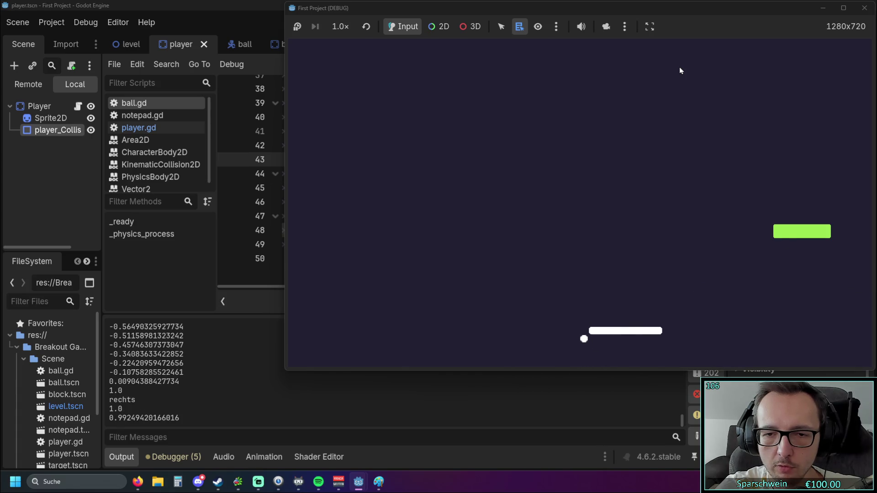
key("Left")
key("Right")
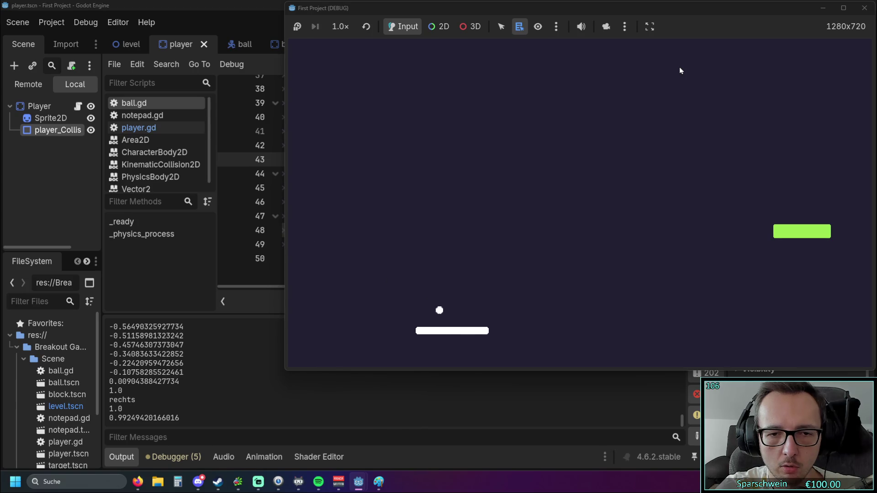
key("Left")
key("Right")
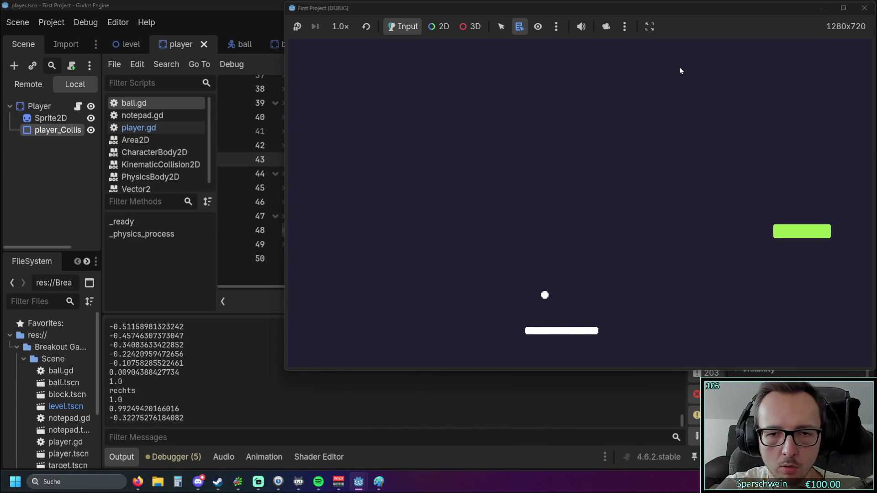
key("Left")
key("Right")
key("Left")
key("Right")
key("Left")
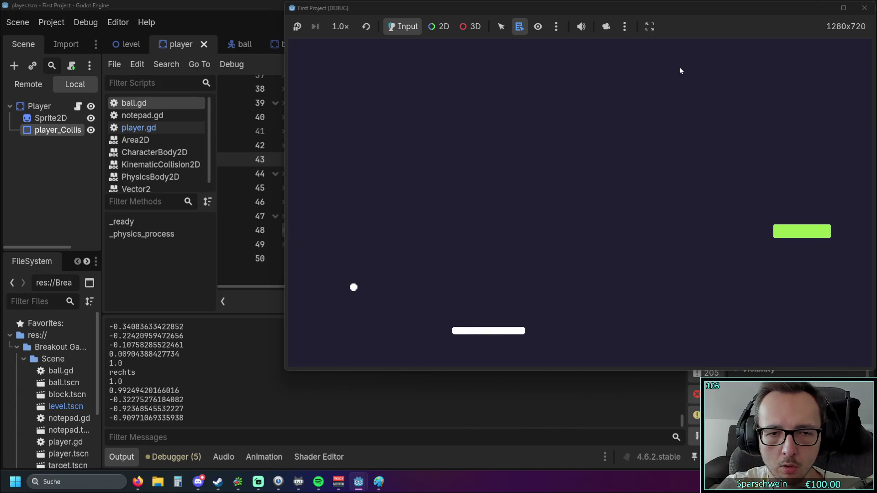
key("Right")
key("Left")
key("Right")
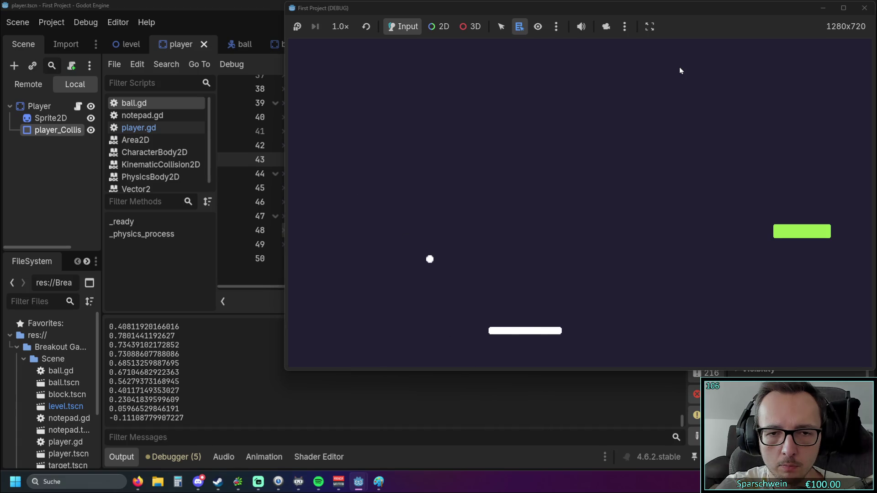
key("Right")
key("Left")
key("Right")
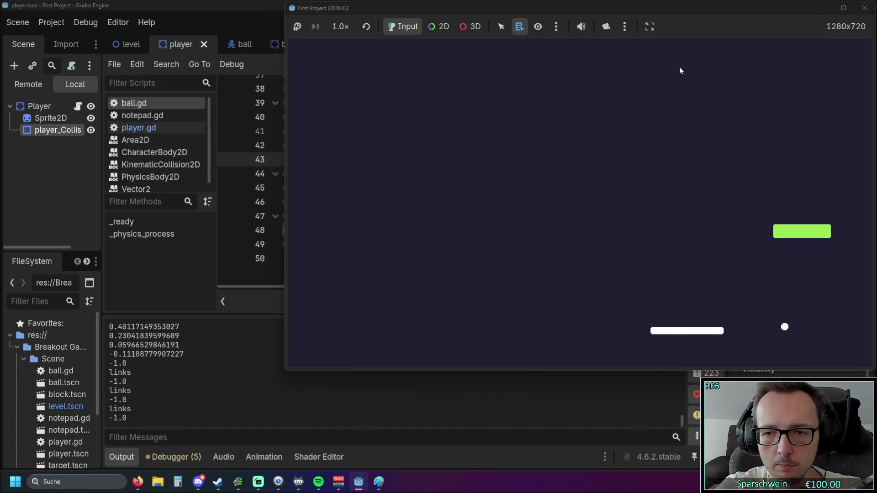
key("Left")
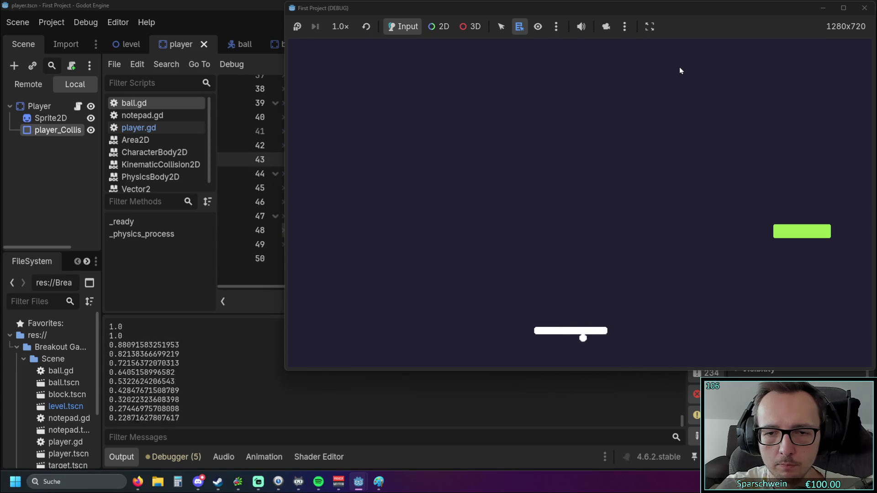
key("Right")
key("Left")
key("Right")
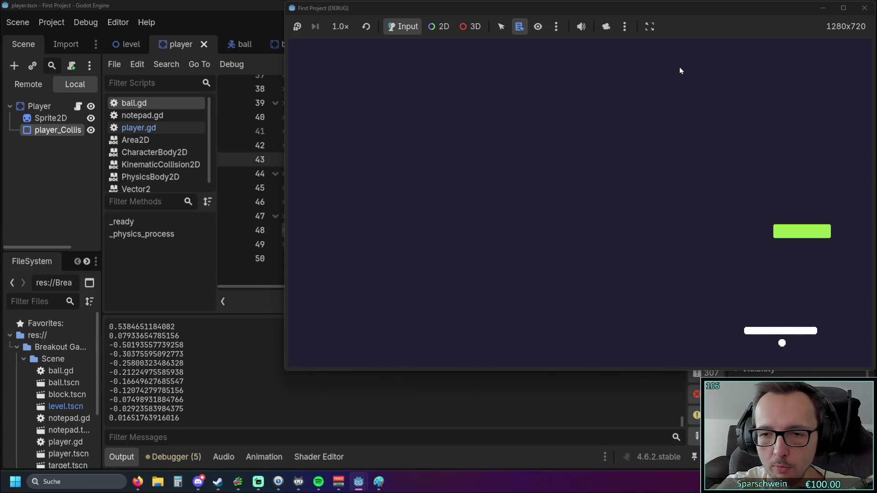
key("Left")
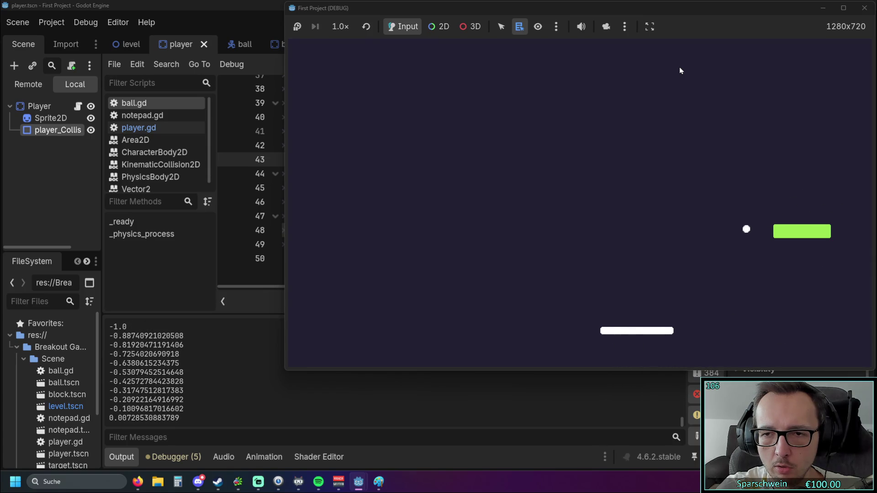
key("Left")
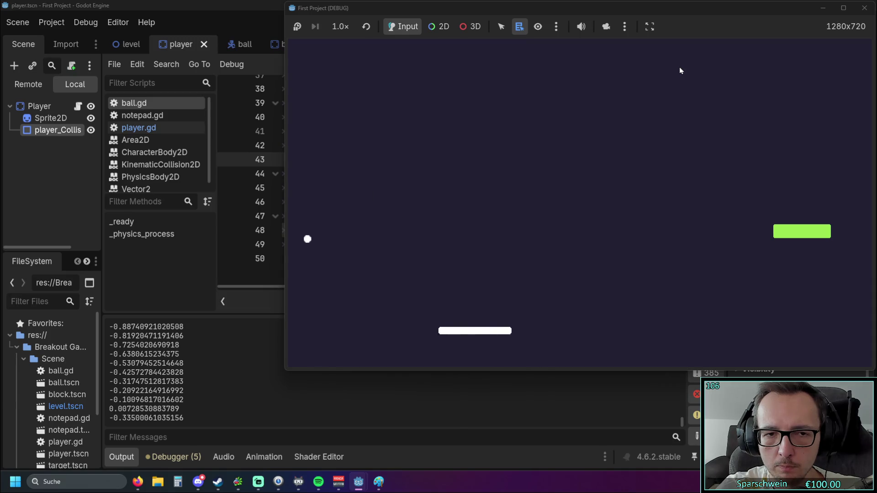
key("Right")
key("Left")
key("Left")
key("Right")
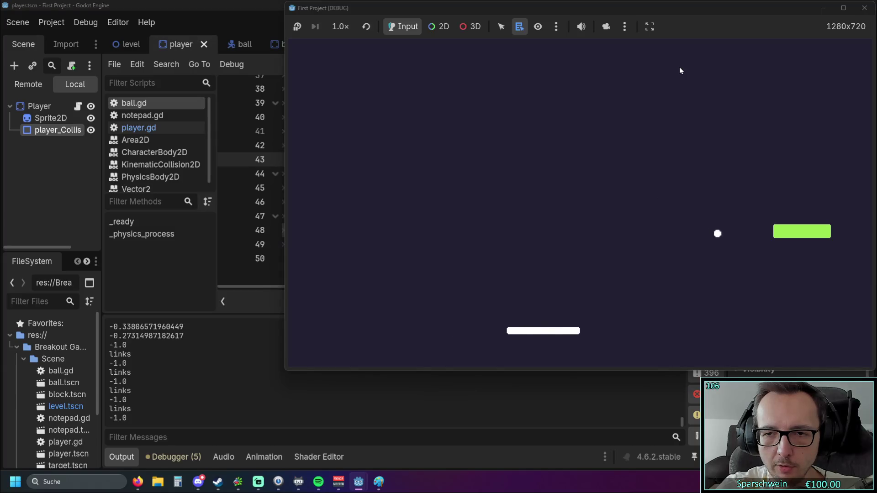
key("Left")
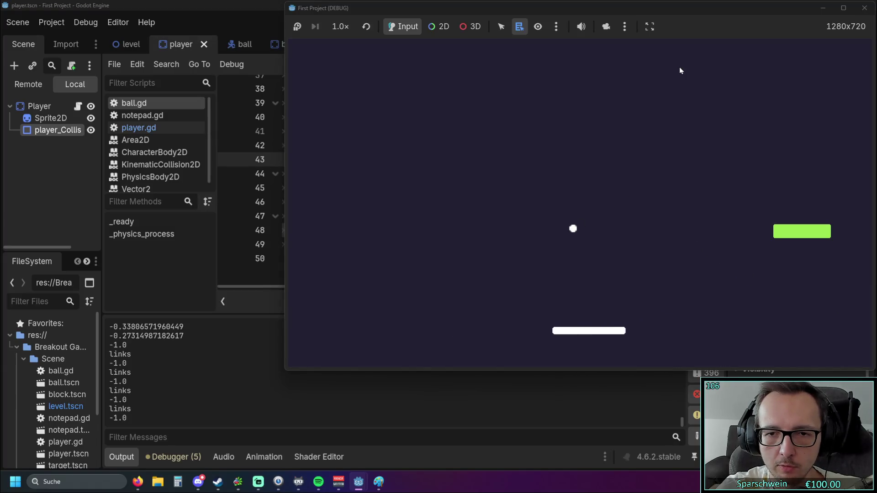
key("Left")
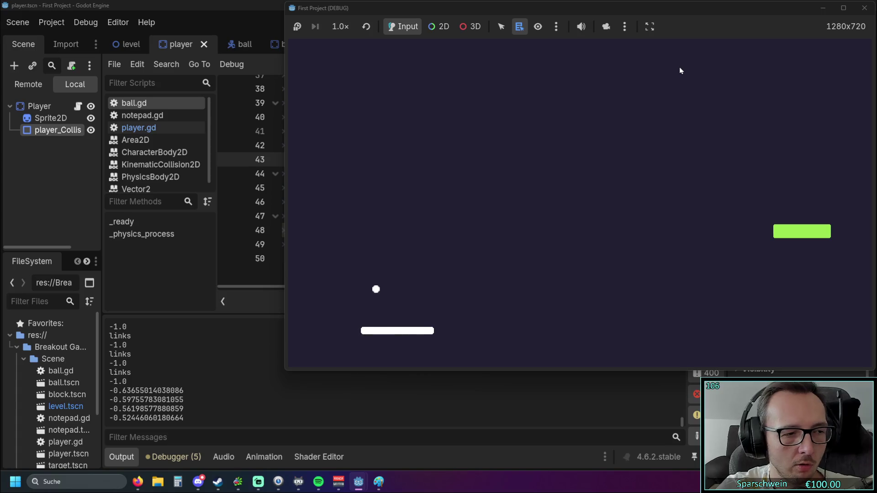
key("Right")
key("Right")
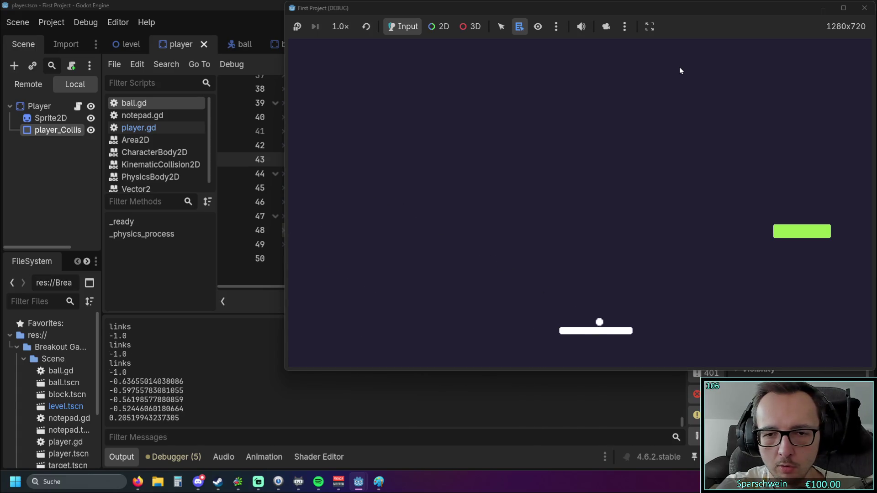
key("Left")
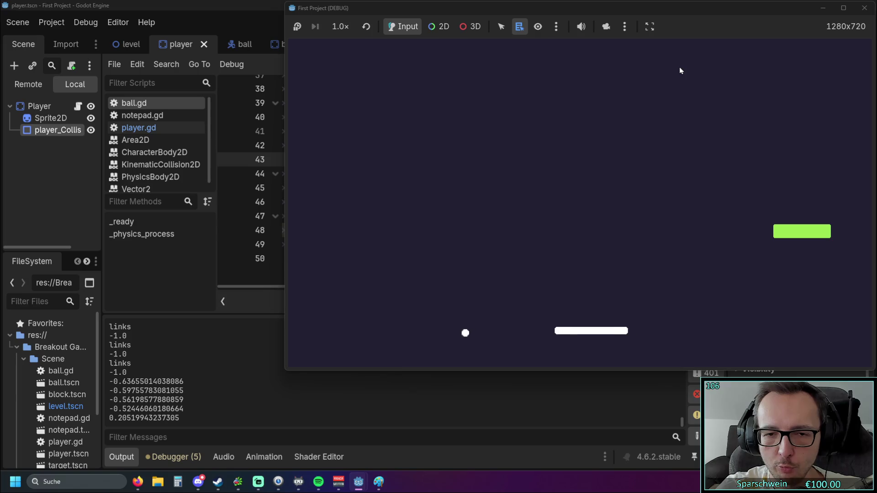
key("Right")
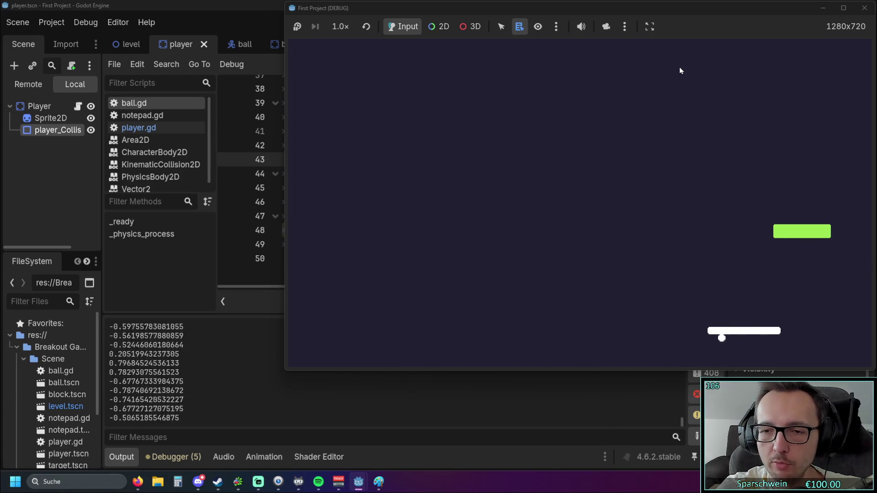
key("Left")
key("Left")
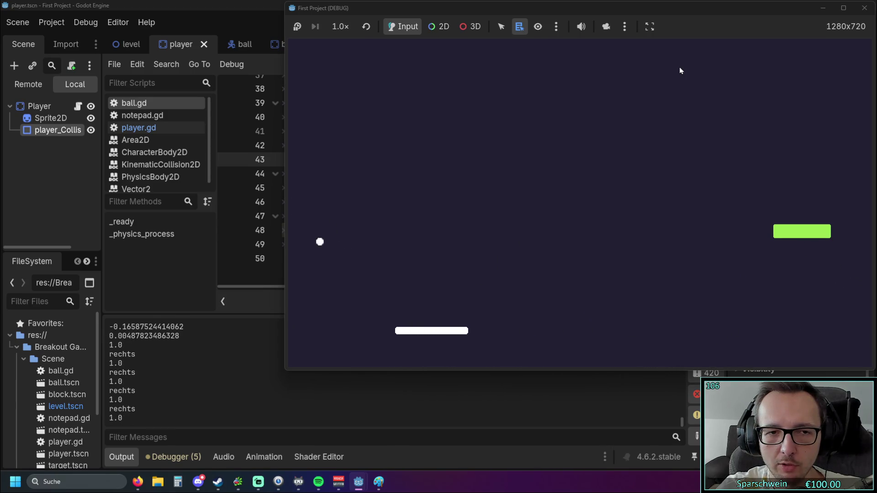
key("Left")
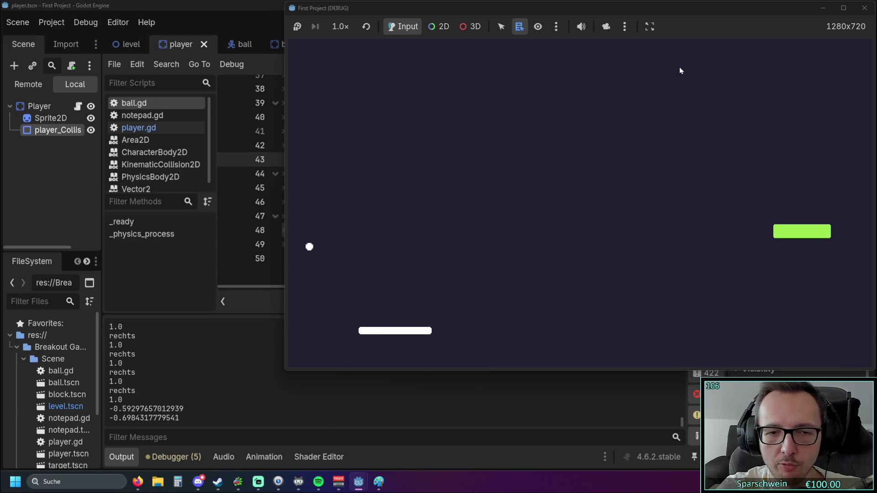
key("Right")
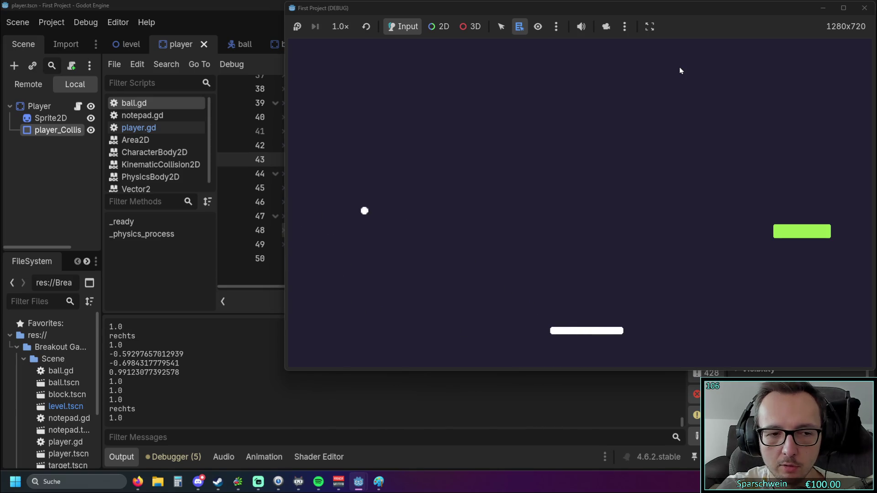
key("Left")
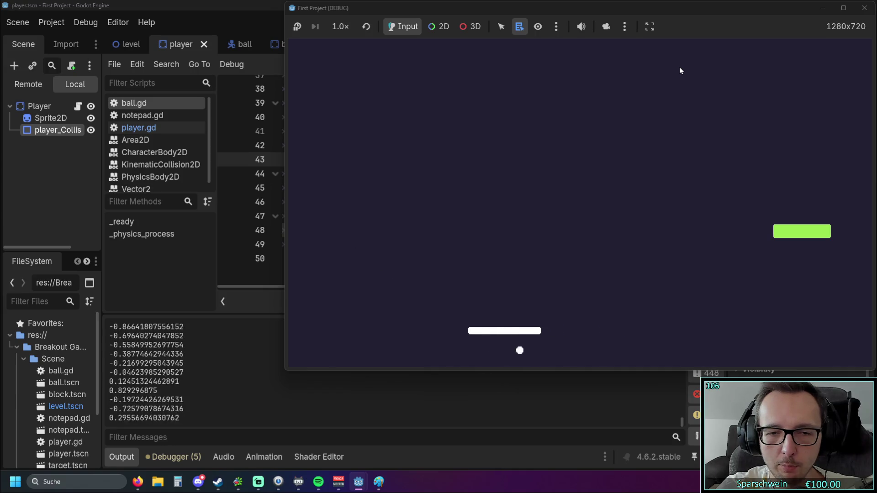
key("Right")
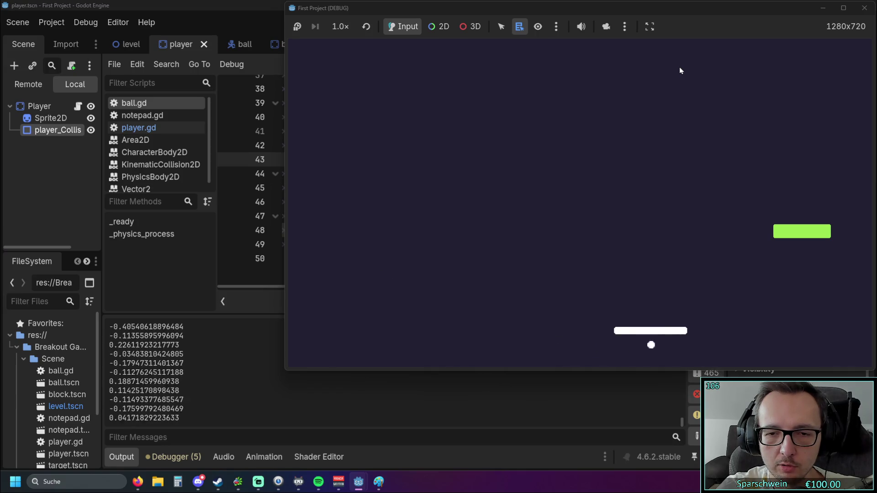
key("Right")
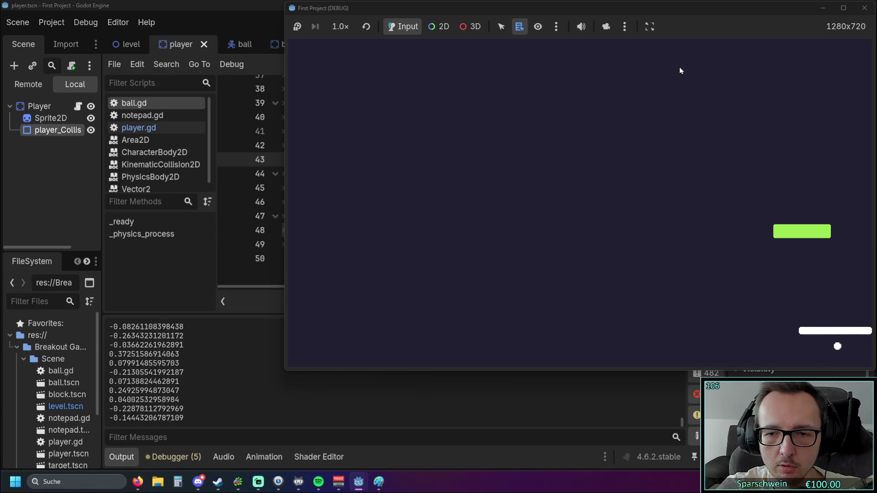
key("Left")
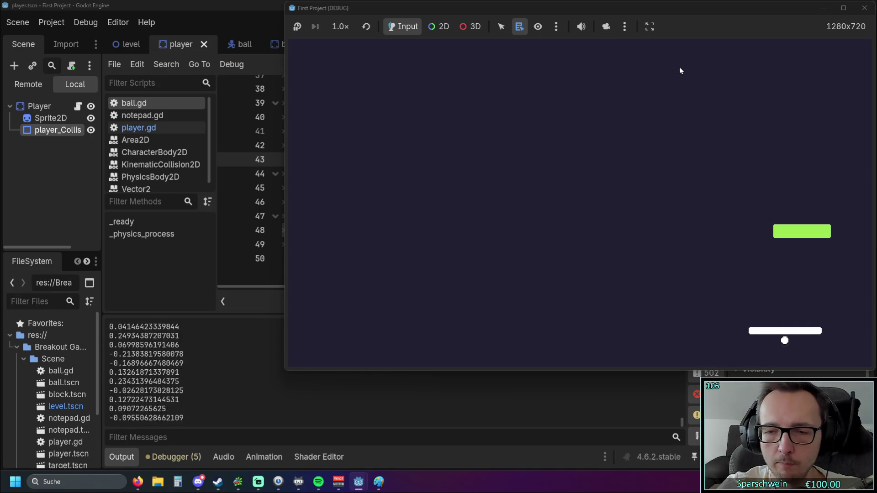
key("Left")
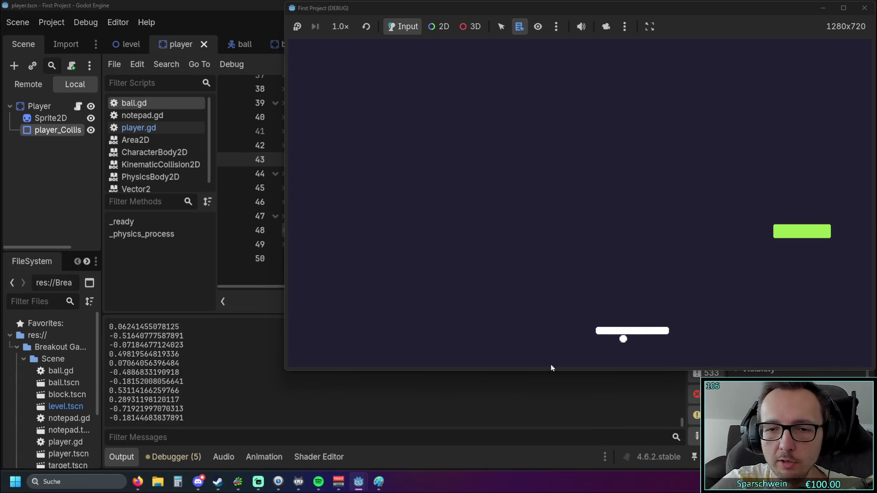
left_click(864, 8)
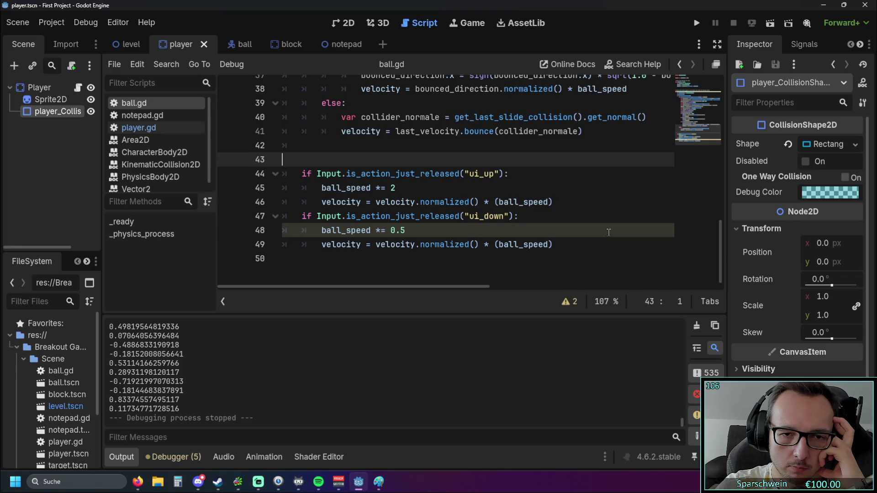
- Move up to line 29 of ball.gd and hide the side panels to widen the script
key("Up")
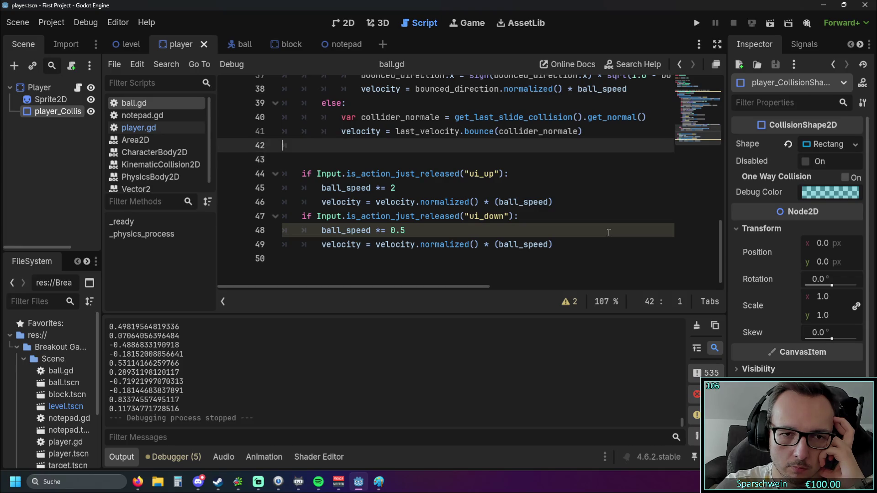
key("Up")
key("Up")
key("Up")
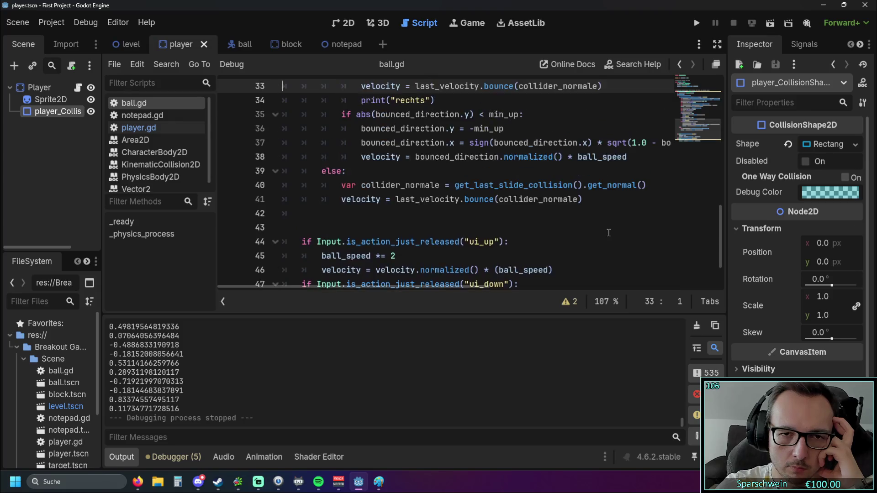
key("Up")
left_click(714, 44)
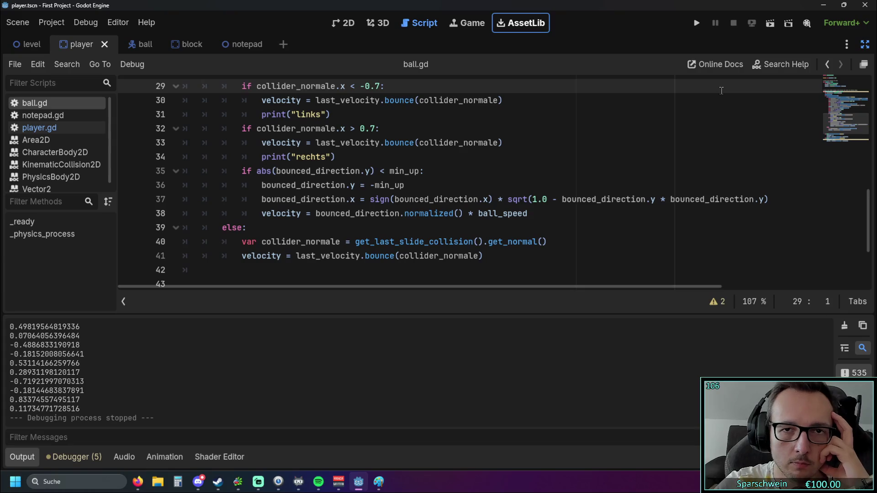
- Review the bounced_direction.x paddle-bounce code on lines 29–38, then relaunch the game
left_click(493, 199)
scroll(457, 192, "up", 4)
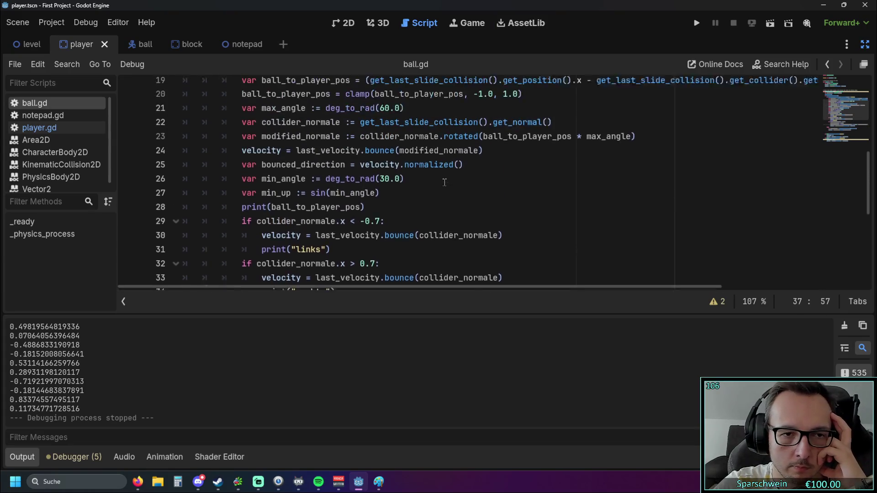
scroll(443, 182, "down", 3)
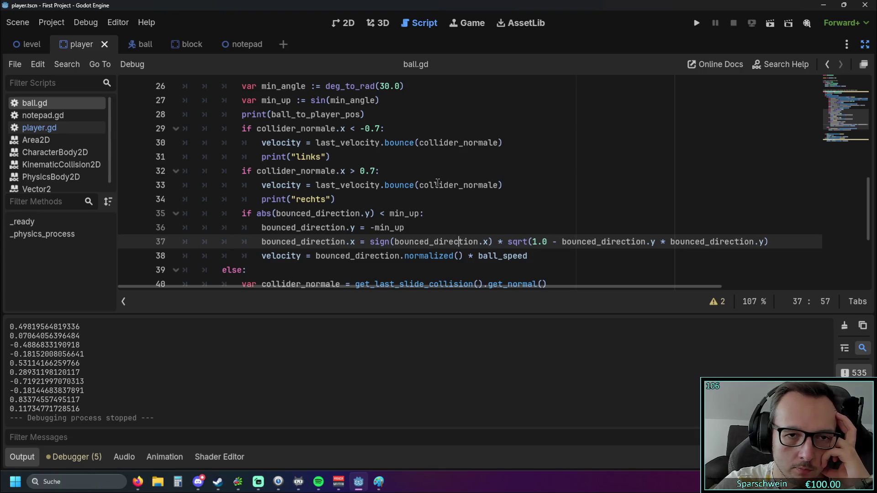
scroll(438, 182, "down", 1)
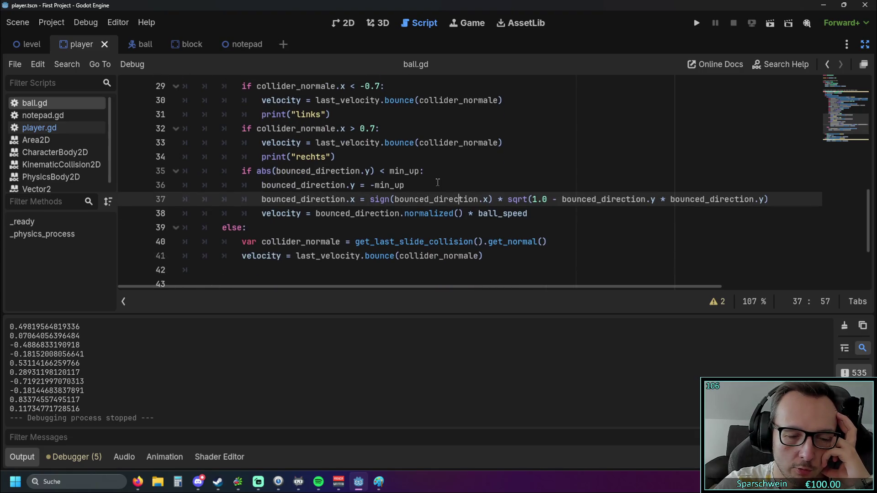
scroll(438, 183, "up", 4)
scroll(437, 183, "down", 1)
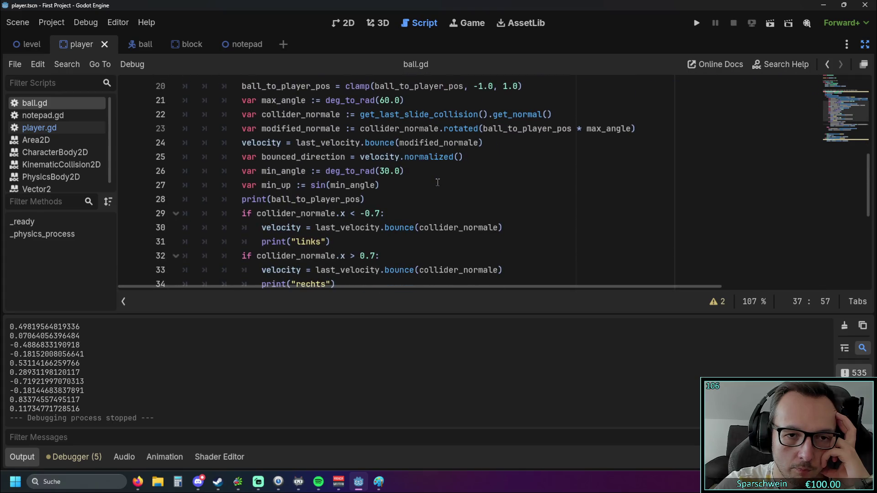
scroll(438, 183, "down", 2)
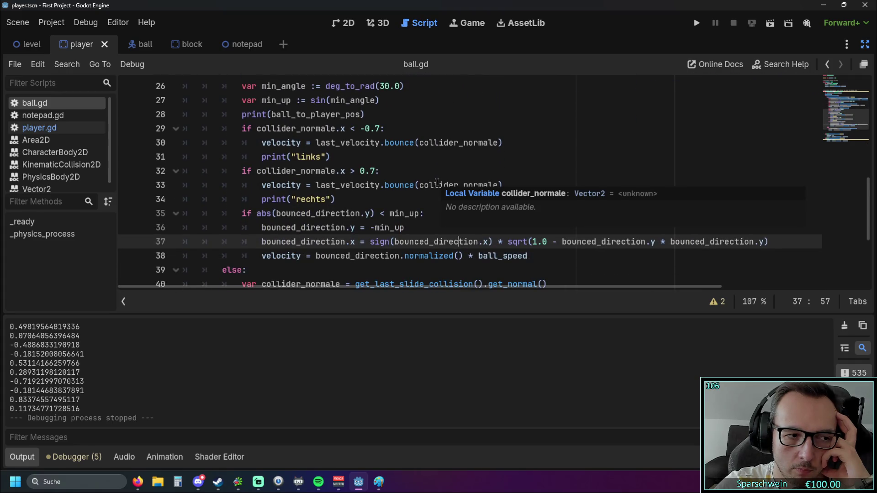
left_click(697, 24)
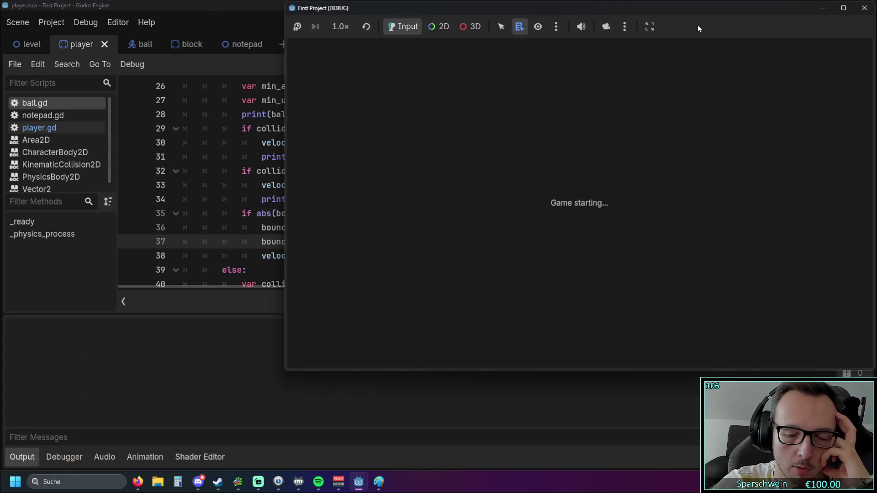
- Move the paddle under the ball repeatedly, watching the logged bounce angles, then stop the game
key("Right")
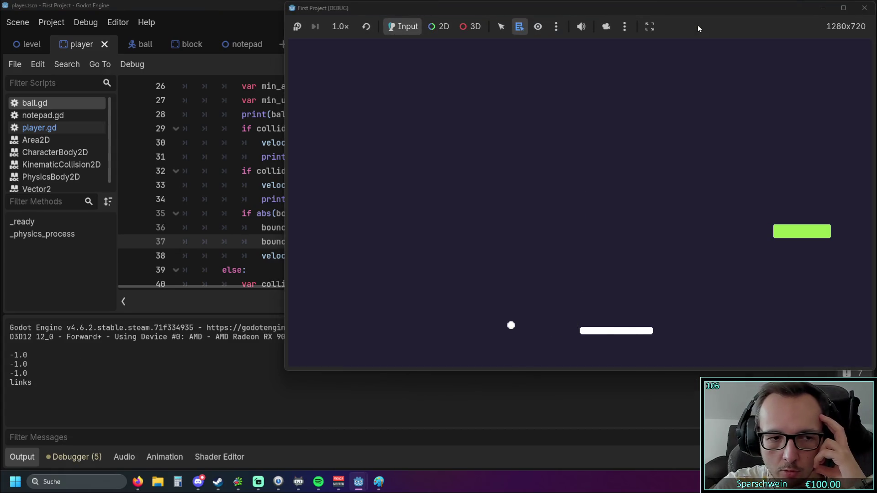
key("Left")
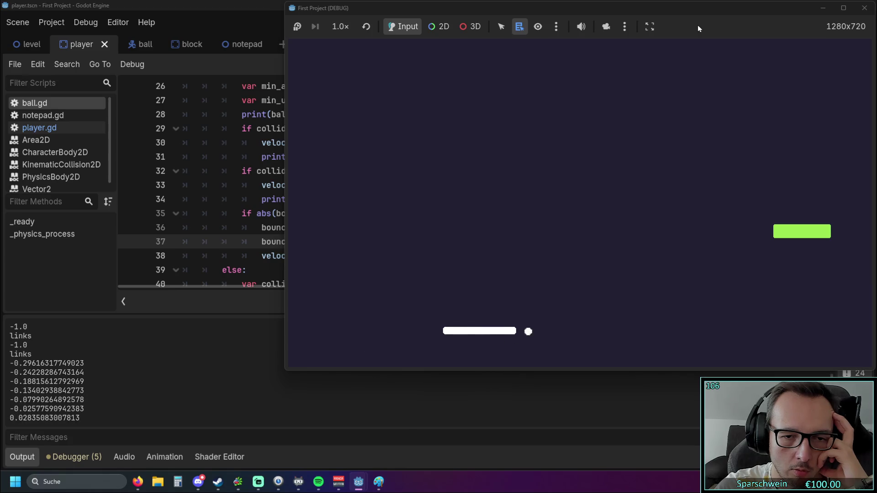
key("Right")
key("Right")
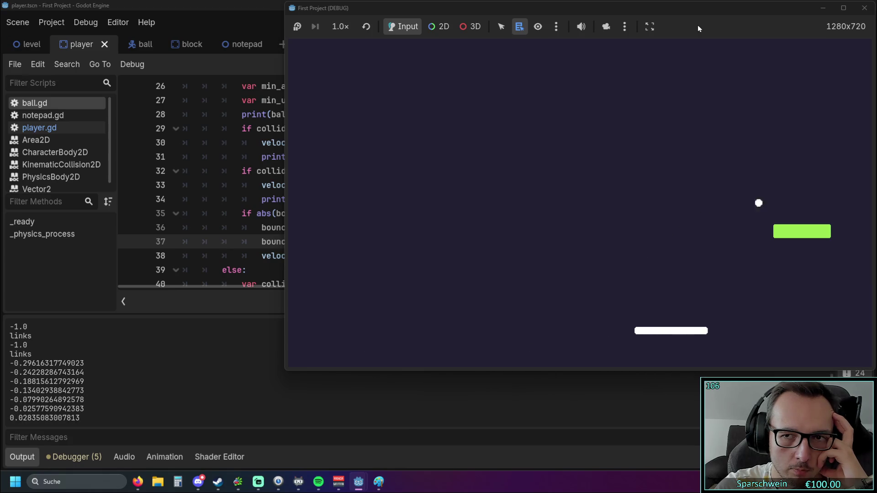
key("Left")
key("Right")
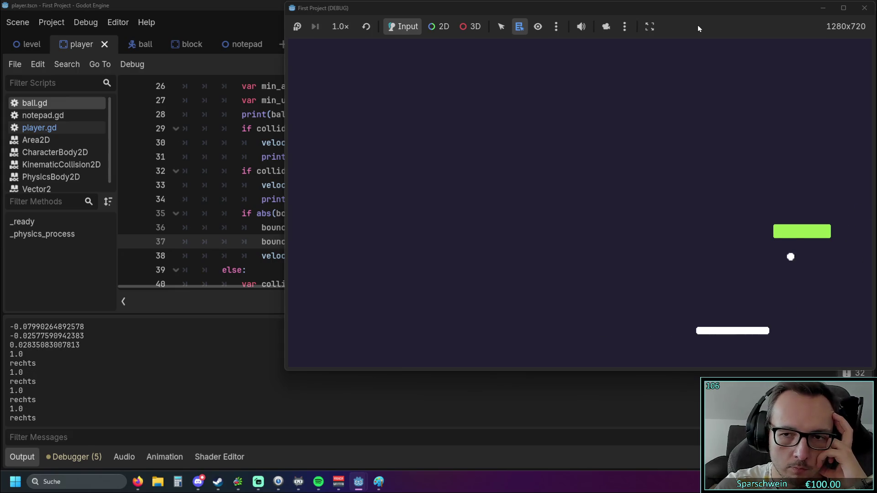
key("Left")
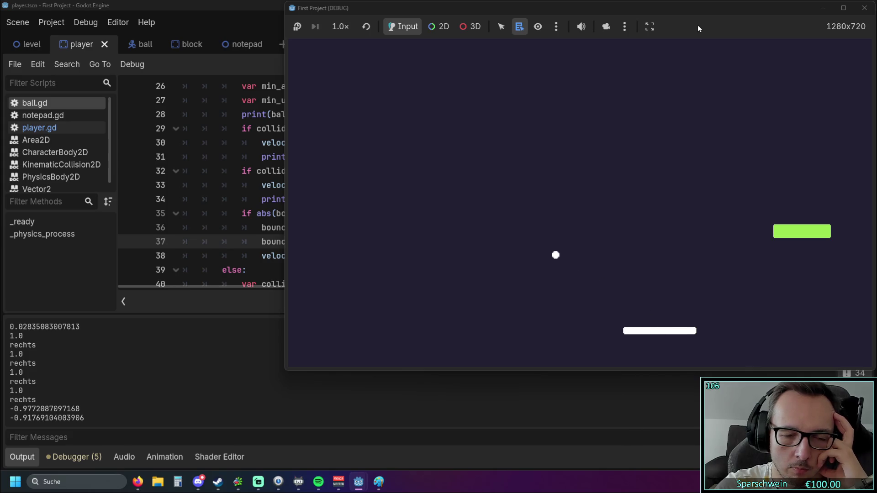
key("Left")
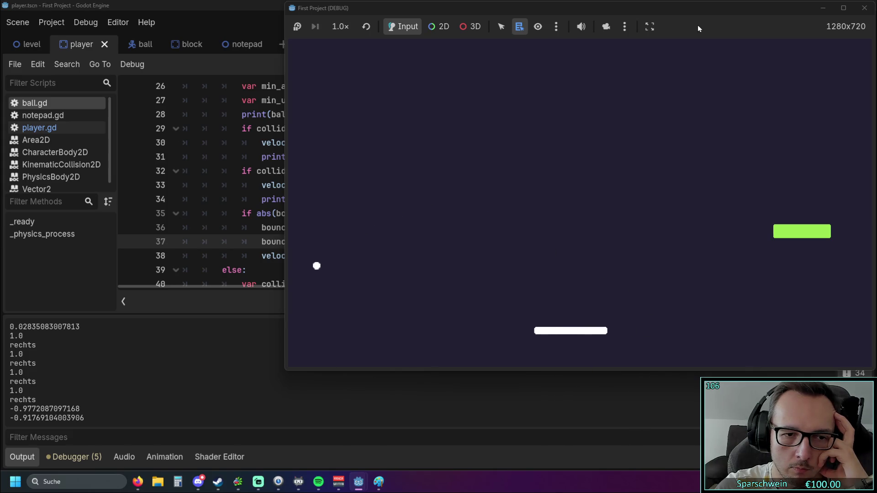
key("Right")
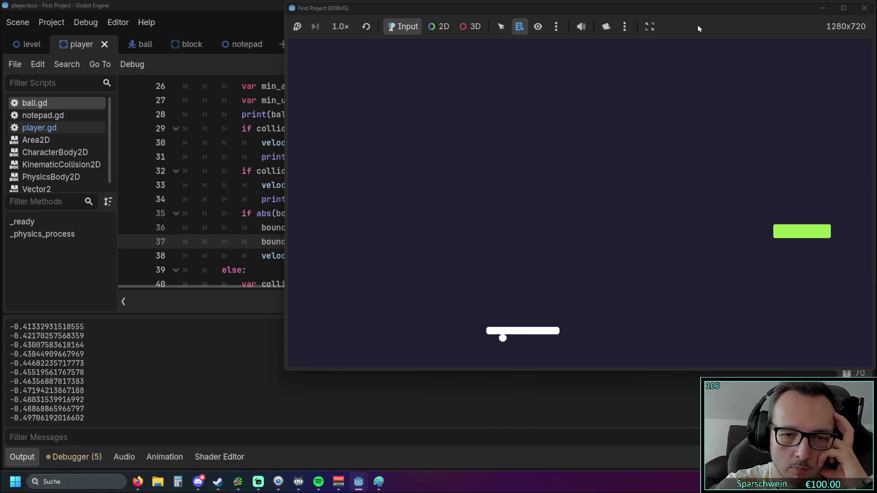
key("Left")
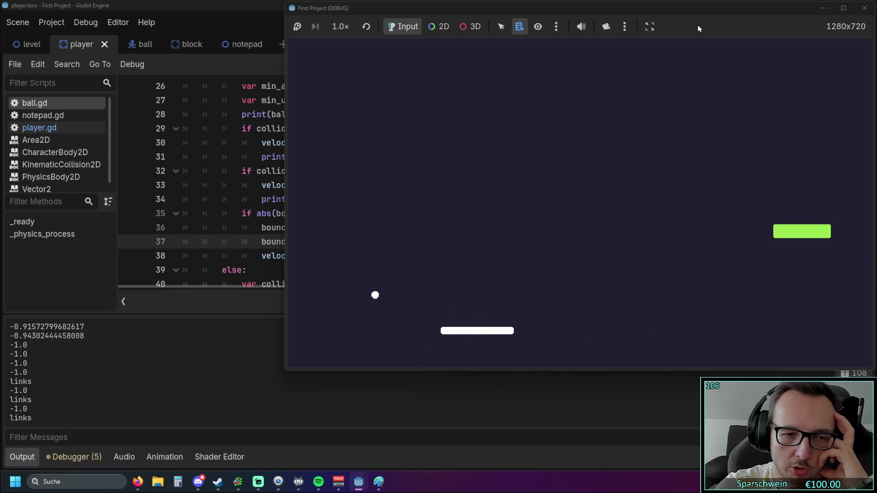
key("Right")
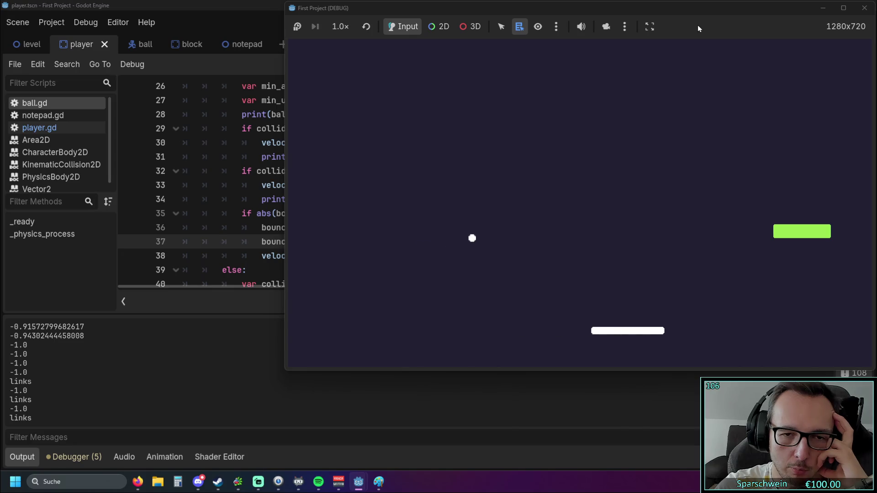
key("Right")
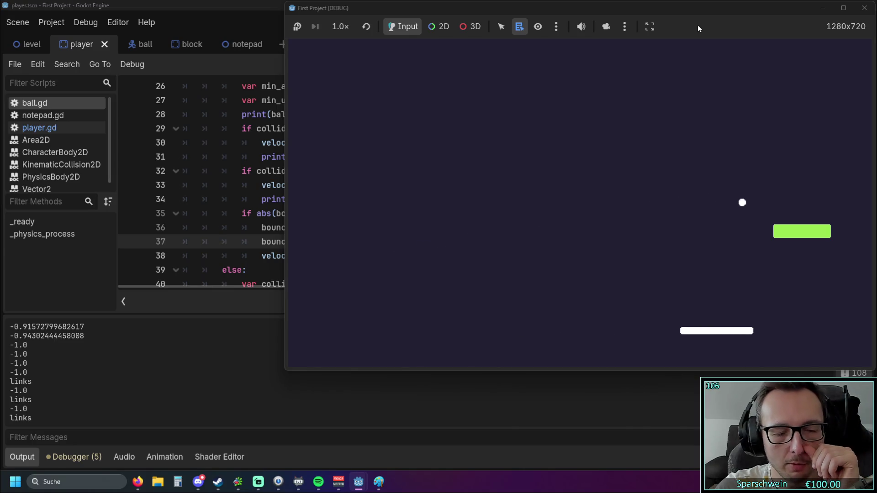
key("Left")
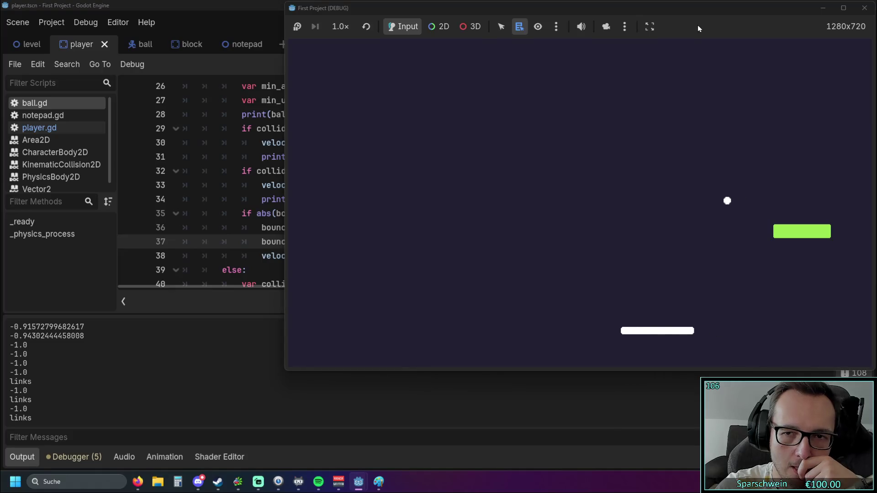
key("Left")
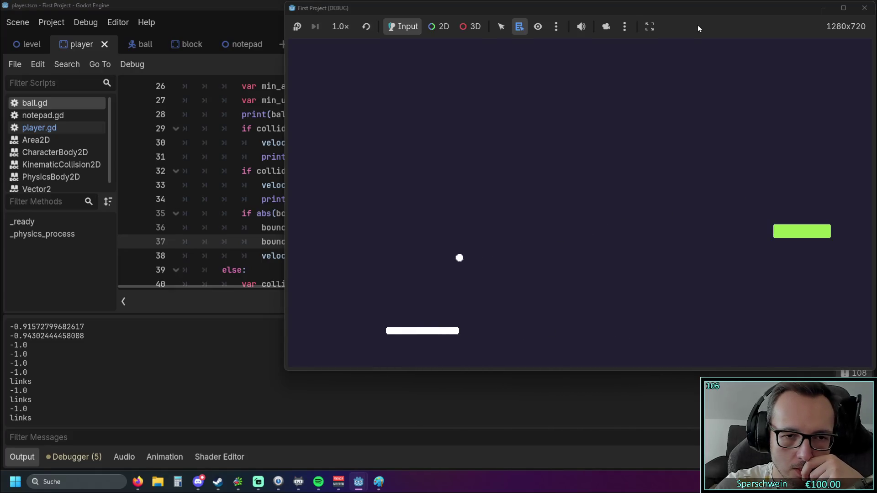
key("Right")
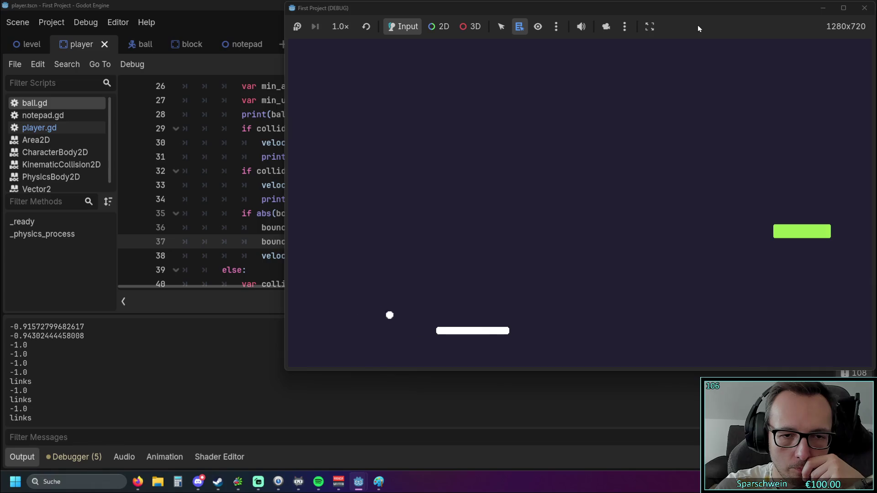
key("Left")
key("Right")
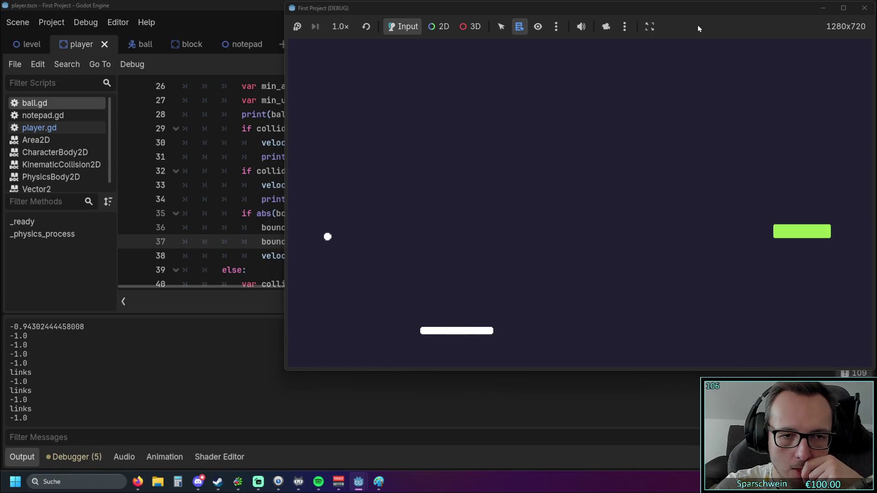
key("Right")
key("Left")
key("Right")
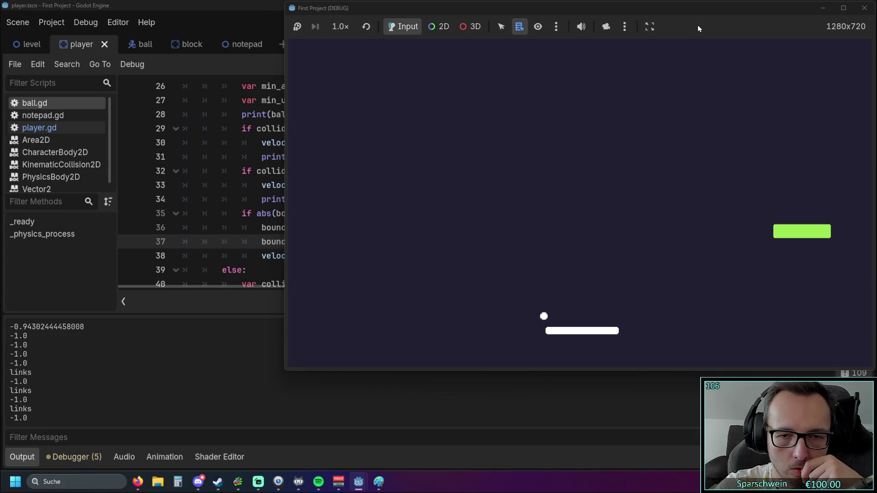
key("Left")
key("Right")
key("Left")
key("Right")
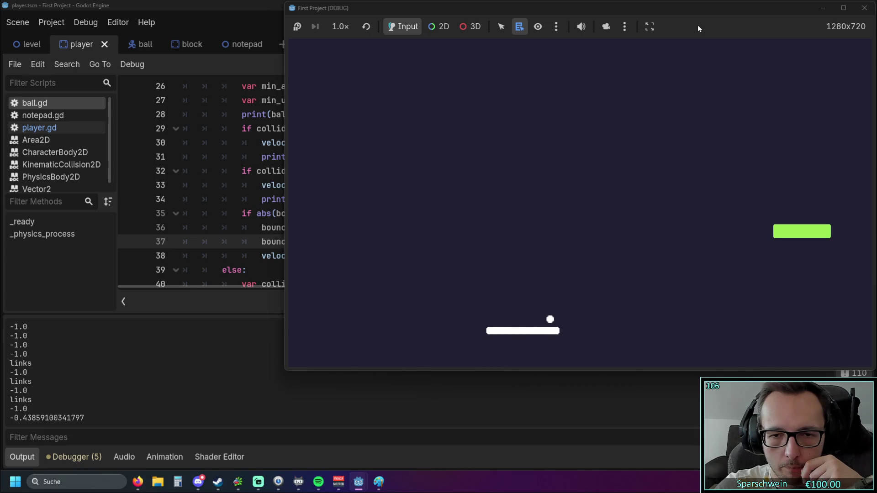
key("Right")
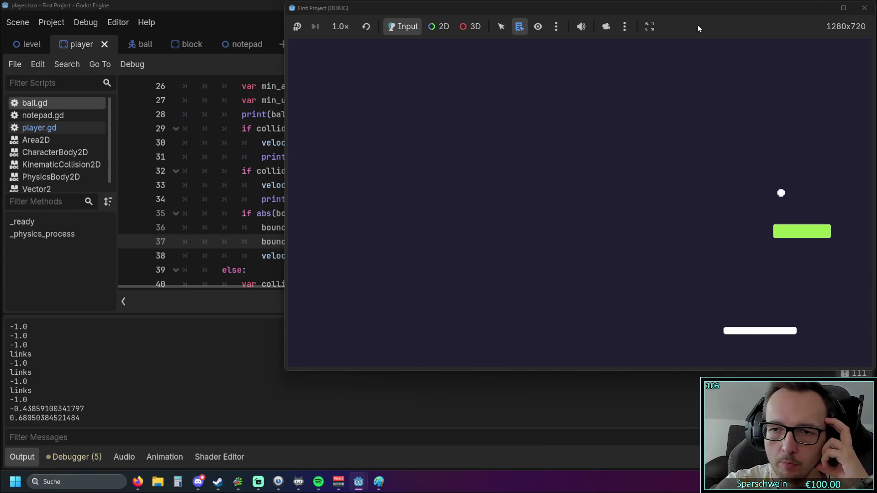
key("Left")
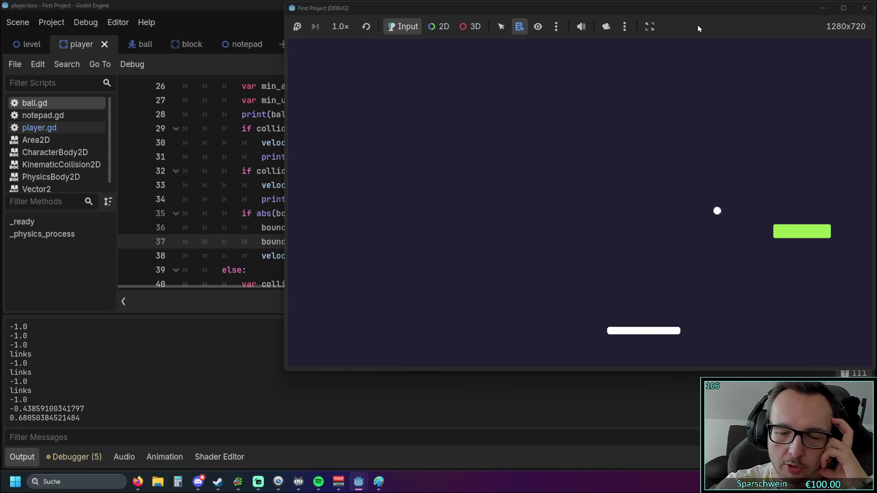
key("Right")
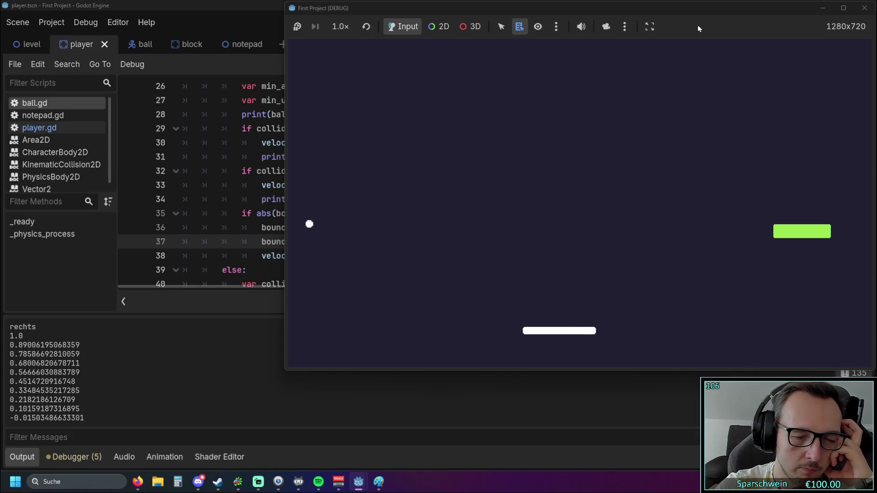
key("Right")
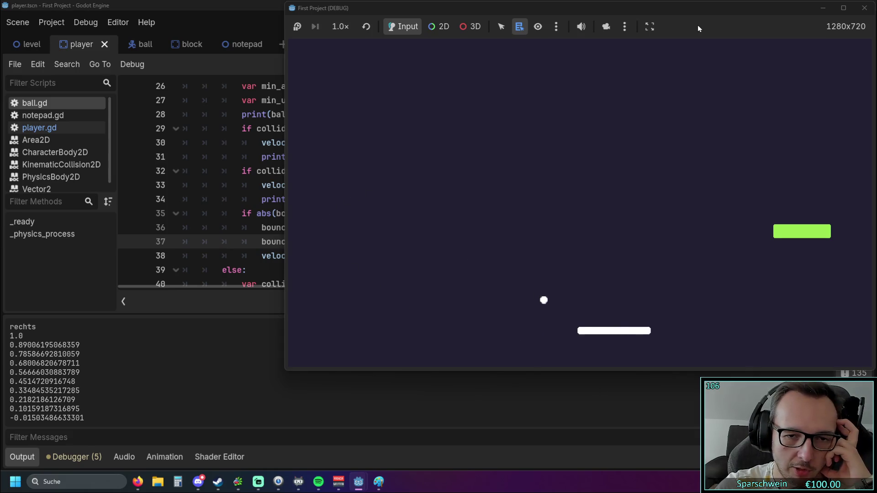
key("Left")
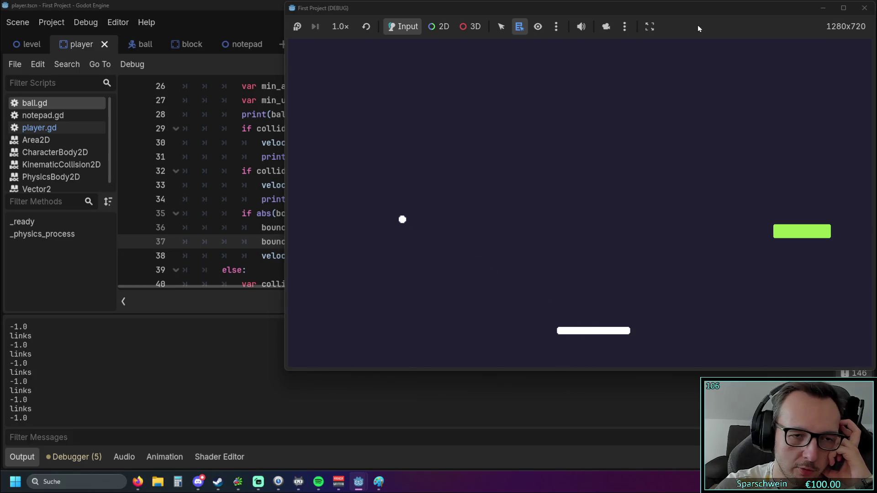
key("Left")
key("Right")
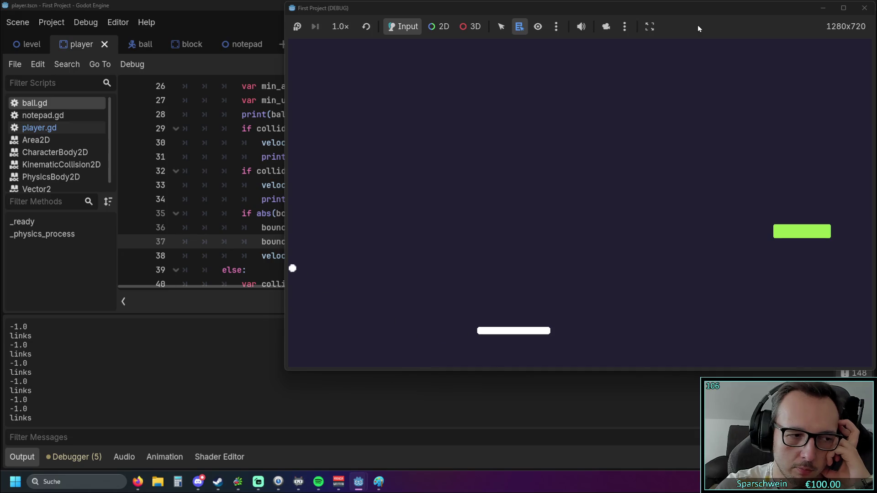
key("Right")
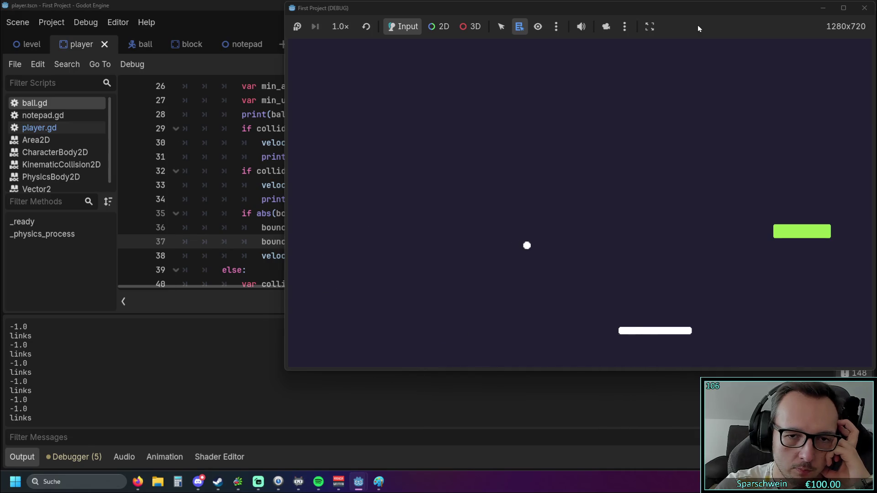
key("Left")
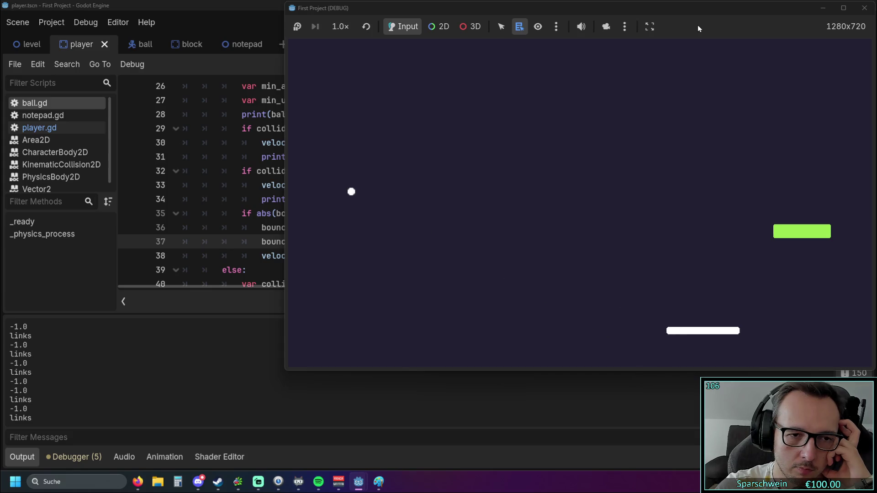
key("Left")
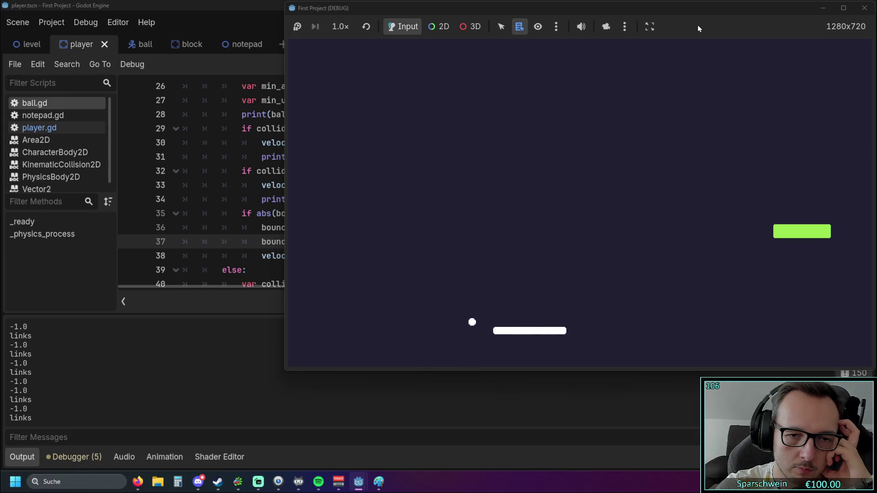
key("Right")
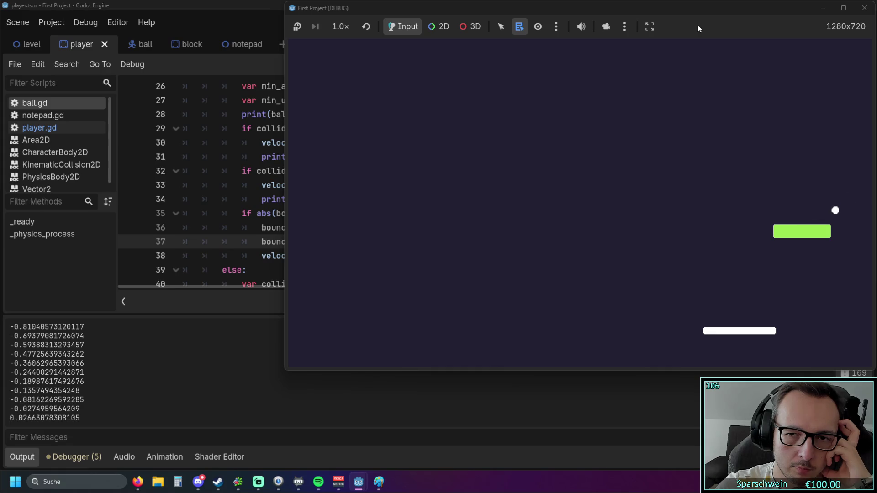
key("Right")
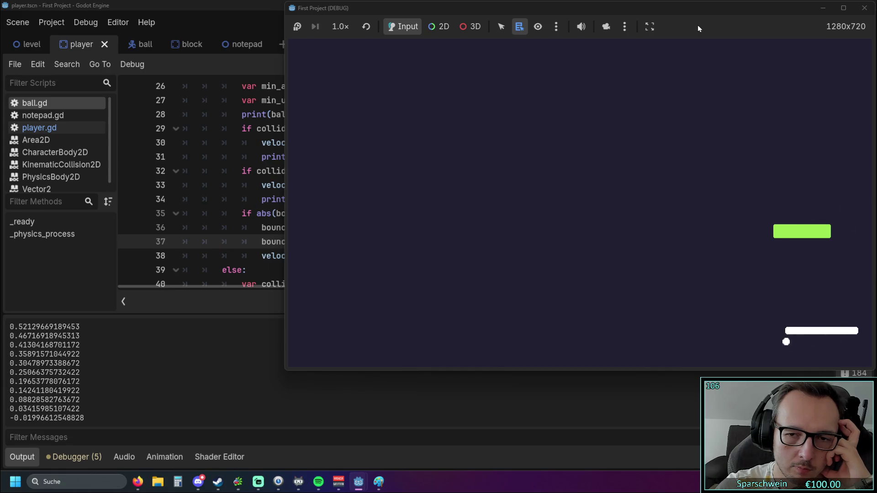
key("Left")
key("Left")
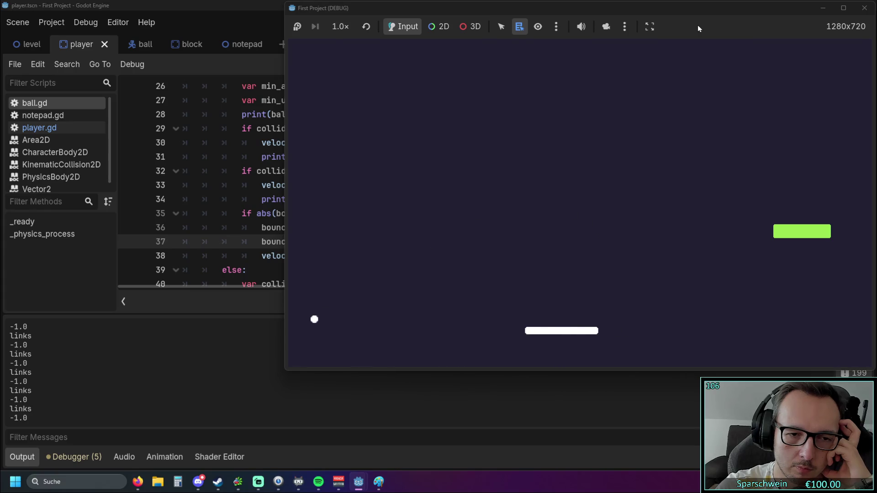
key("Left")
key("Right")
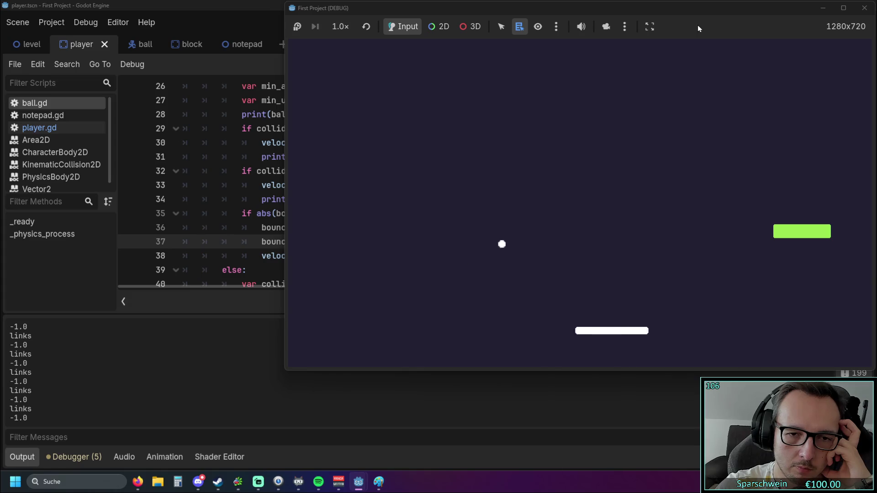
key("Right")
key("Right")
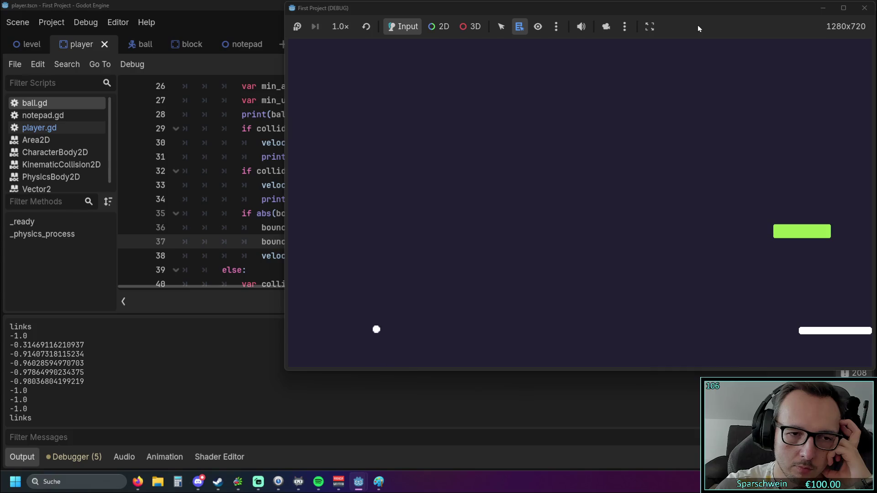
key("Left")
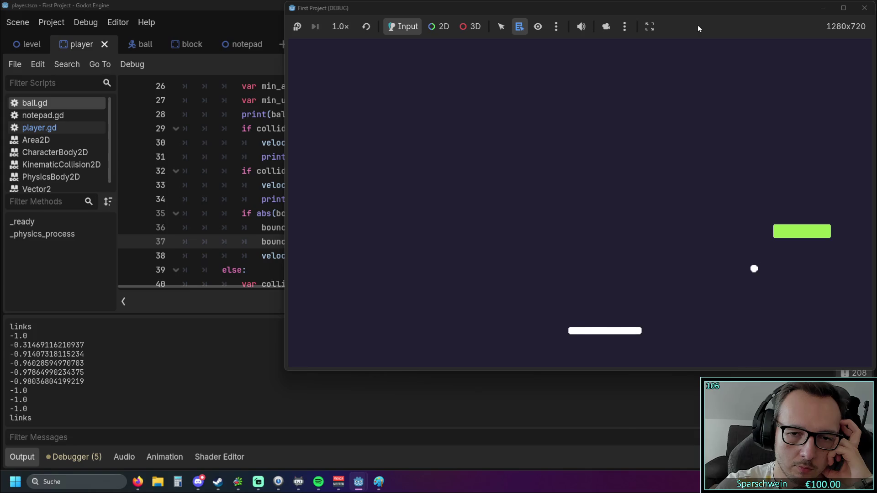
key("Left")
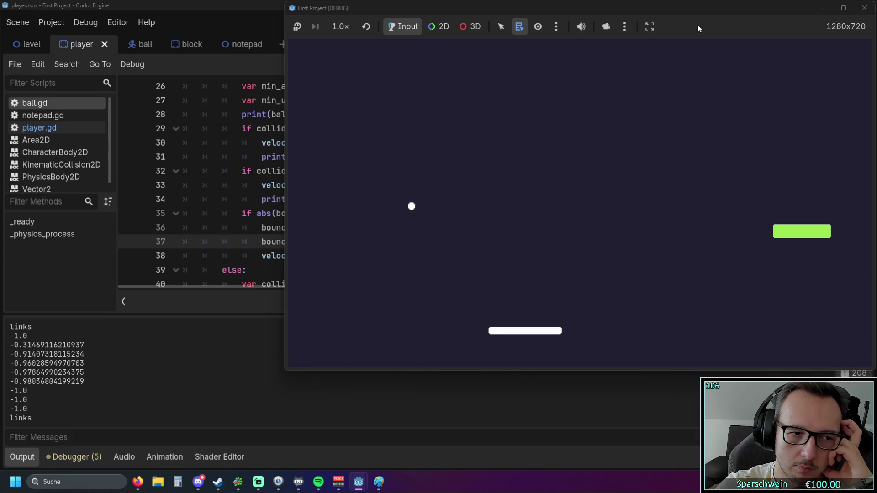
key("Right")
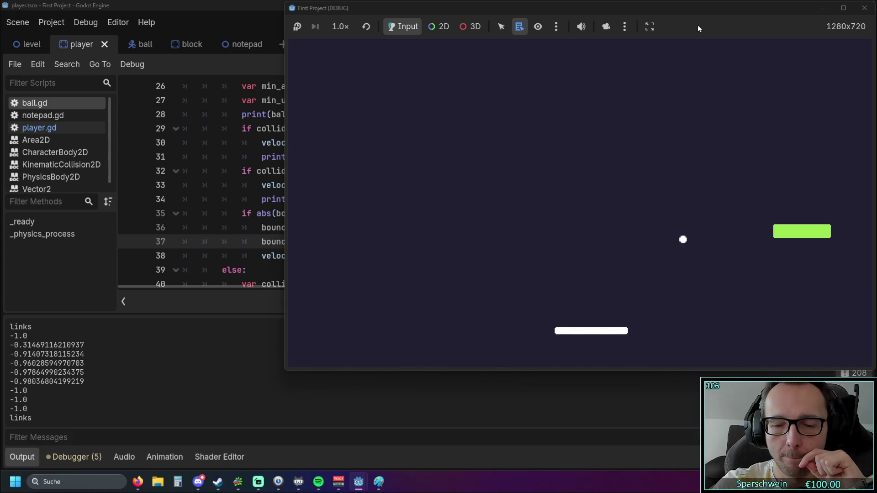
key("Left")
key("Left")
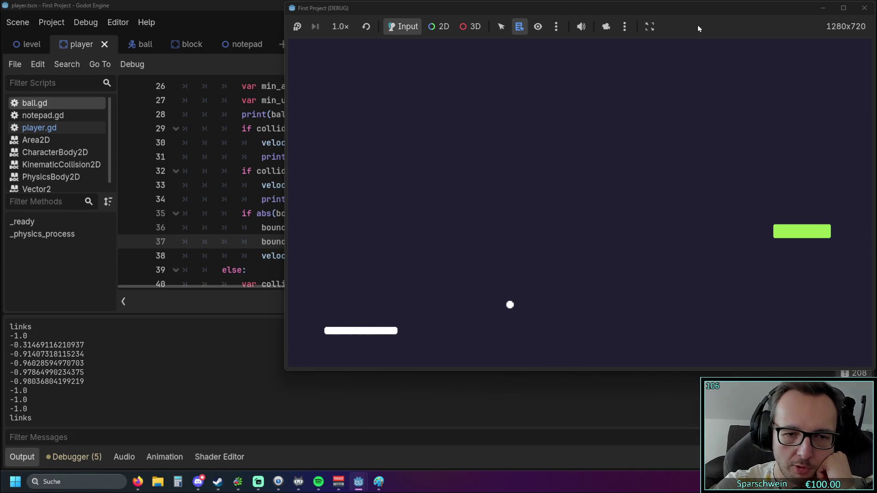
key("Right")
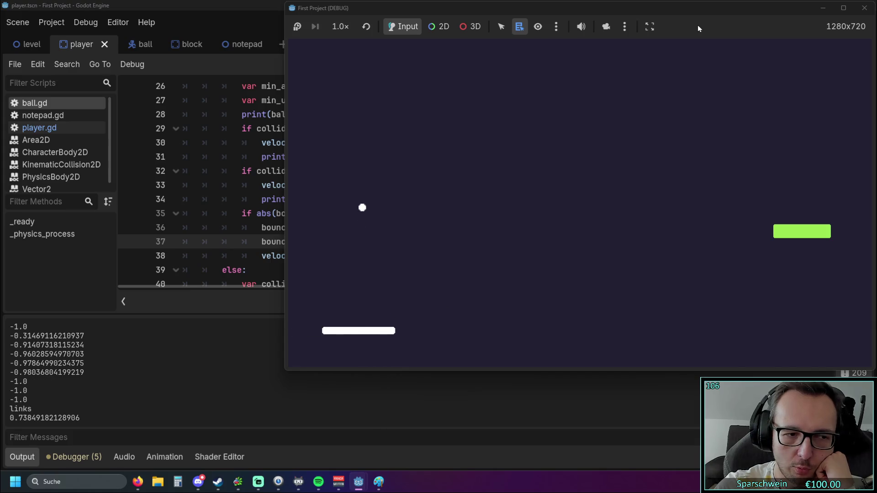
key("Left")
key("Right")
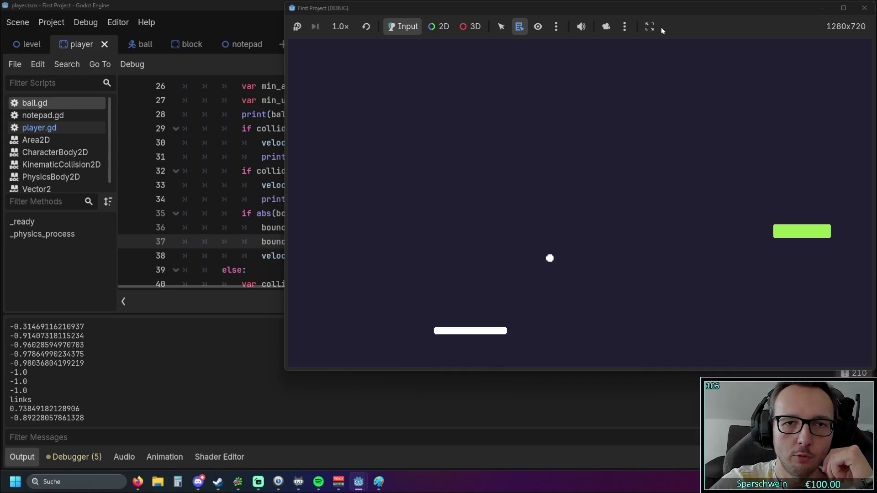
left_click(864, 8)
- In the level scene, drag the Collision downside wall up about 35 px, then save and run
left_click(346, 23)
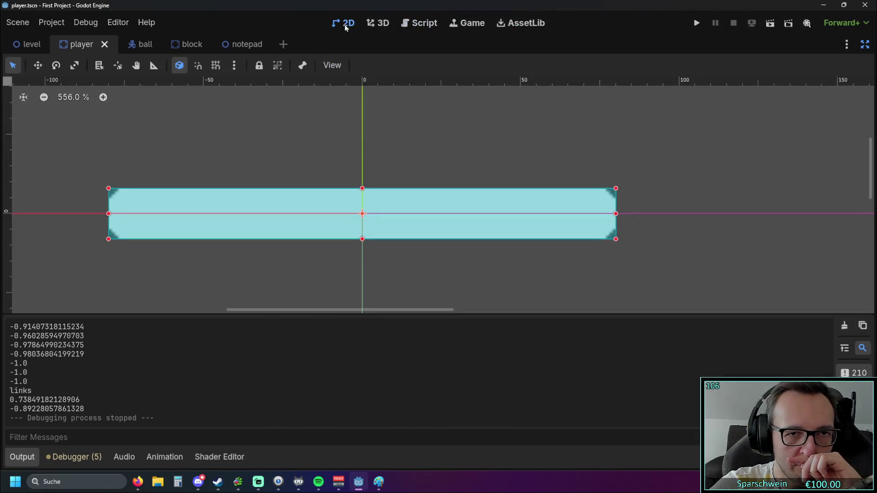
left_click(32, 44)
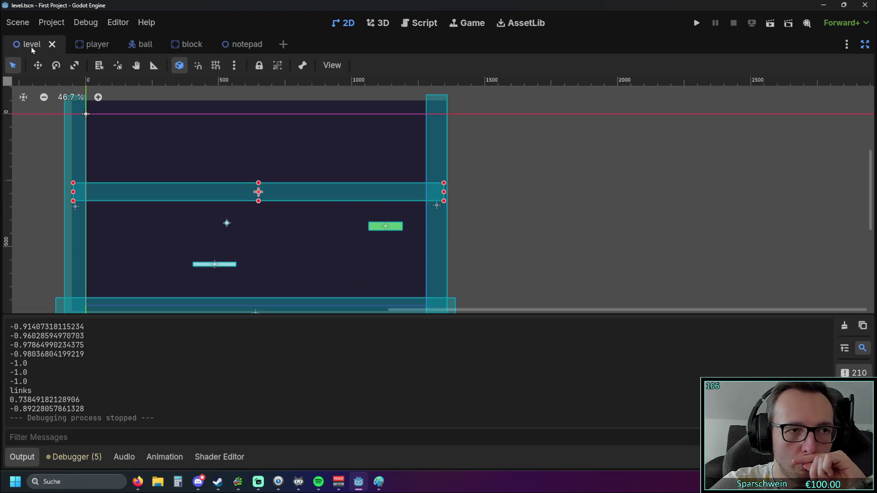
scroll(290, 260, "up", 2)
mouse_move(264, 262)
left_mouse_down()
mouse_move(327, 210)
mouse_move(365, 201)
left_mouse_up()
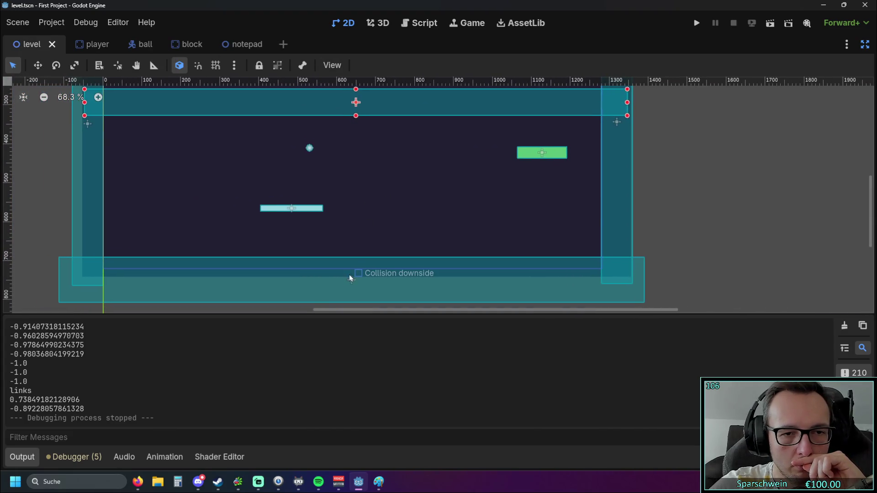
left_click_drag(351, 286, 349, 271)
left_click(693, 25)
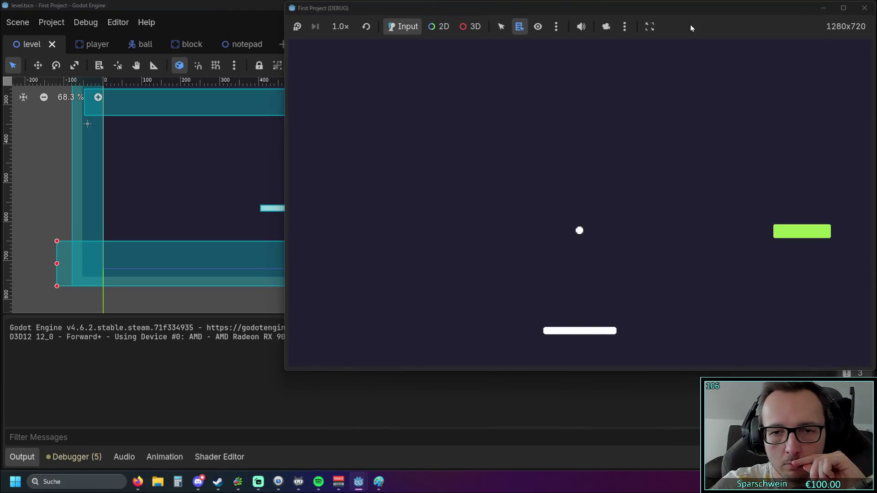
- Play the level with the raised bottom wall, steering the paddle left and right under the ball
key("Left")
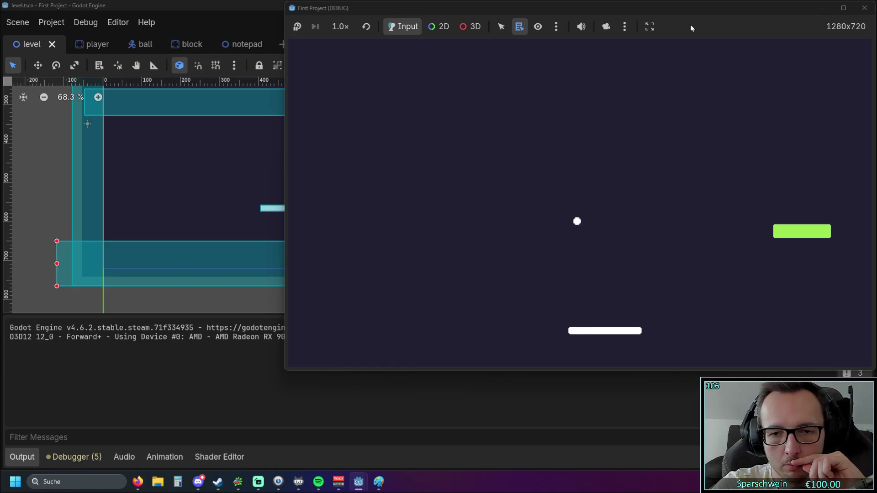
key("Left")
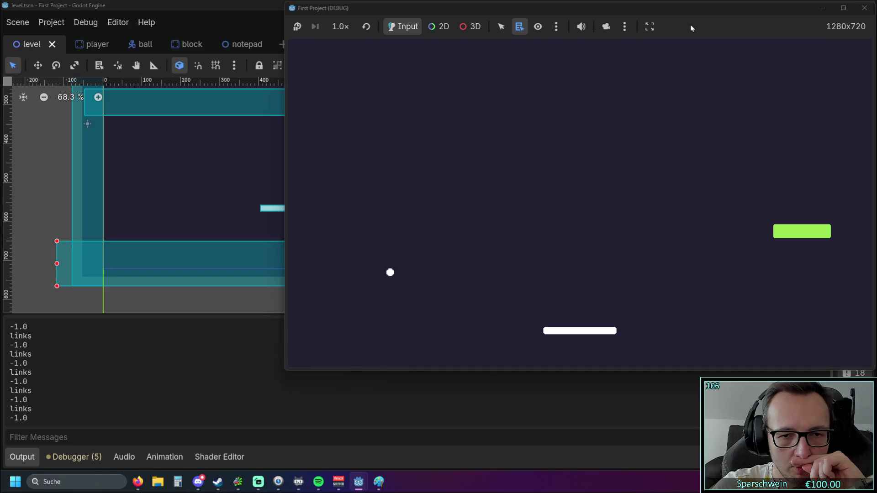
key("Left")
key("Right")
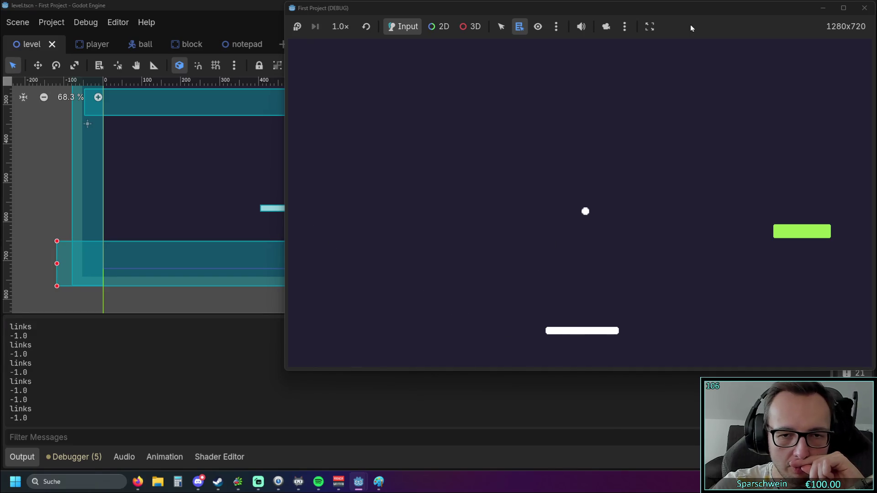
key("Left")
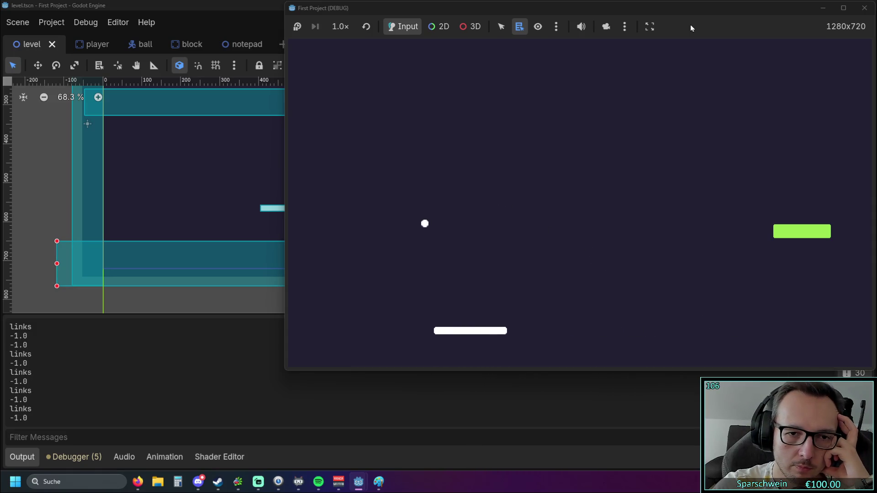
key("Left")
key("Right")
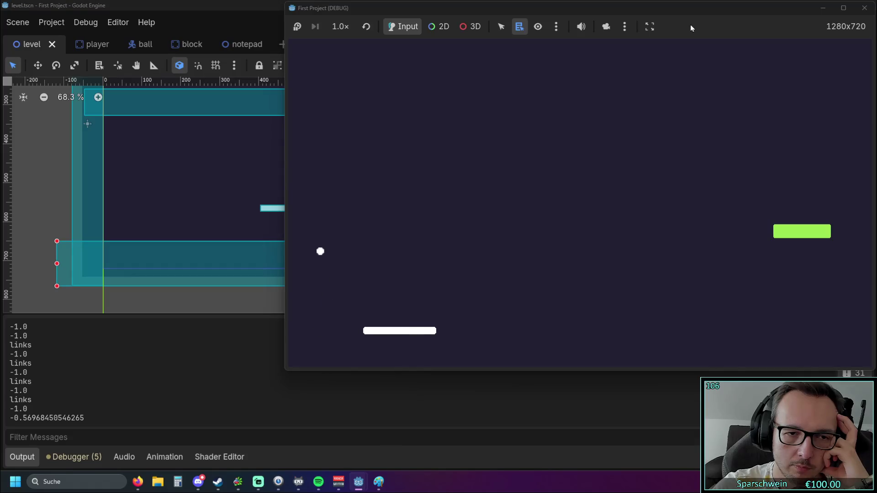
key("Left")
key("Right")
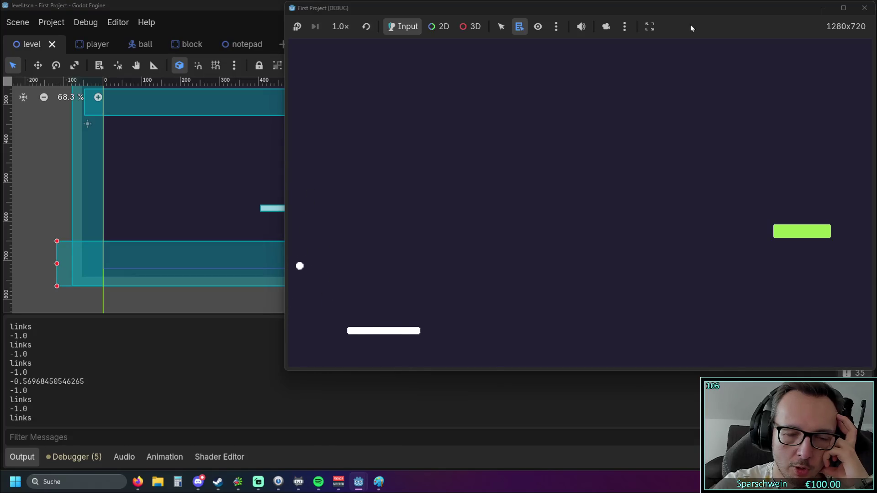
key("Left")
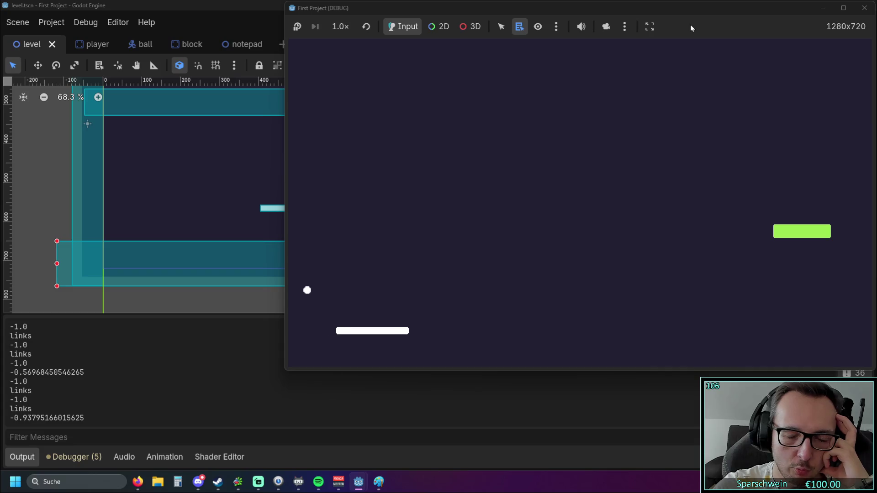
key("Right")
key("Right")
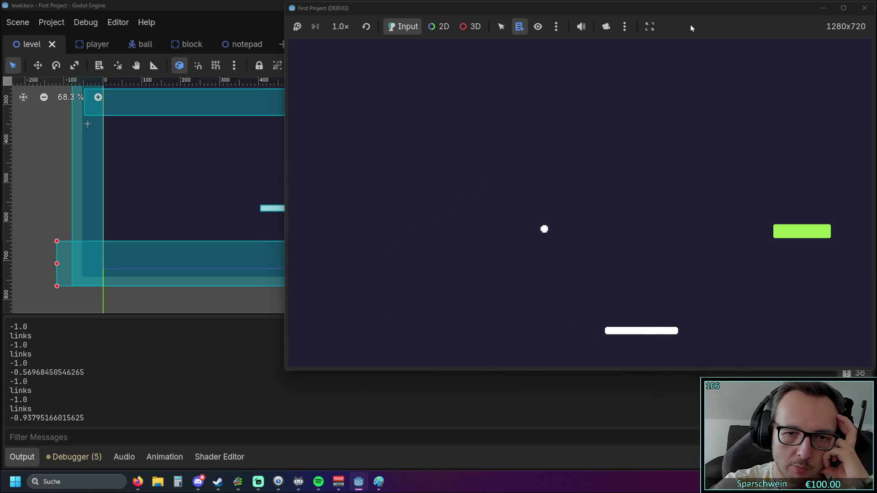
key("Left")
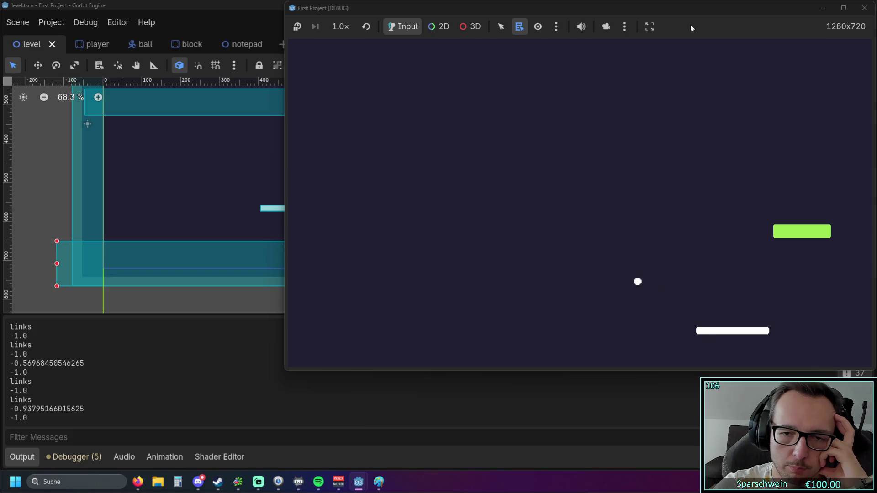
key("Left")
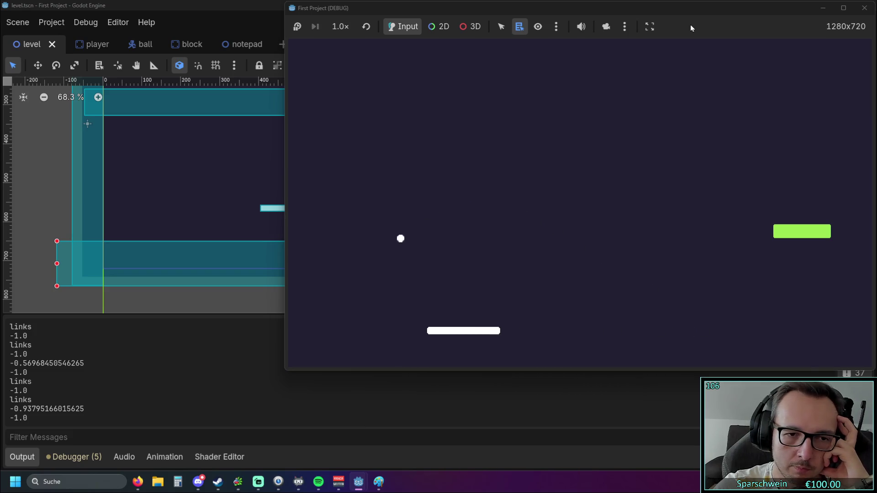
key("Right")
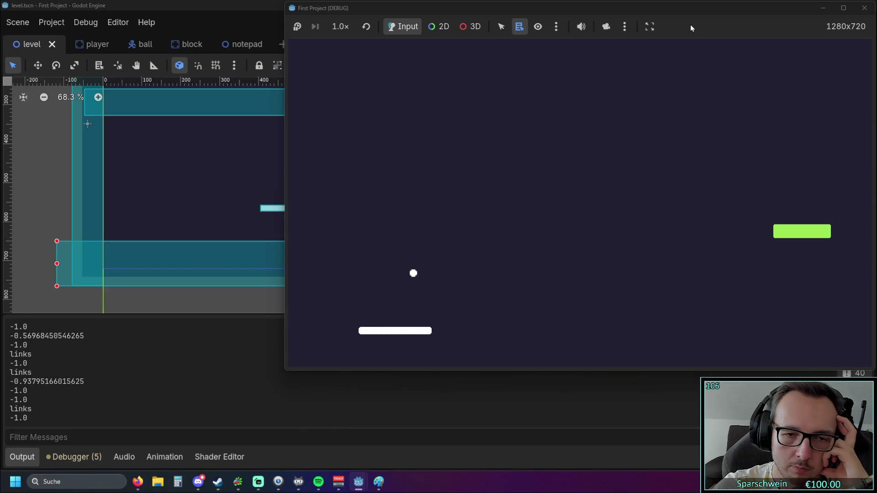
key("Right")
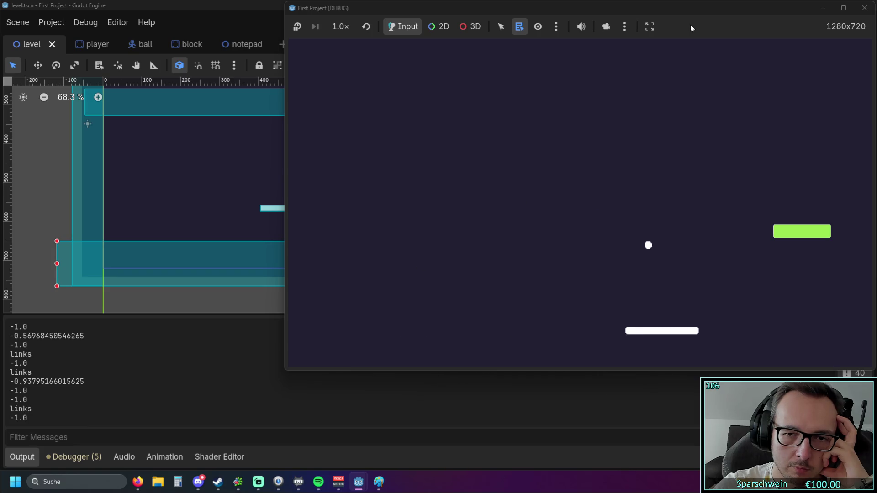
key("Left")
key("Right")
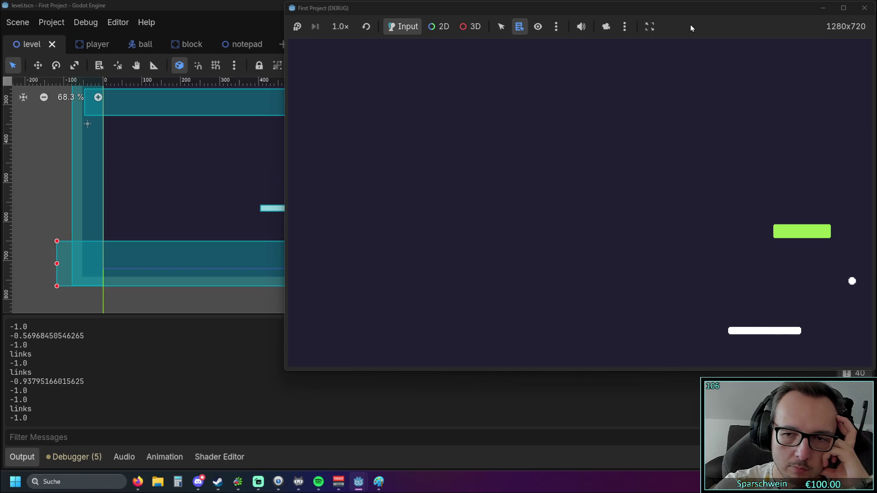
key("Left")
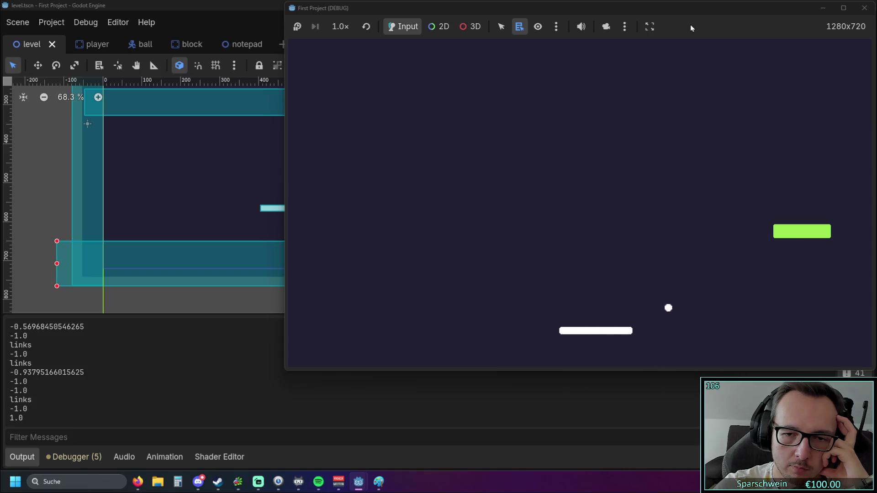
key("Right")
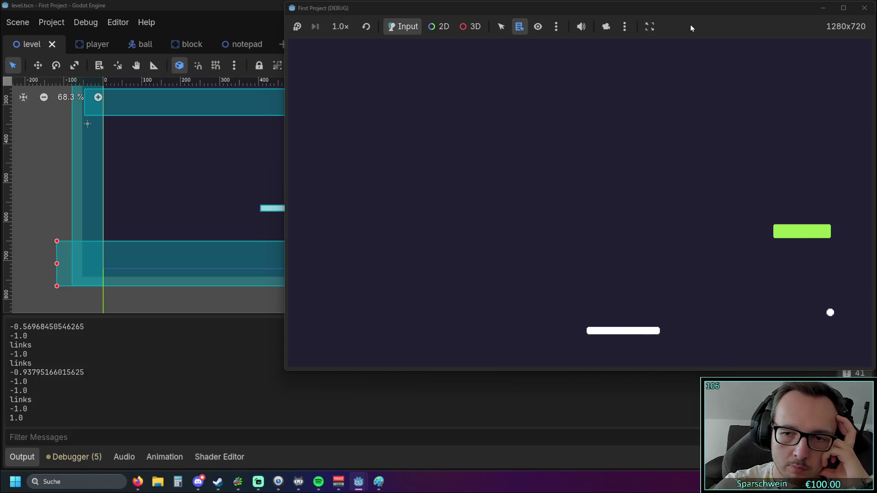
- Stop the game, lower the Collision downside wall to (635, 752), and relaunch
key("F8")
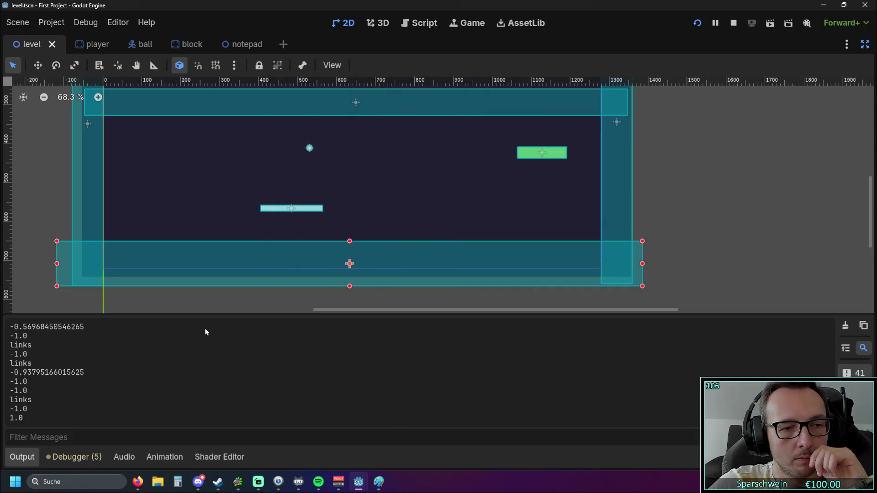
left_click_drag(350, 264, 350, 281)
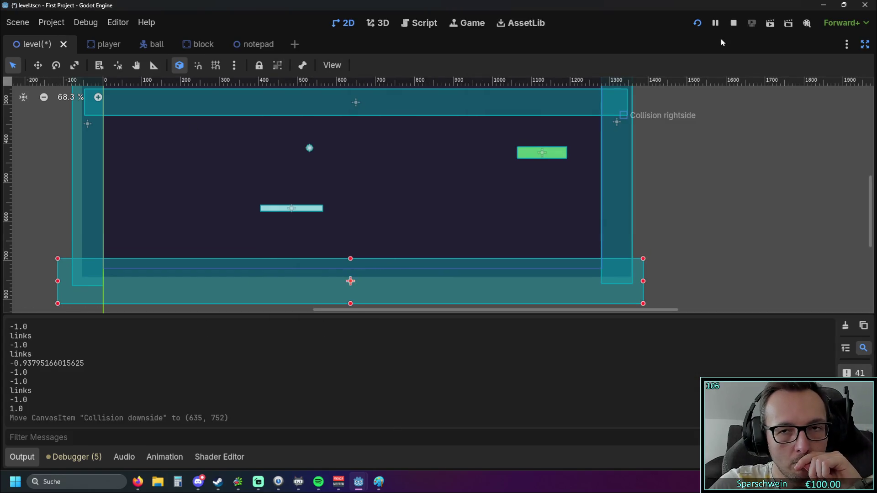
left_click(702, 23)
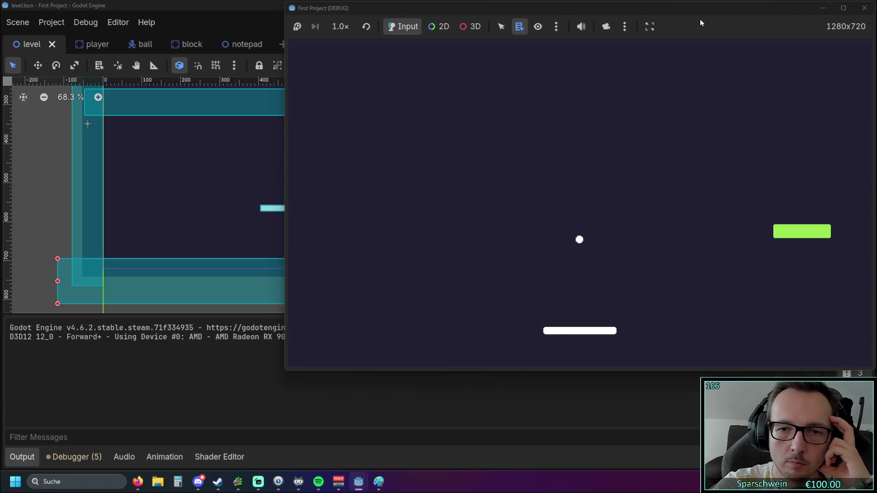
- Steer the paddle left and right to hit the ball on both sides, logging -1.0 'links' and 1.0 'rechts'
key("Left")
key("Right")
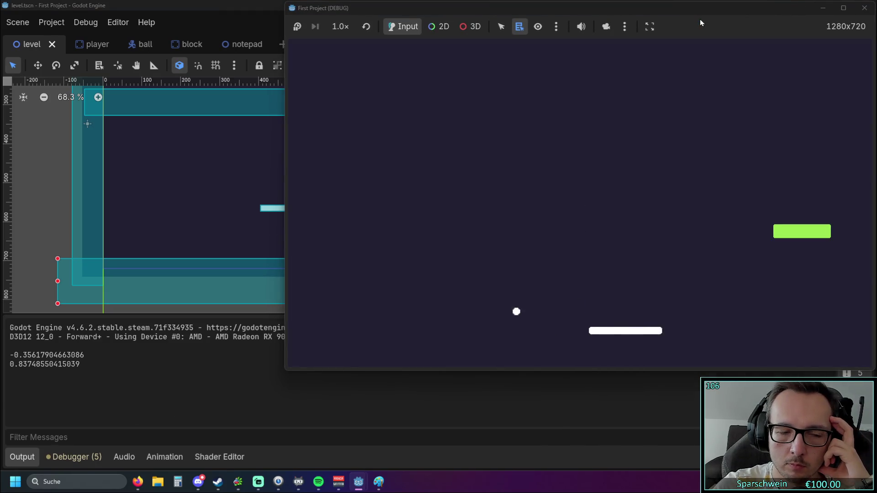
key("Left")
key("Left")
key("Right")
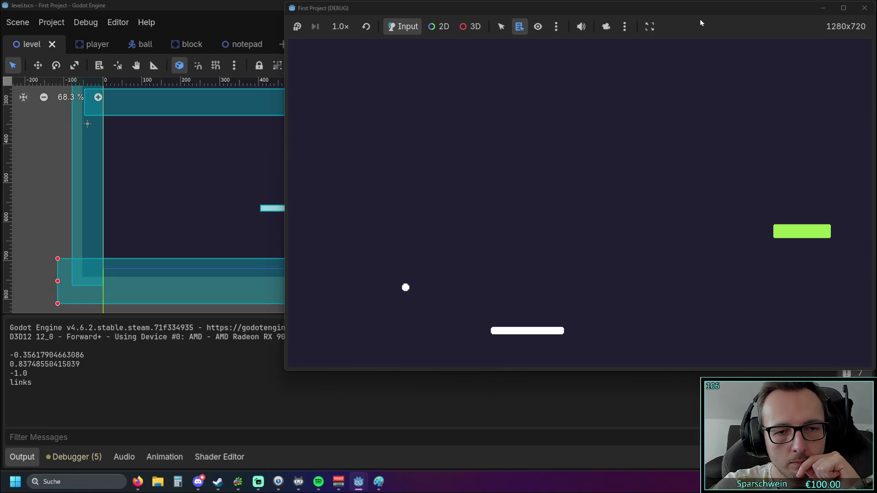
key("Right")
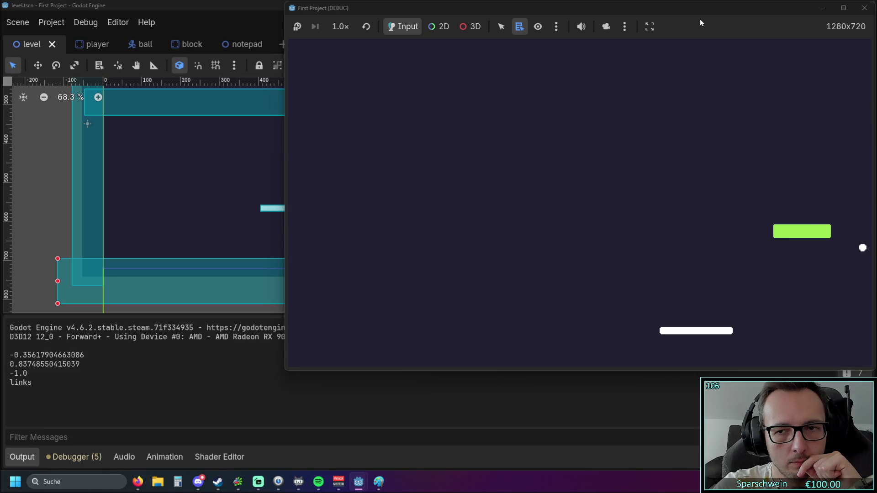
key("Left")
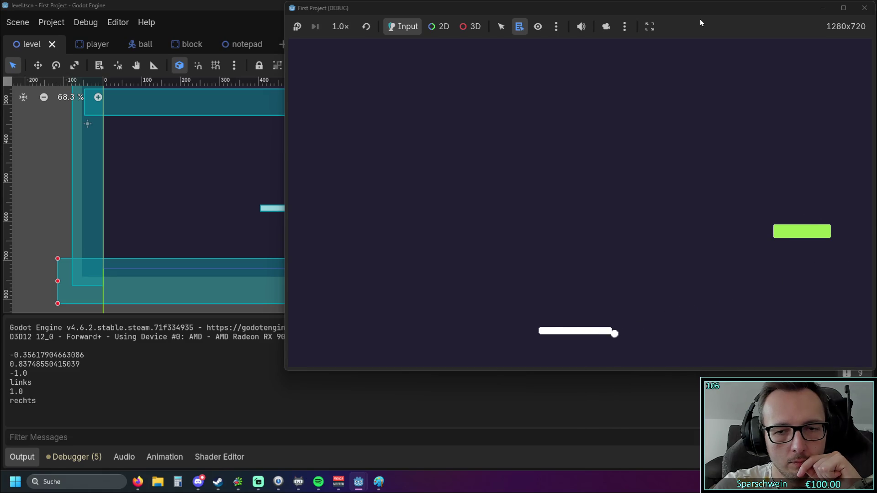
key("Right")
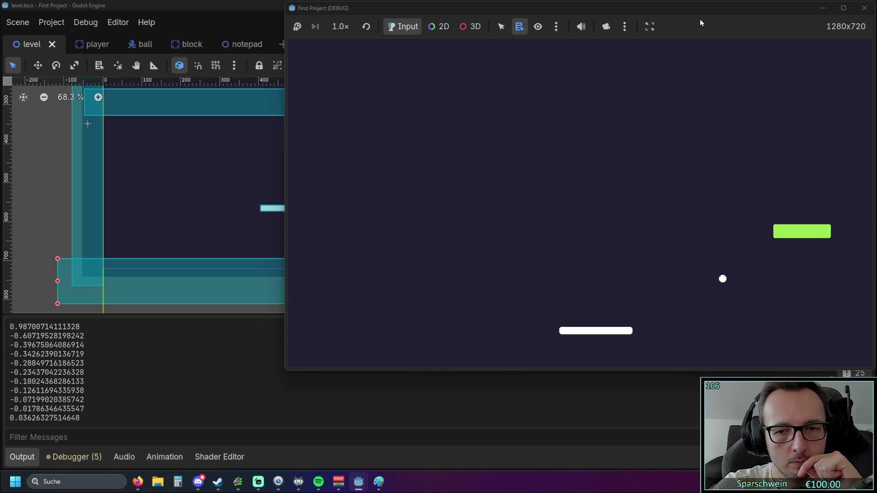
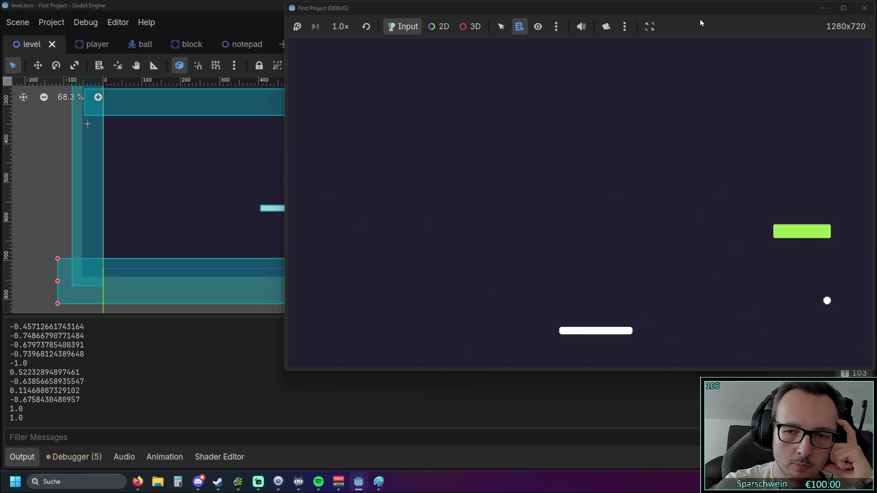
- Steer the paddle left and right with the arrow keys to return the ball off its edges
key("Right")
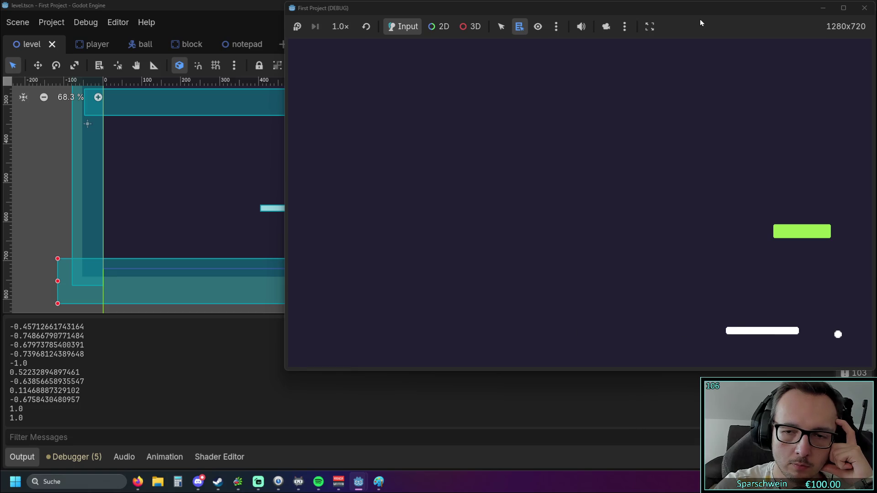
key("Left")
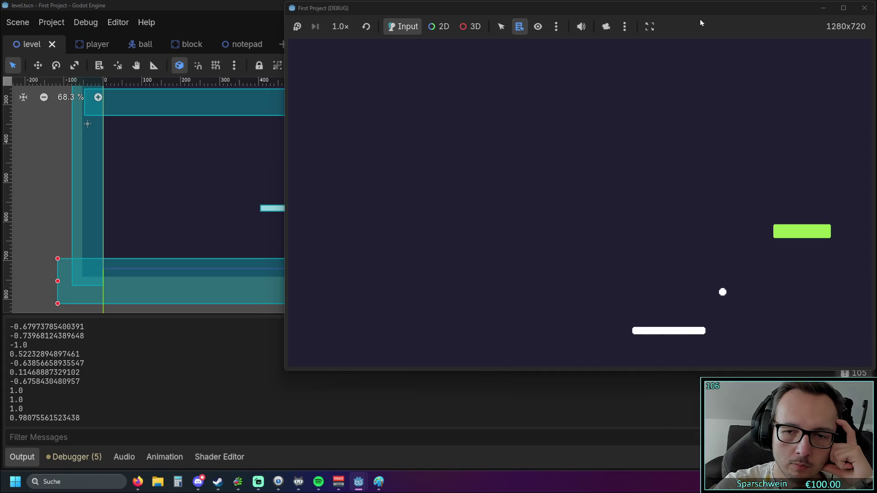
key("Left")
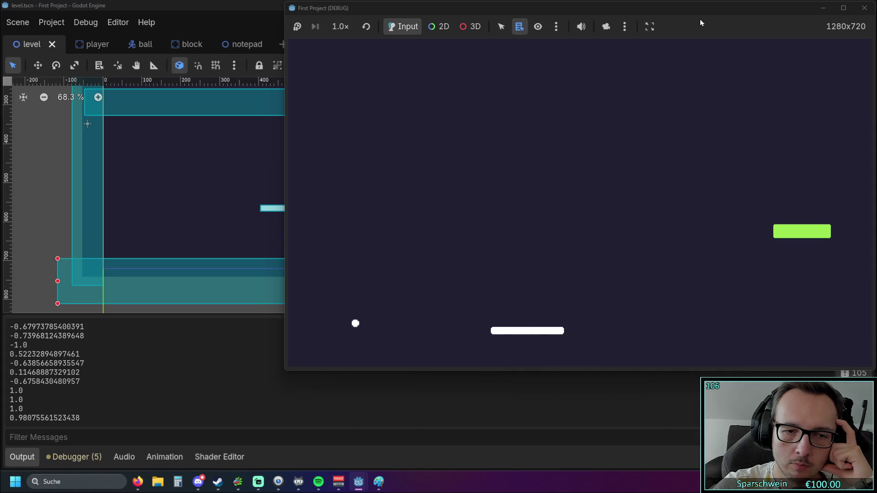
key("Left")
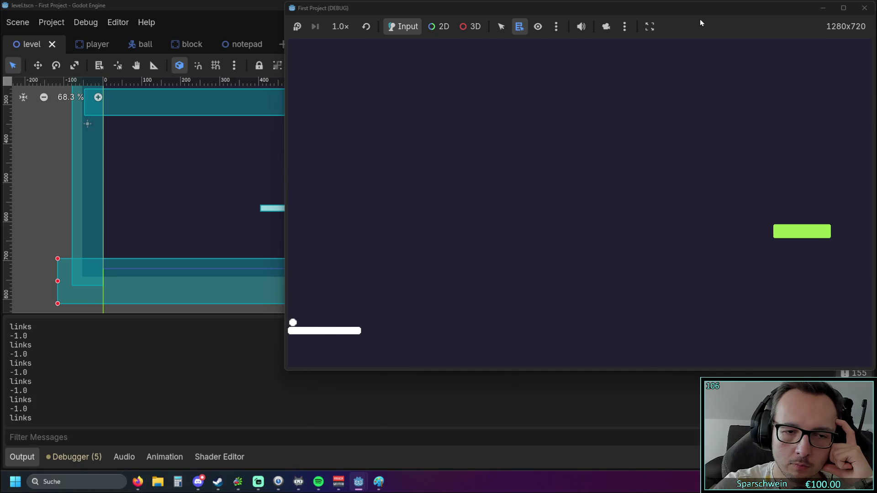
key("Right")
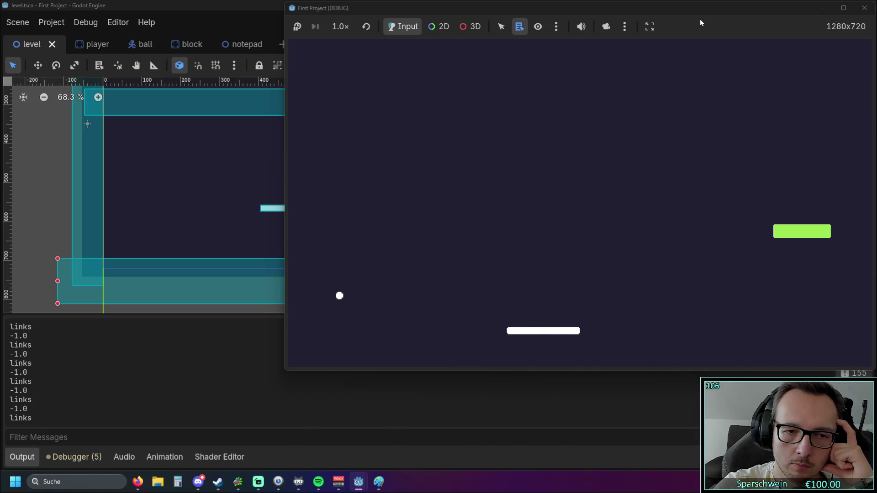
key("Right")
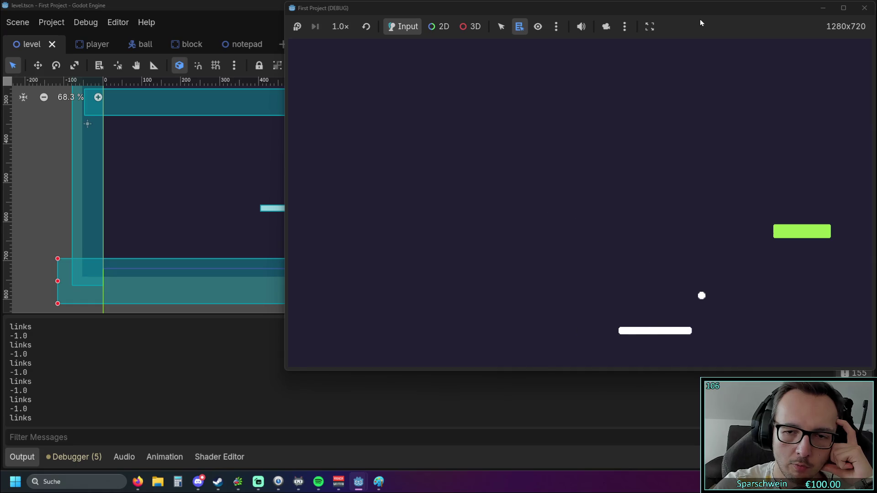
key("Left")
key("Left")
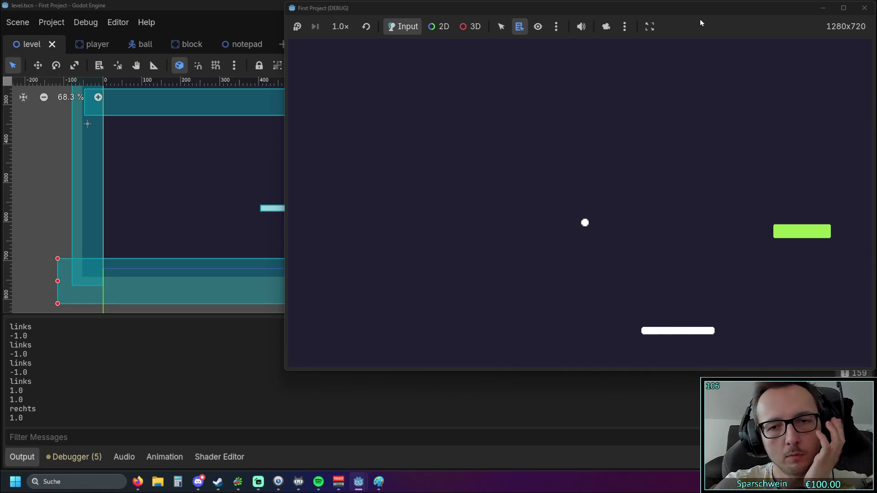
key("Left")
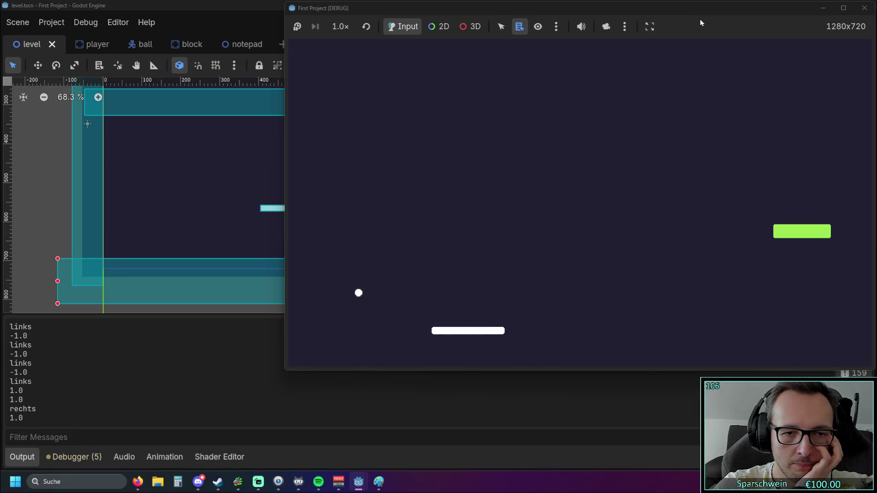
key("Left")
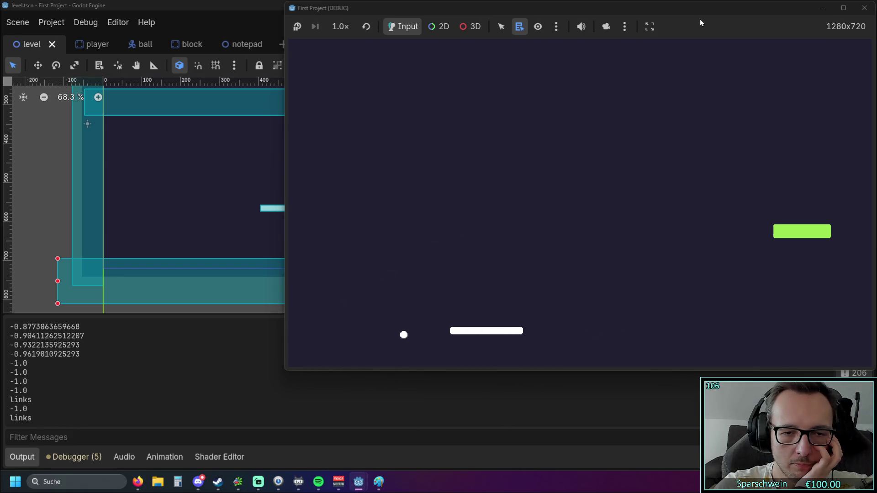
key("Left")
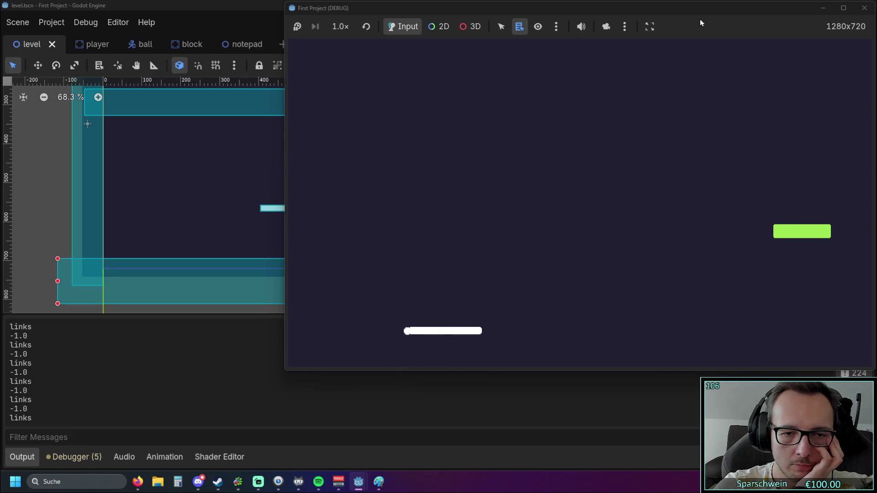
key("Right")
key("Left")
key("Right")
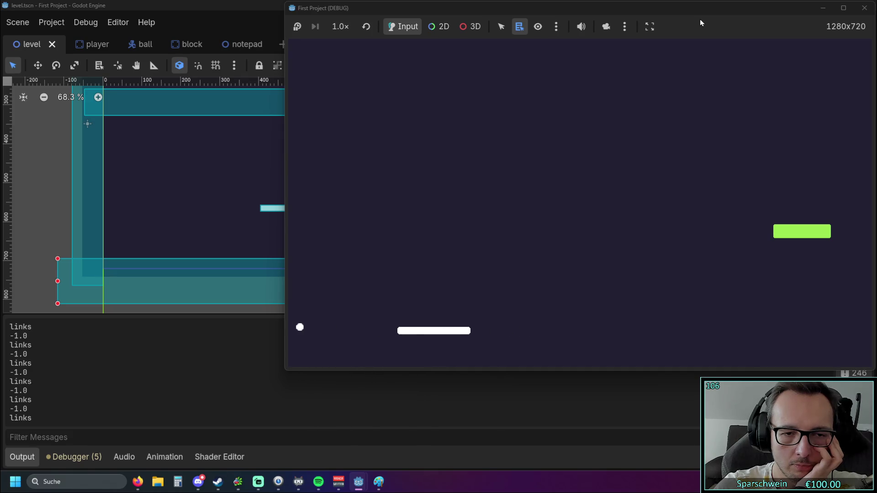
key("Left")
key("Right")
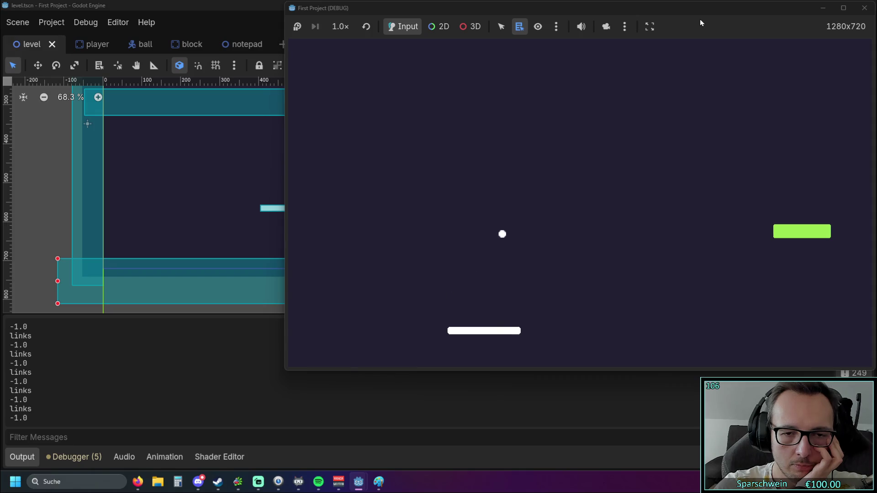
- Keep bouncing the ball off both paddle edges while Output logs fractional values, then stop the game
key("Left")
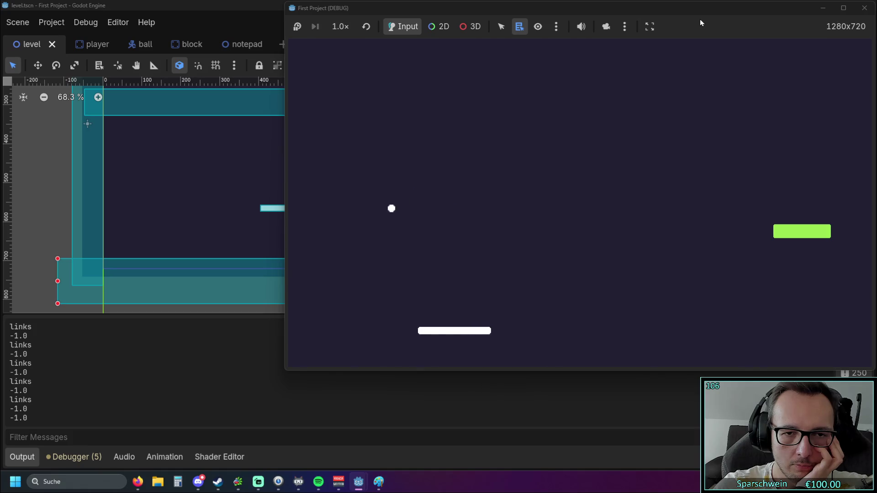
key("Right")
key("Left")
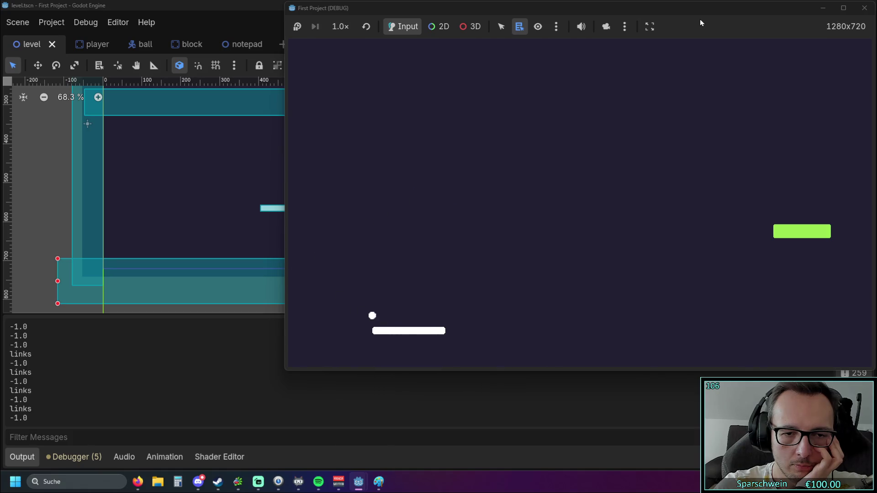
key("Right")
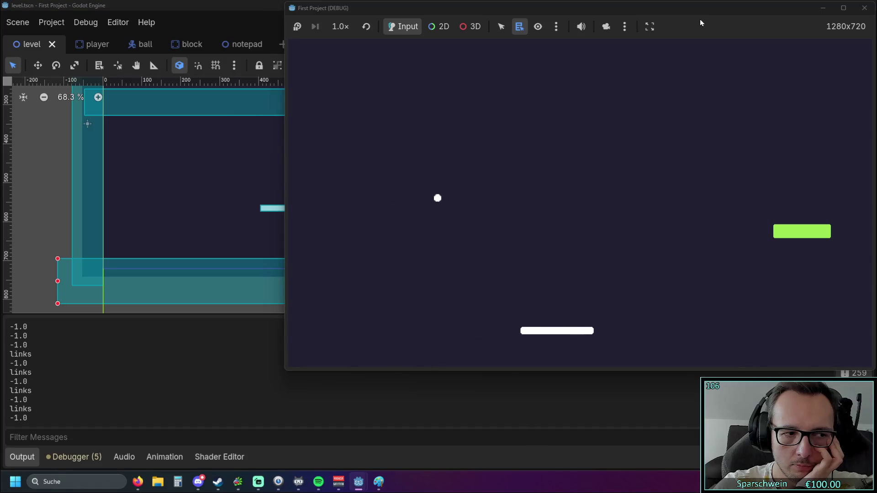
key("Right")
key("Left")
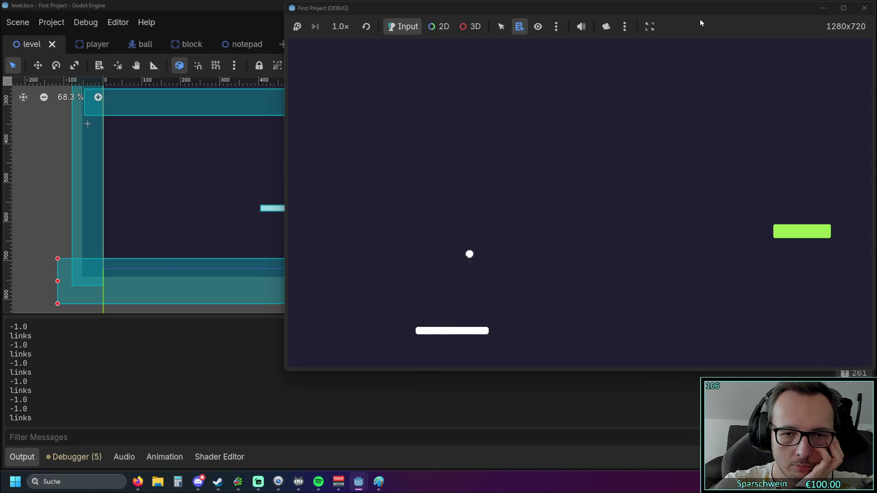
key("Right")
key("Right")
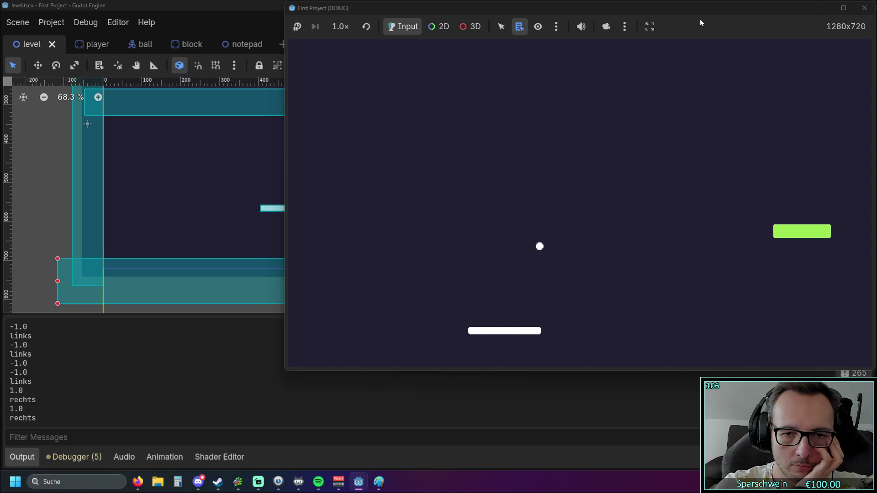
key("Right")
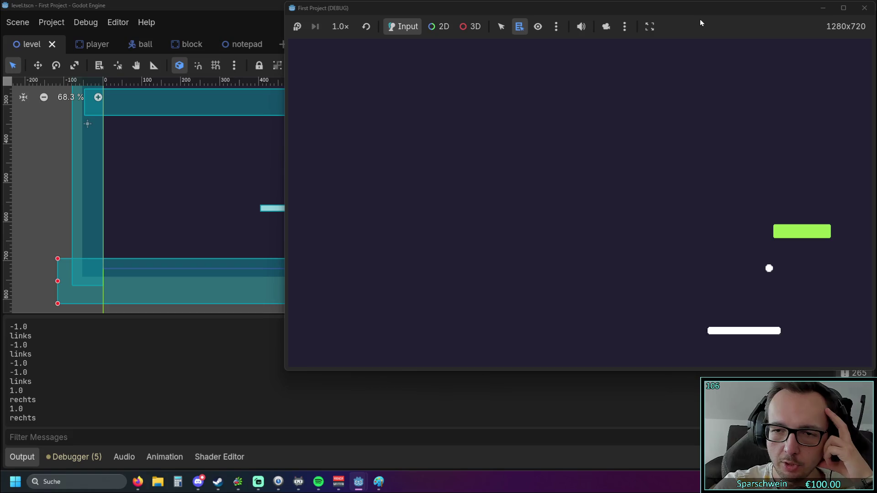
key("Left")
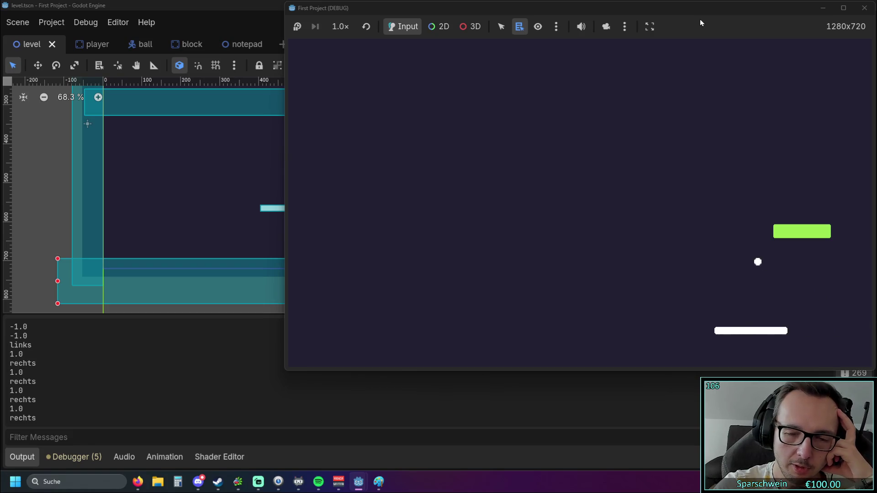
key("Left")
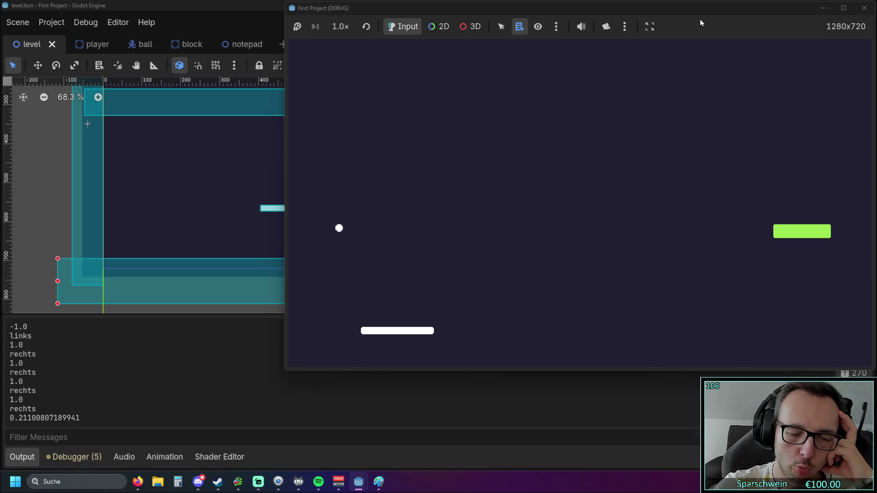
key("Left")
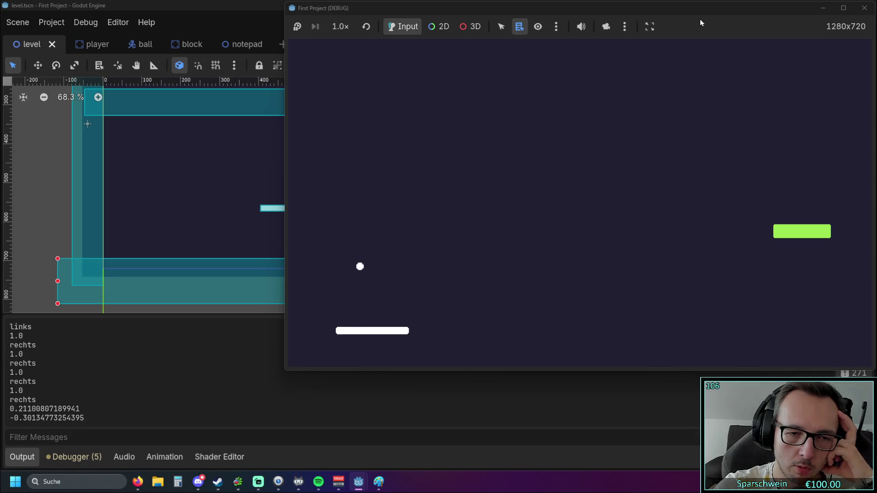
key("Left")
key("Left")
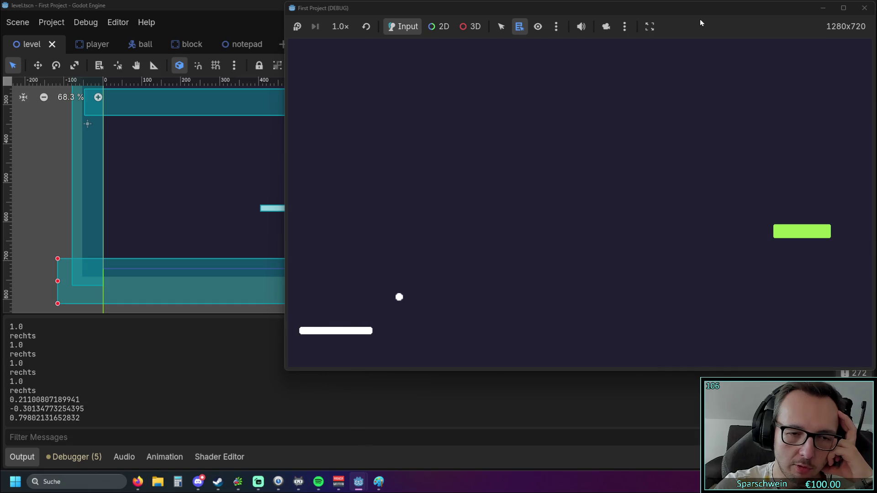
key("Right")
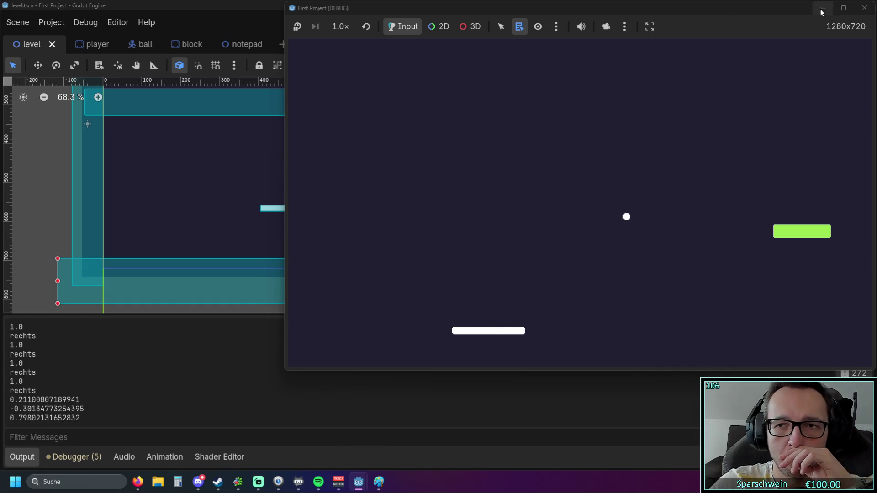
left_click(864, 8)
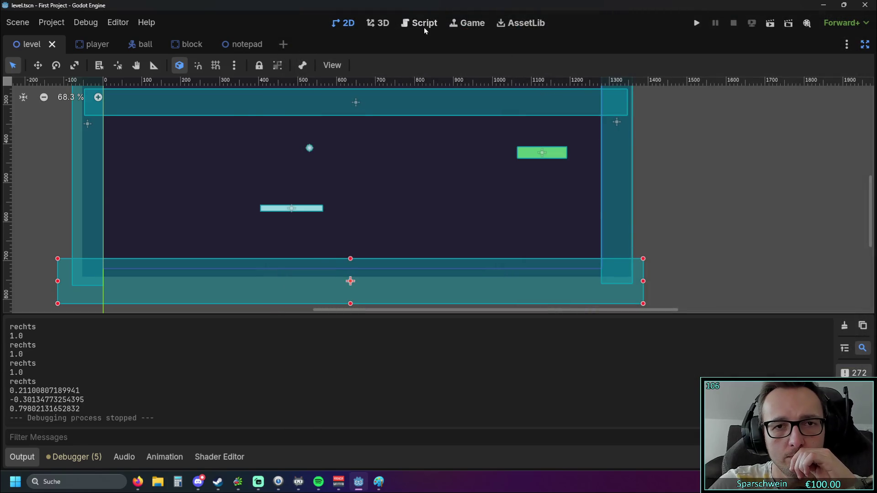
- Show ball.gd and highlight ball_to_player_pos, player_width and the rotated bounce on line 23
left_click(423, 25)
scroll(478, 203, "down", 2)
scroll(479, 203, "up", 1)
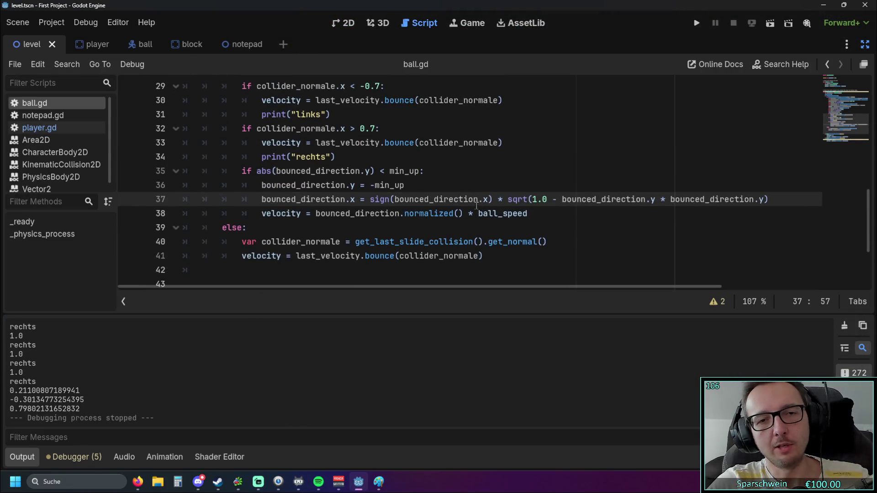
scroll(492, 219, "up", 1)
scroll(491, 220, "up", 4)
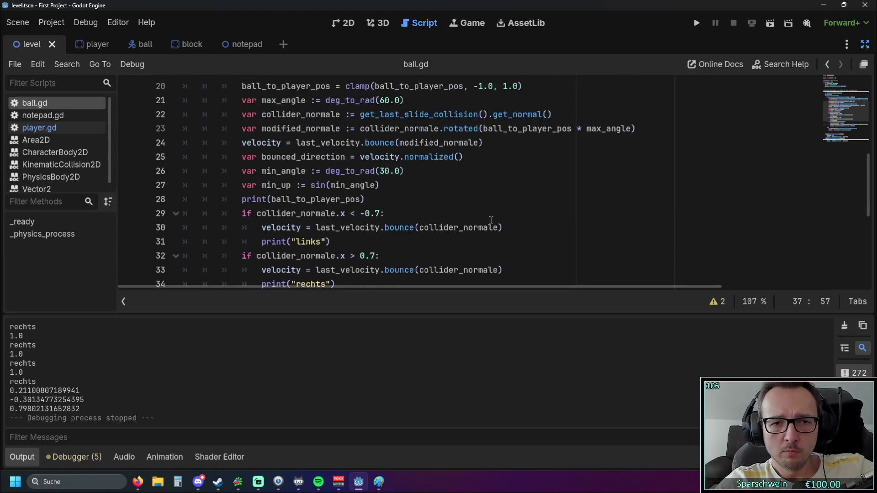
left_click_drag(261, 156, 350, 156)
left_click_drag(264, 145, 322, 145)
left_click(539, 211)
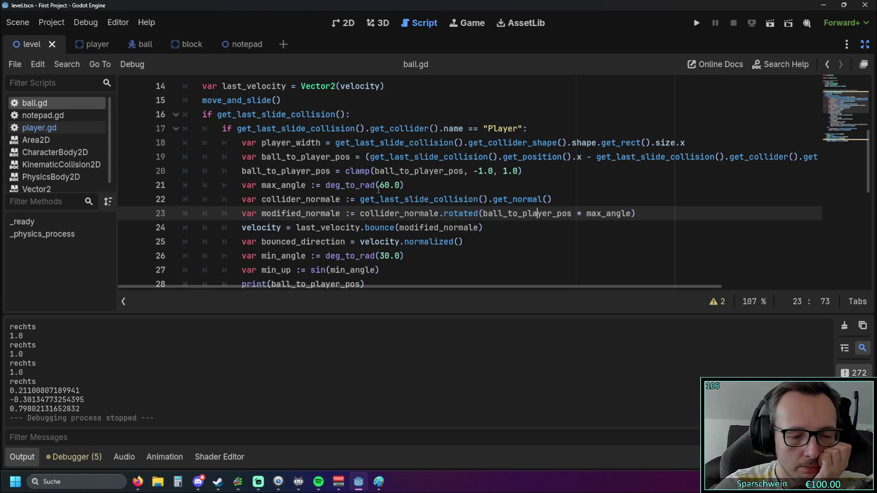
scroll(377, 187, "down", 2)
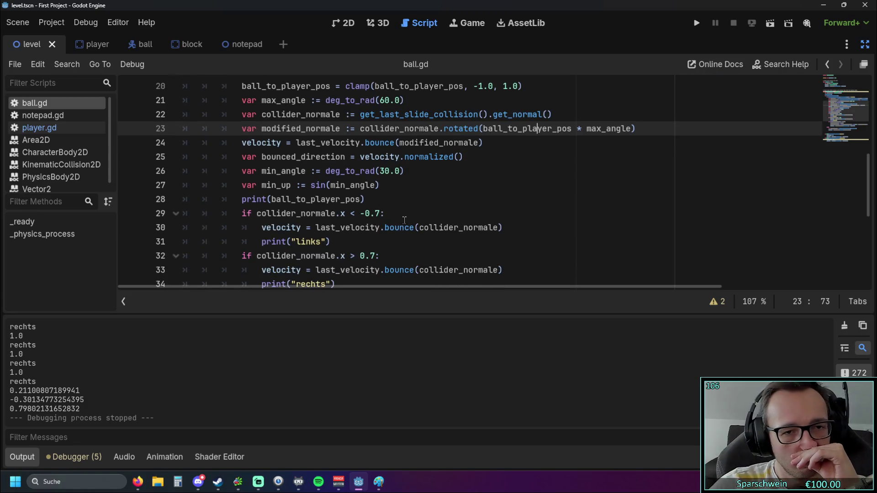
scroll(399, 218, "down", 1)
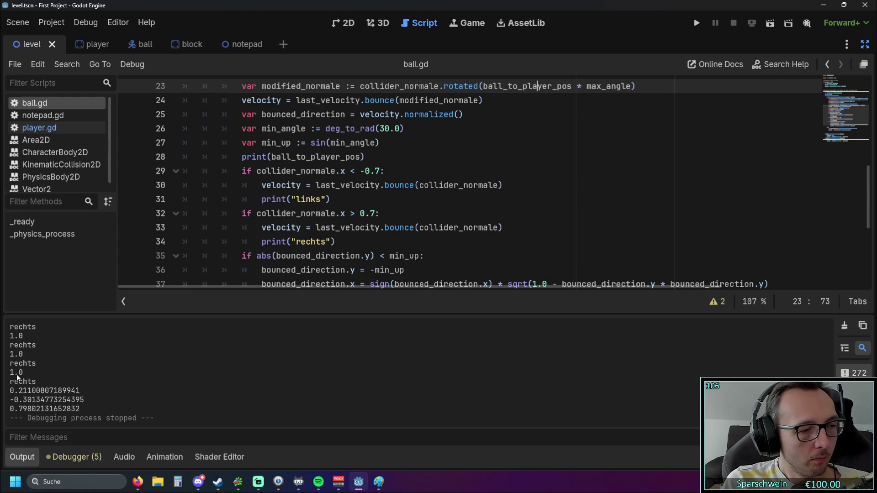
scroll(483, 262, "up", 3)
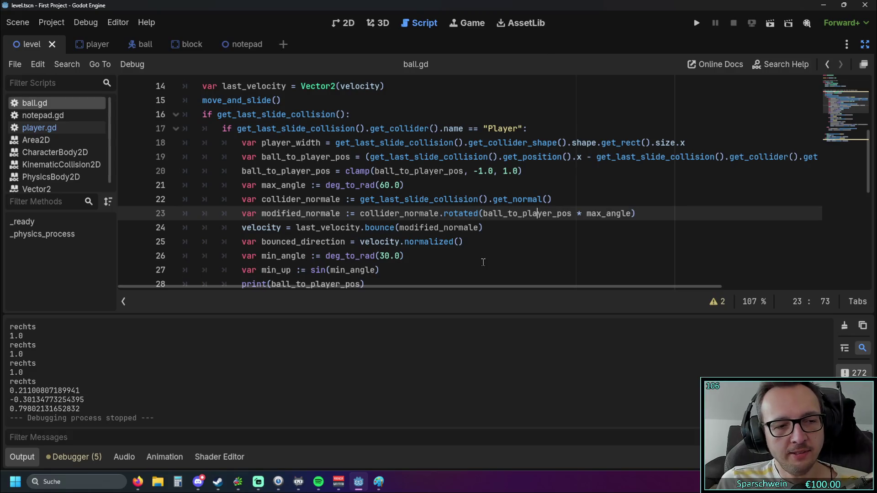
scroll(70, 371, "up", 5)
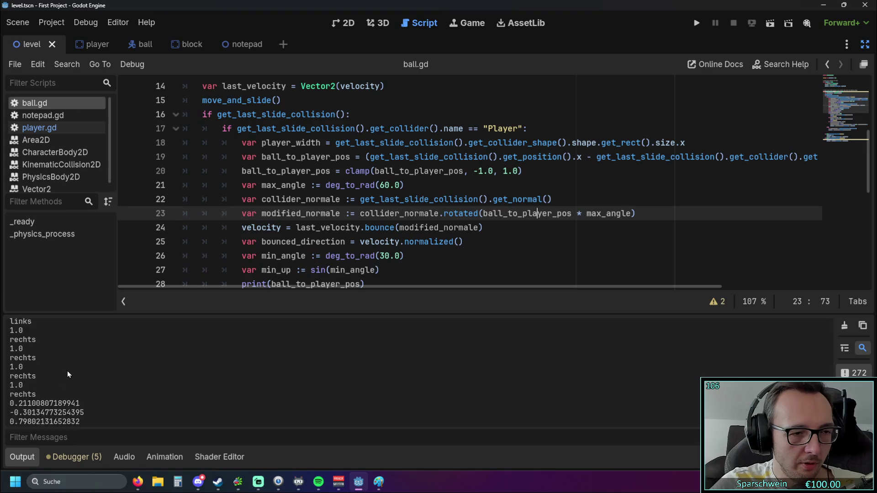
scroll(24, 370, "down", 2)
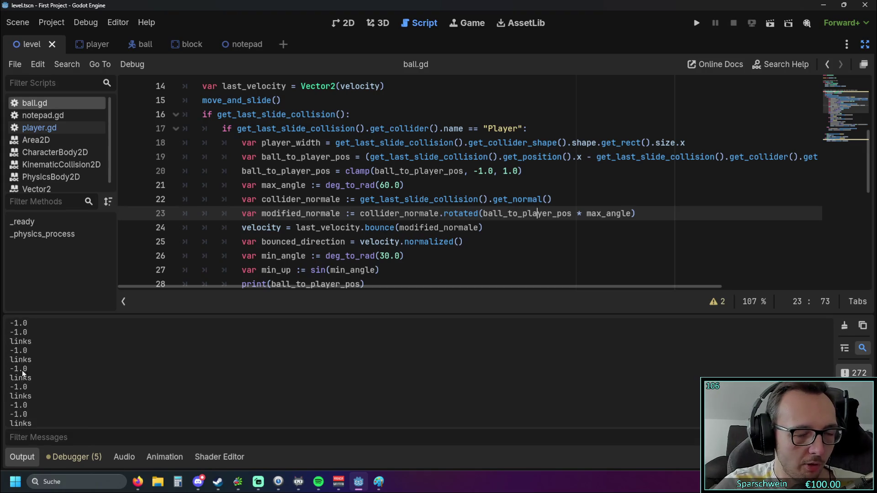
scroll(20, 372, "down", 2)
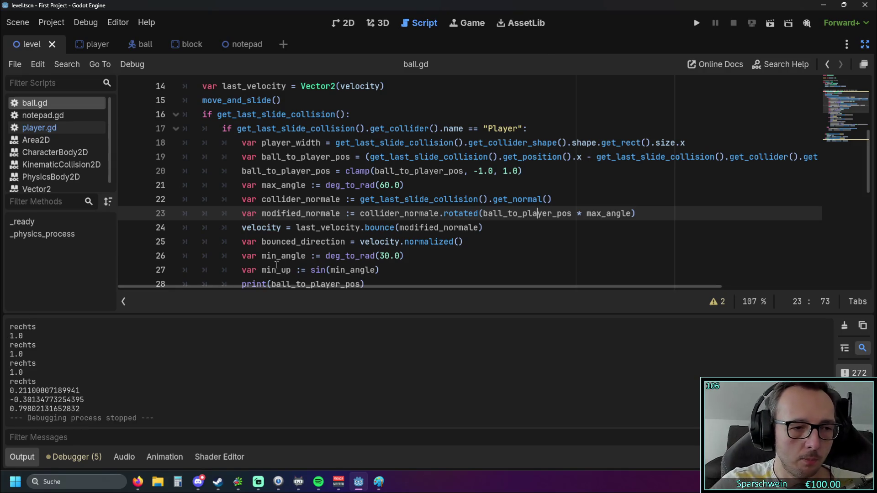
scroll(403, 201, "down", 3)
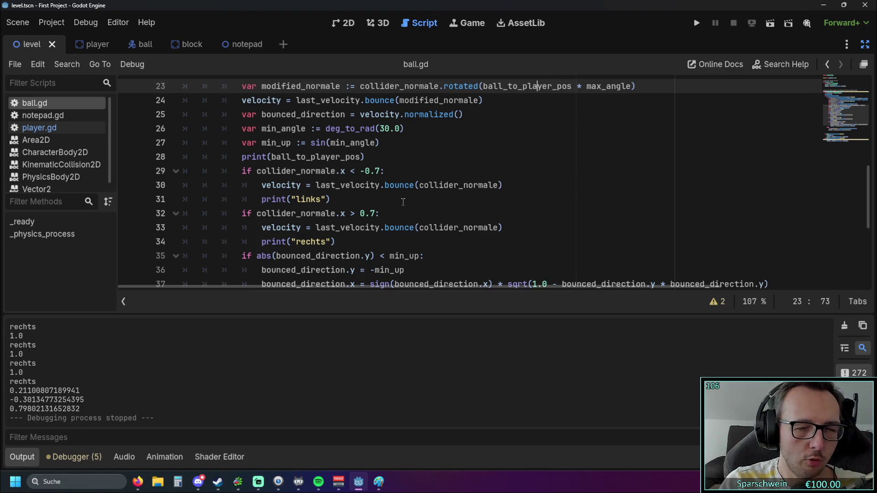
scroll(403, 201, "up", 3)
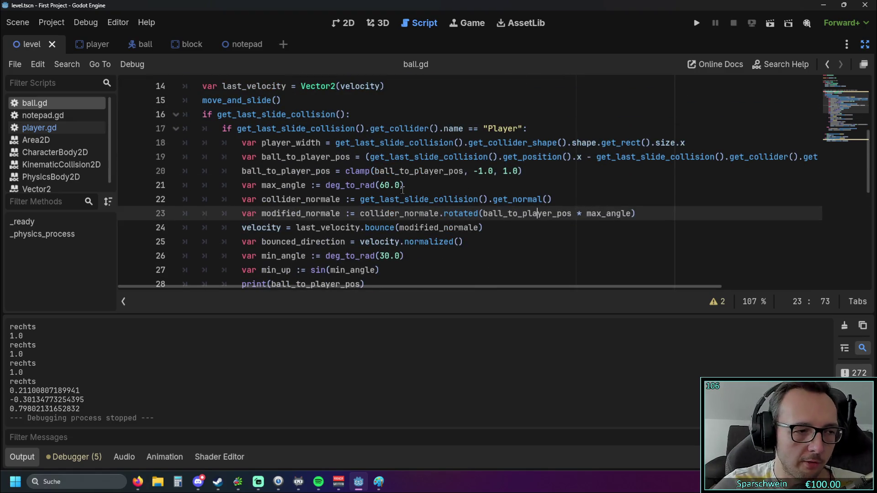
scroll(406, 194, "down", 1)
scroll(406, 194, "down", 1)
scroll(406, 194, "up", 2)
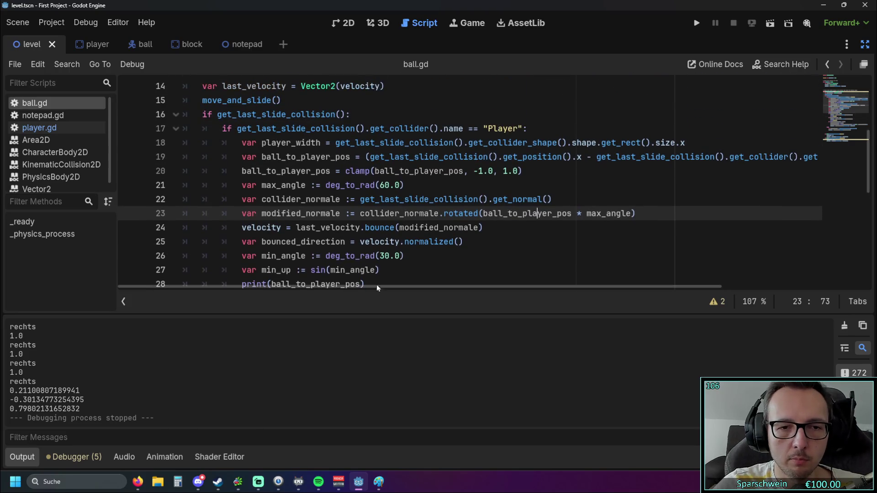
left_click_drag(372, 289, 539, 274)
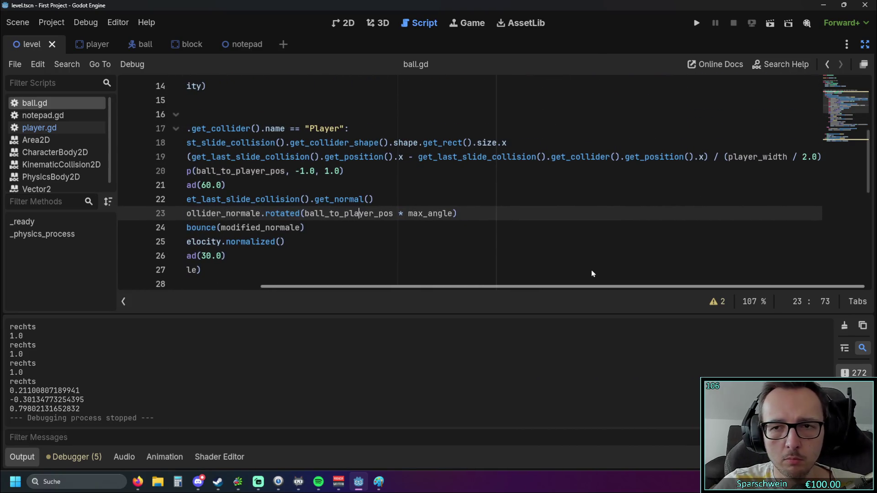
left_click_drag(725, 156, 821, 157)
left_click(776, 205)
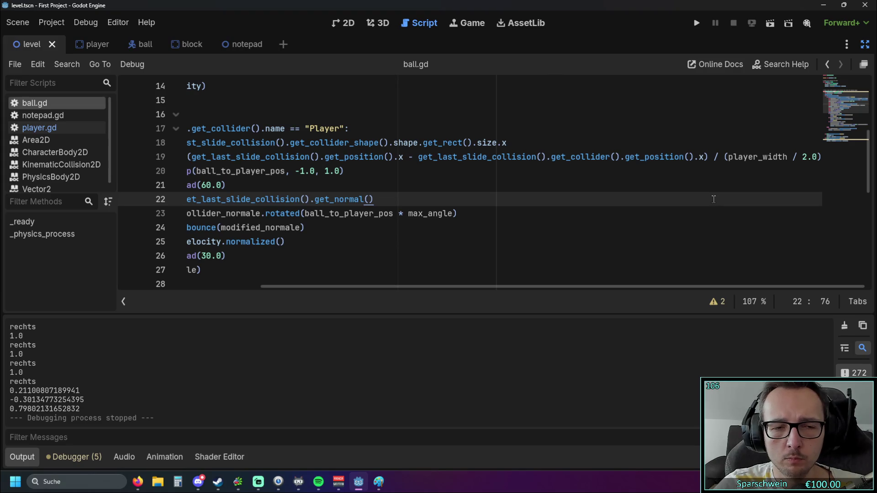
left_click_drag(508, 290, 315, 296)
scroll(42, 362, "up", 5)
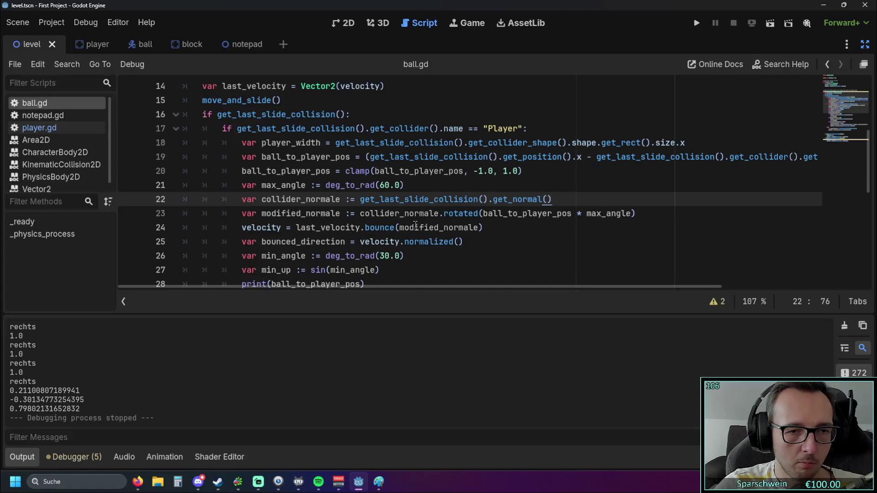
scroll(416, 224, "down", 5)
scroll(406, 227, "up", 1)
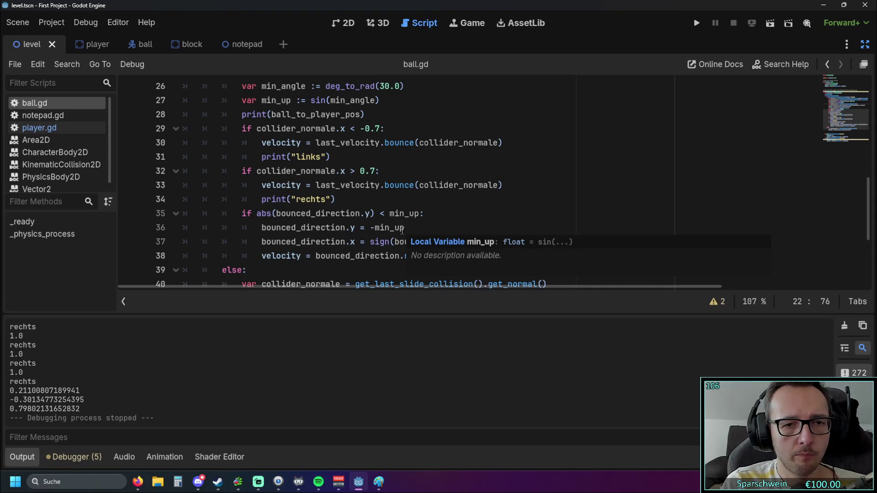
scroll(402, 230, "up", 2)
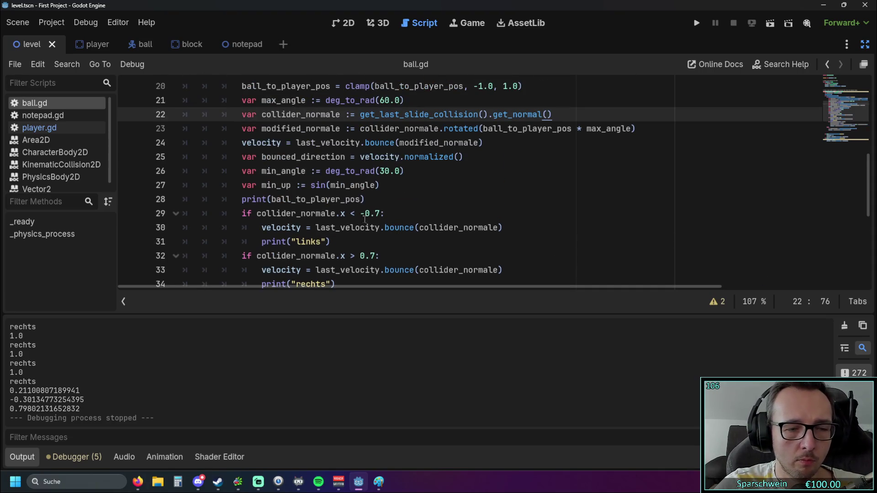
mouse_move(258, 216)
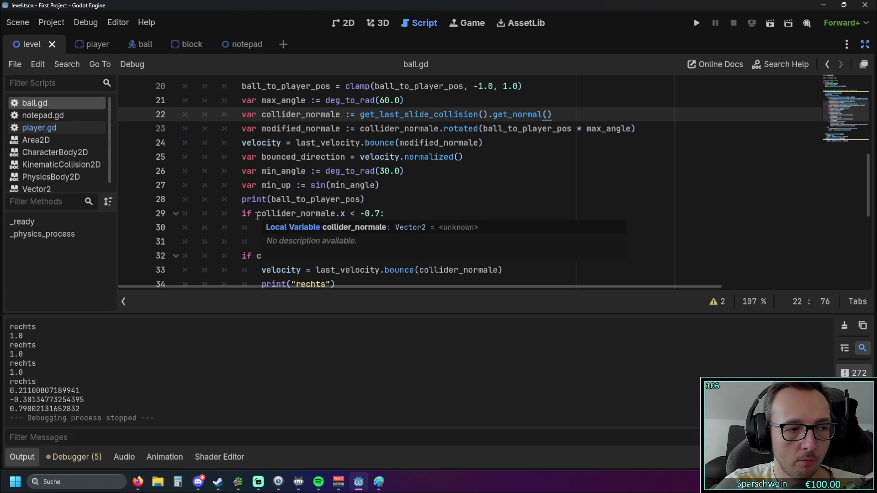
scroll(378, 211, "down", 1)
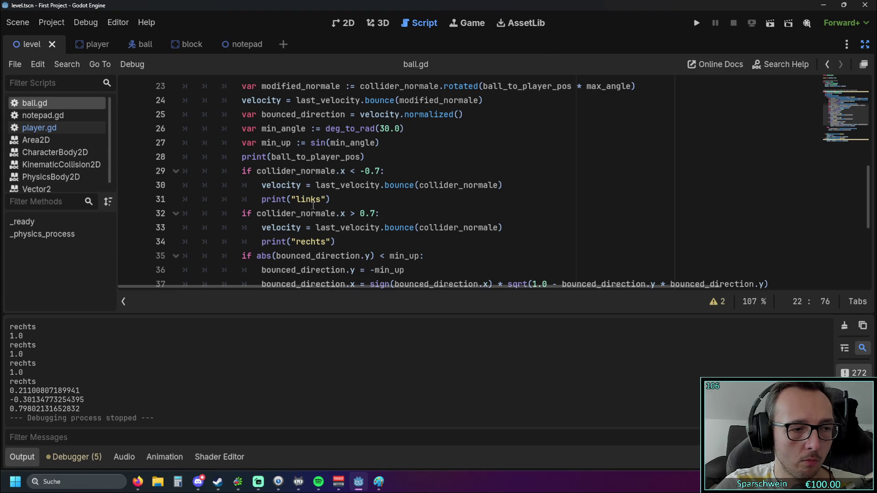
scroll(340, 204, "up", 1)
scroll(341, 204, "down", 1)
scroll(340, 203, "up", 1)
scroll(340, 204, "down", 1)
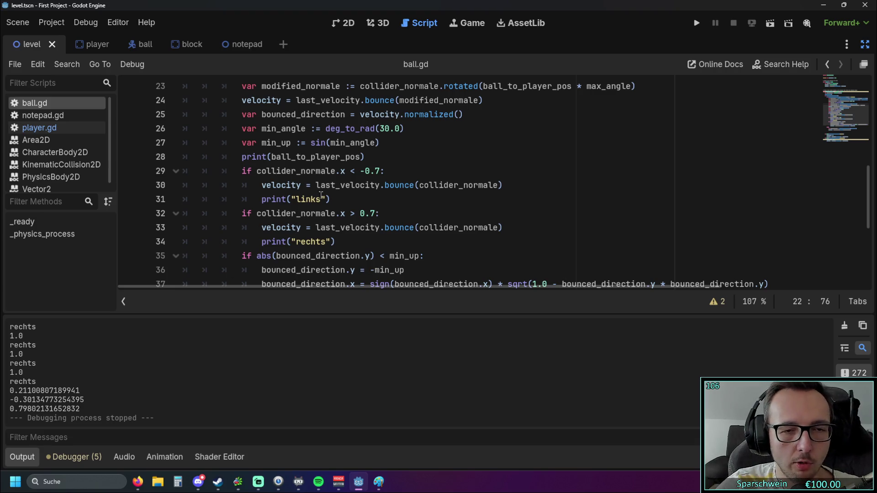
left_click_drag(272, 157, 361, 156)
key("ctrl+c")
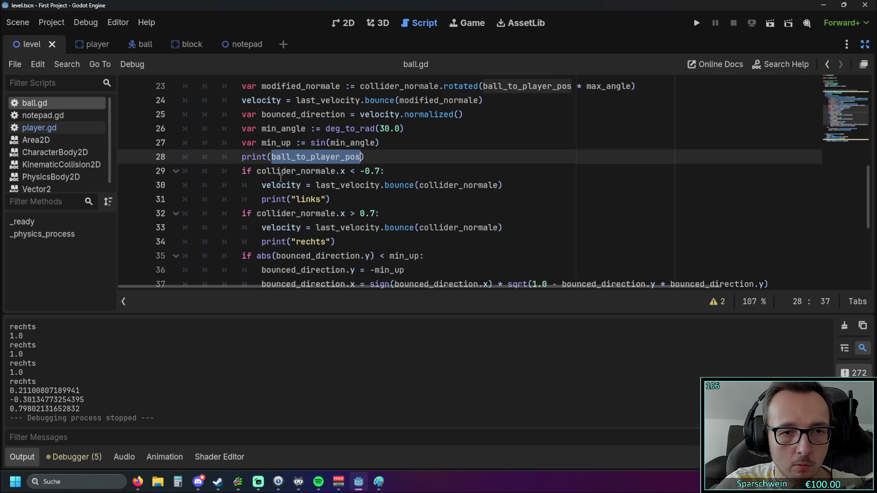
left_click_drag(257, 171, 346, 173)
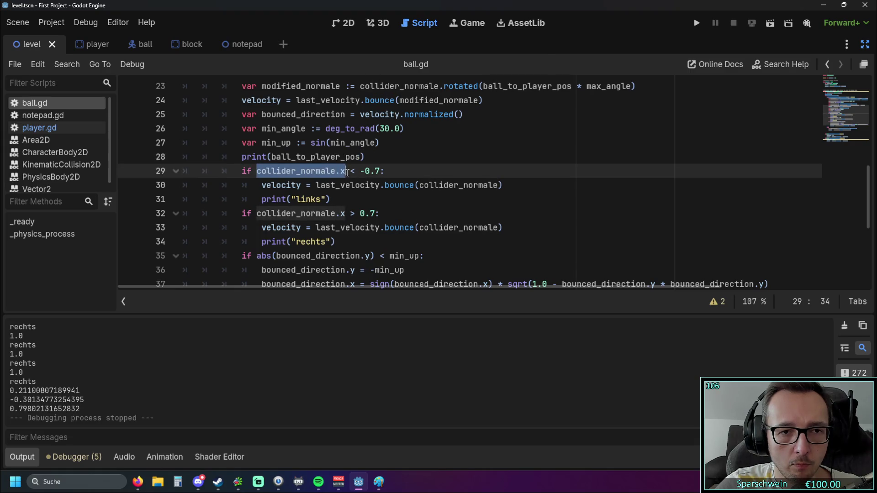
- Change the left-edge condition to check ball_to_player_pos == -1.0 instead of collider_normale.x
key("ctrl+v")
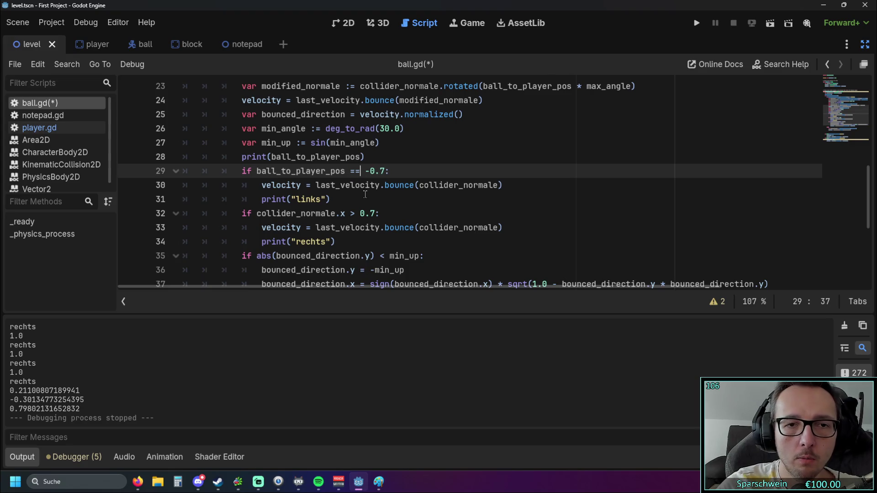
left_click(379, 156)
left_click_drag(366, 171, 384, 171)
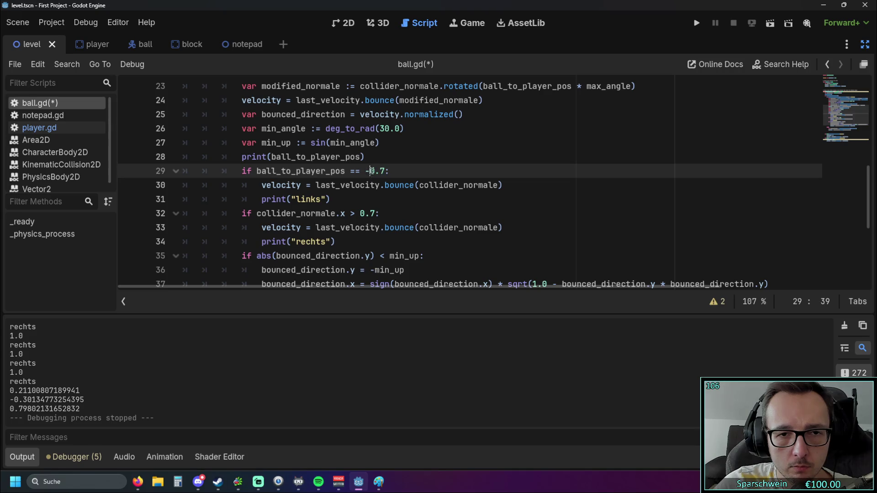
left_click(383, 199)
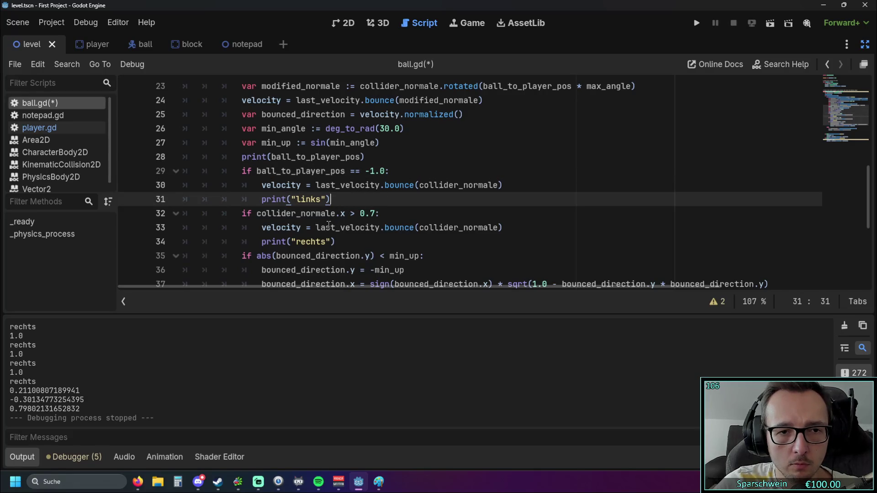
- Make the right-edge condition on line 32 check ball_to_player_pos == 1.0, then run the game
double_click(259, 171)
left_click_drag(259, 213, 343, 213)
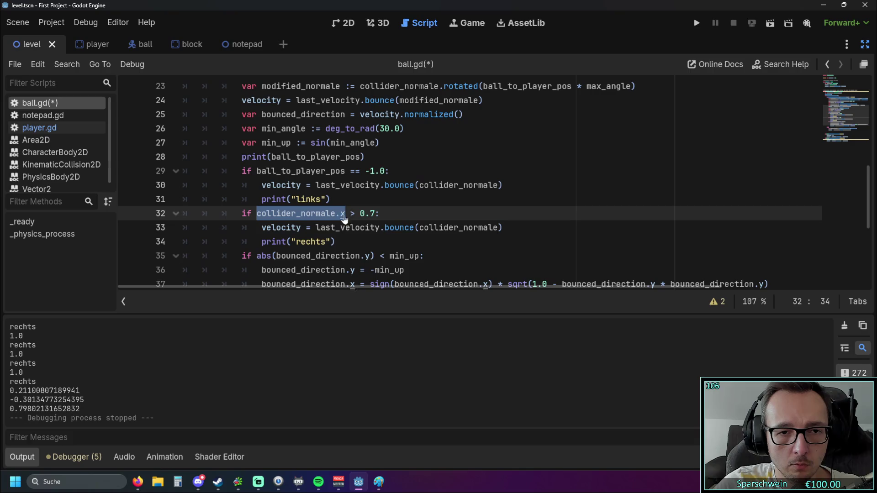
key("ctrl+v")
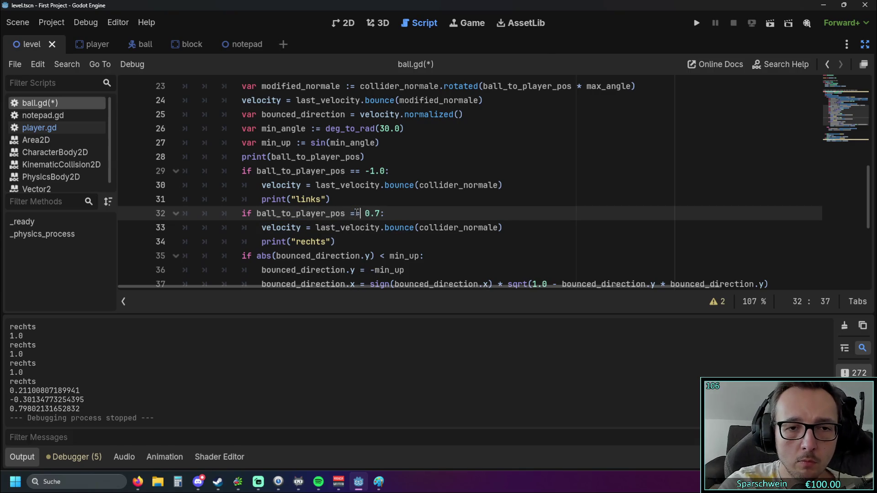
left_click(369, 228)
left_click_drag(366, 213, 381, 213)
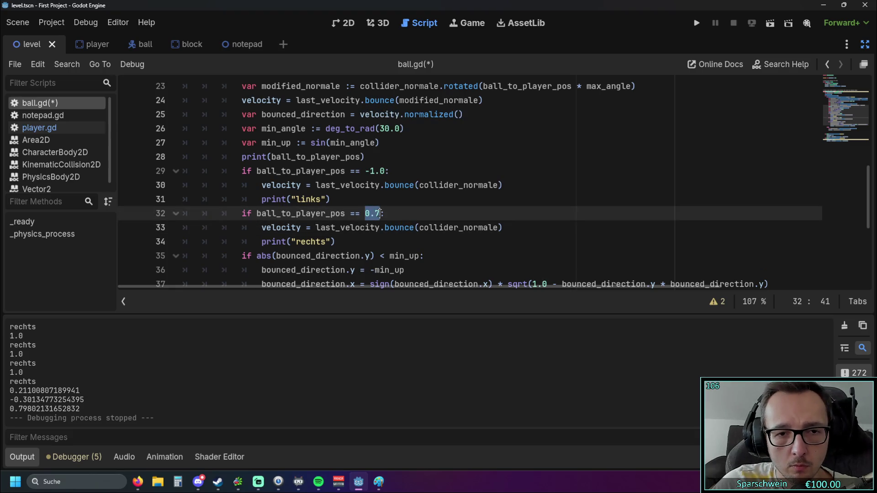
left_click(354, 213)
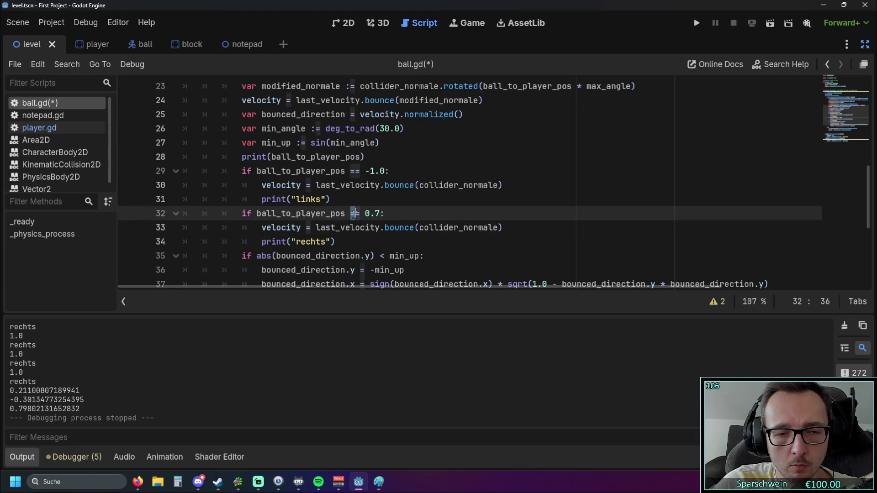
left_click(366, 213)
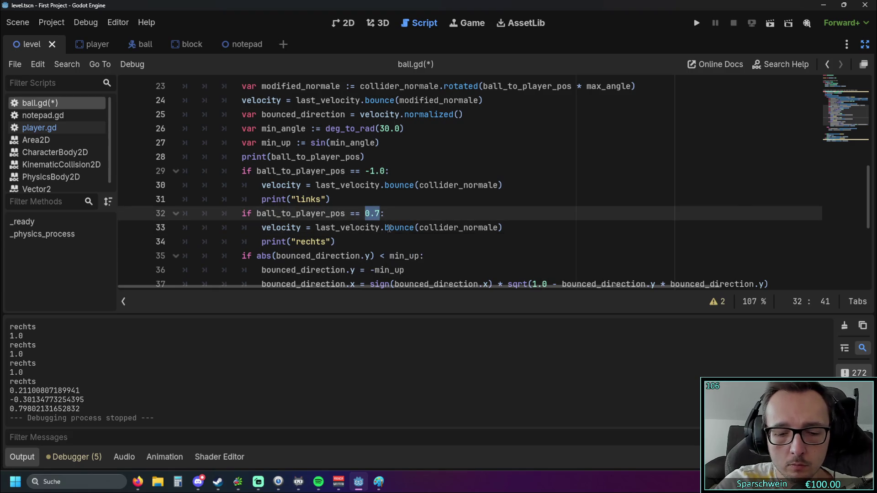
type("1.")
left_click(381, 228)
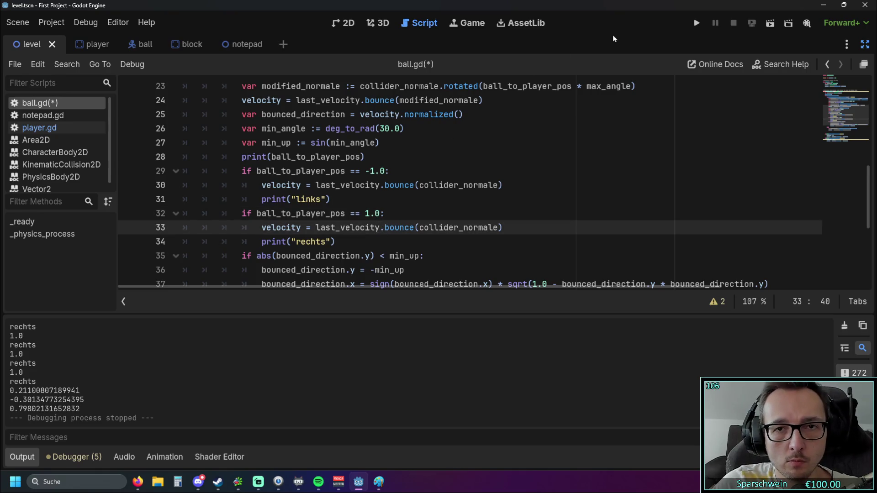
left_click(700, 26)
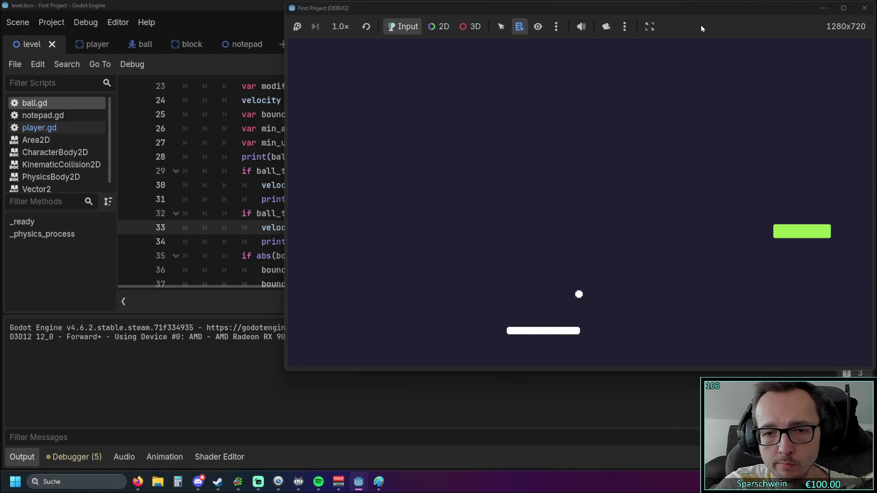
- Move the paddle with the arrow keys until the ball strikes its left edge, logging 'links'
key("Right")
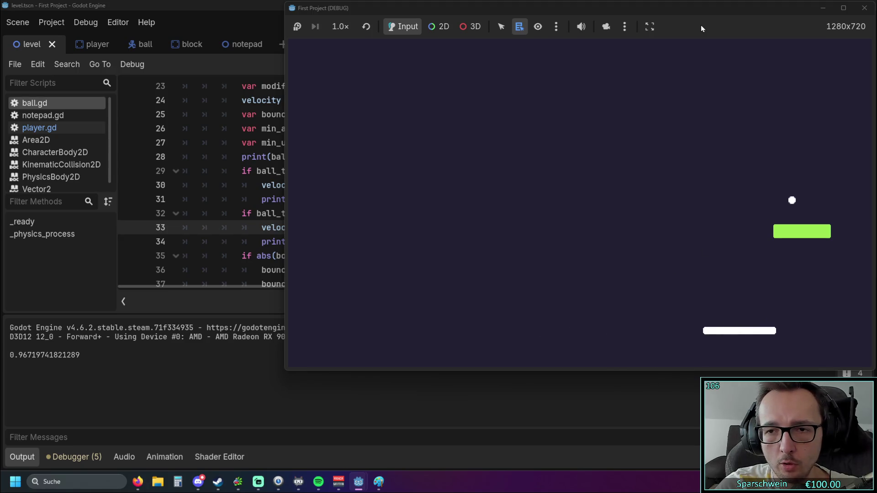
key("Left")
key("Right")
key("Left")
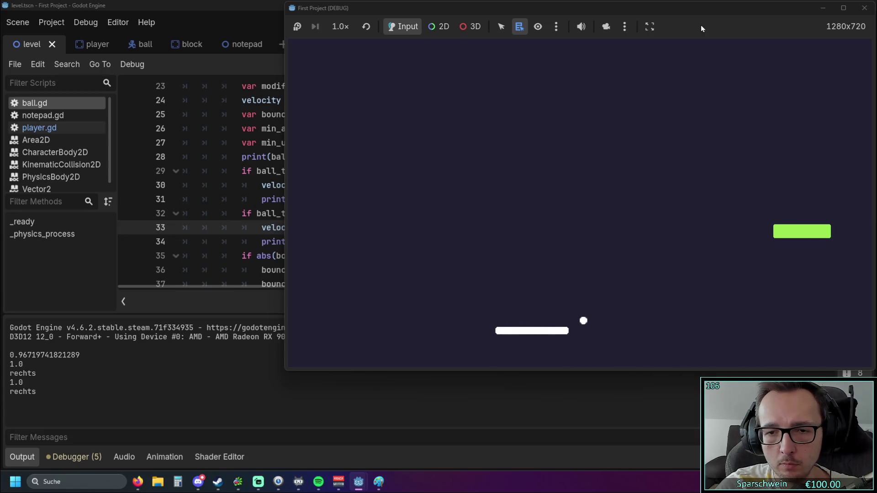
key("Right")
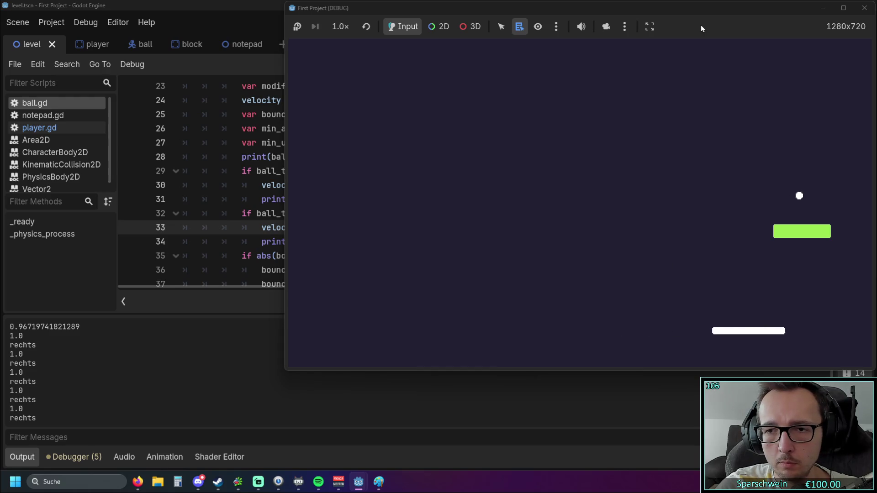
key("Left")
key("Left")
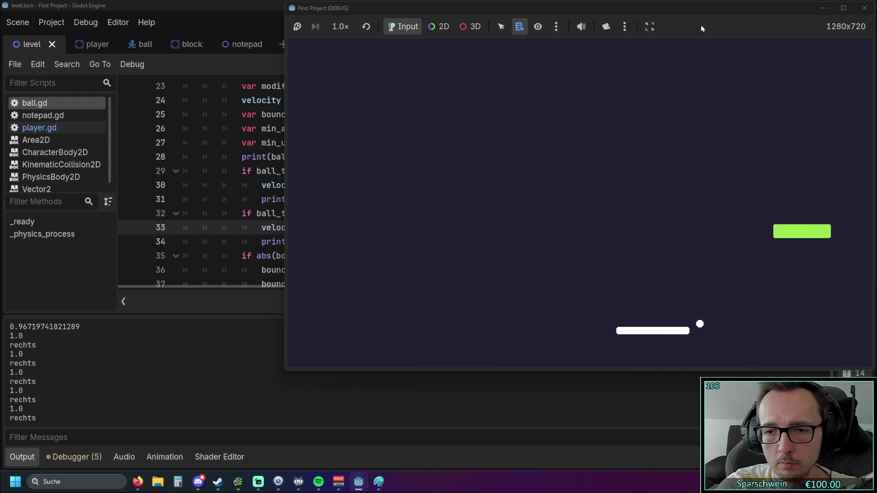
key("Right")
key("Left")
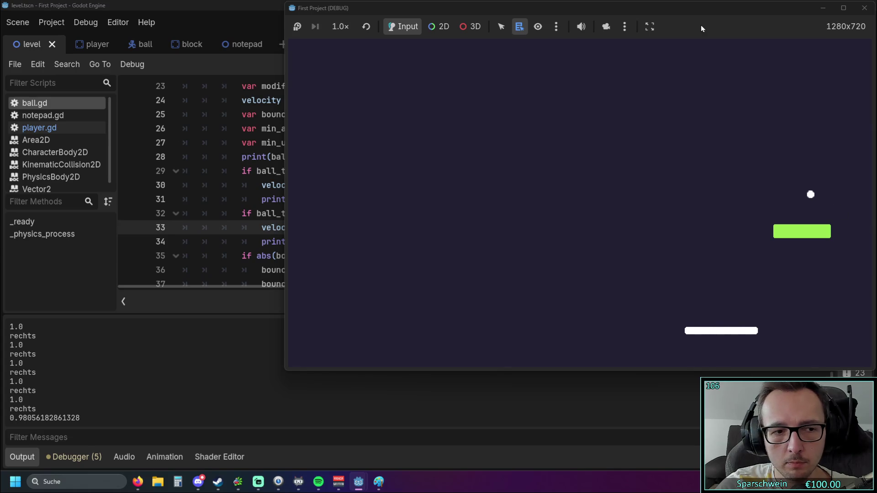
key("Right")
key("Right")
key("Left")
key("Right")
key("Left")
key("Left")
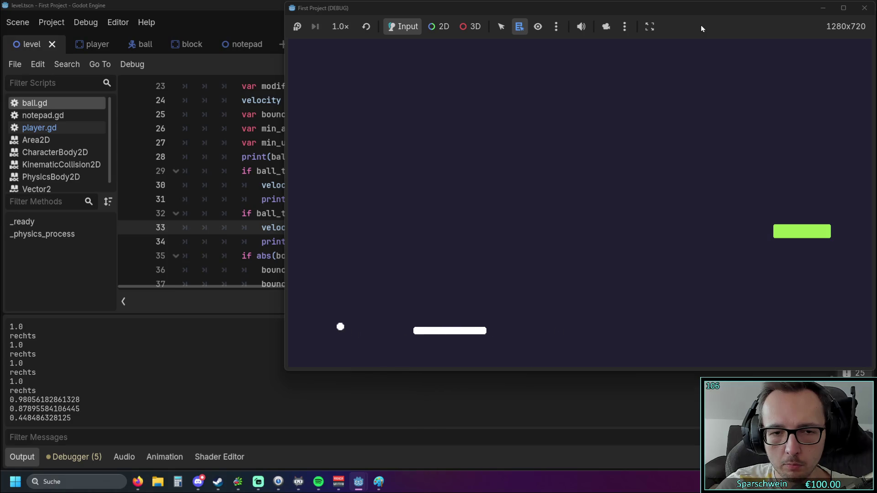
key("Right")
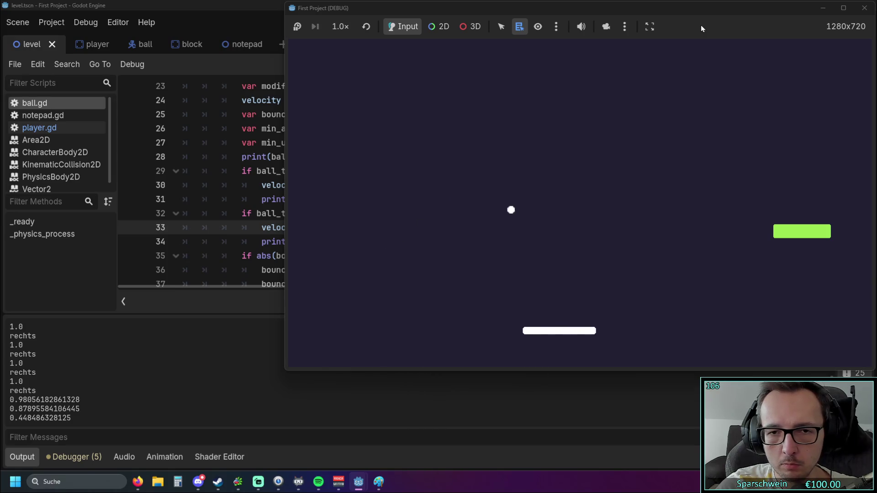
key("Left")
key("Right")
key("Left")
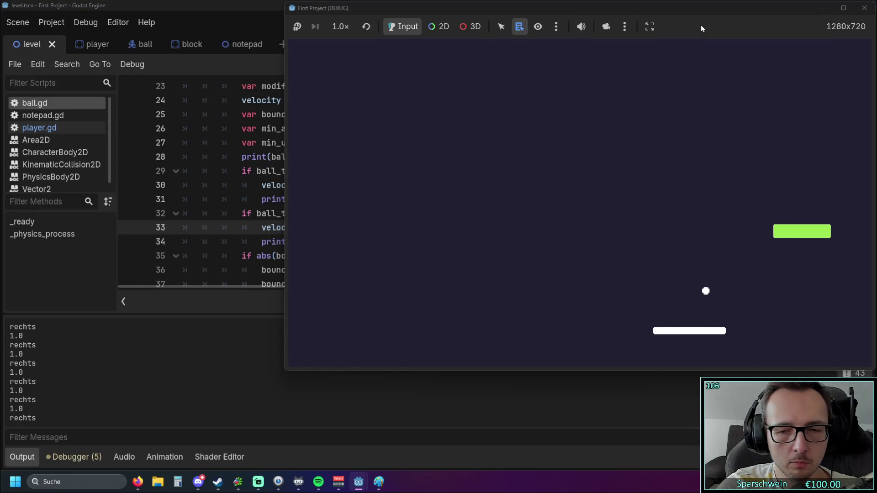
key("Left")
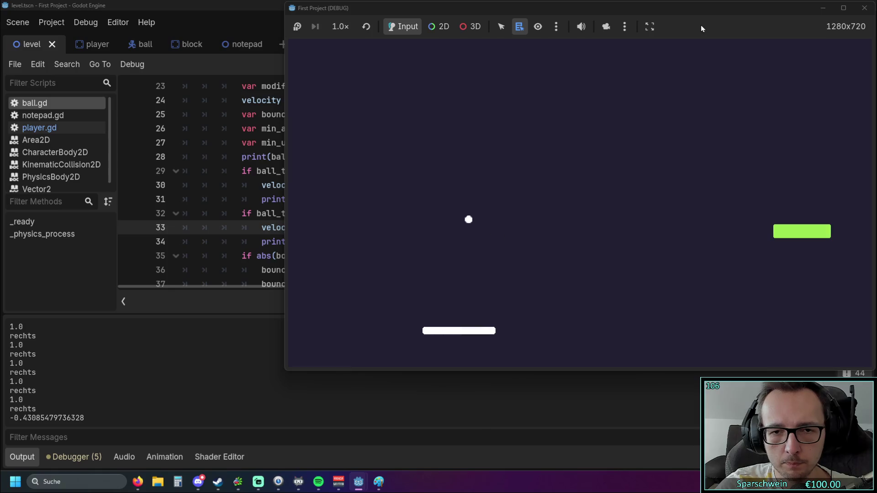
key("Left")
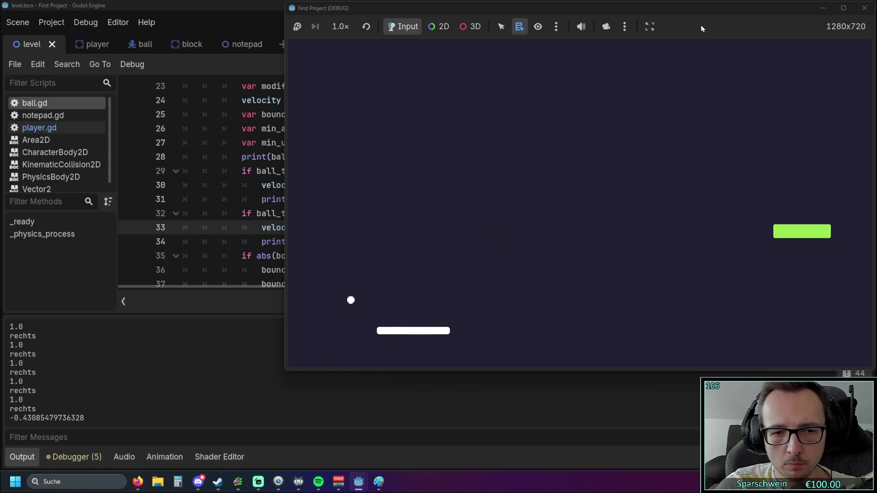
key("Right")
key("Left")
key("Right")
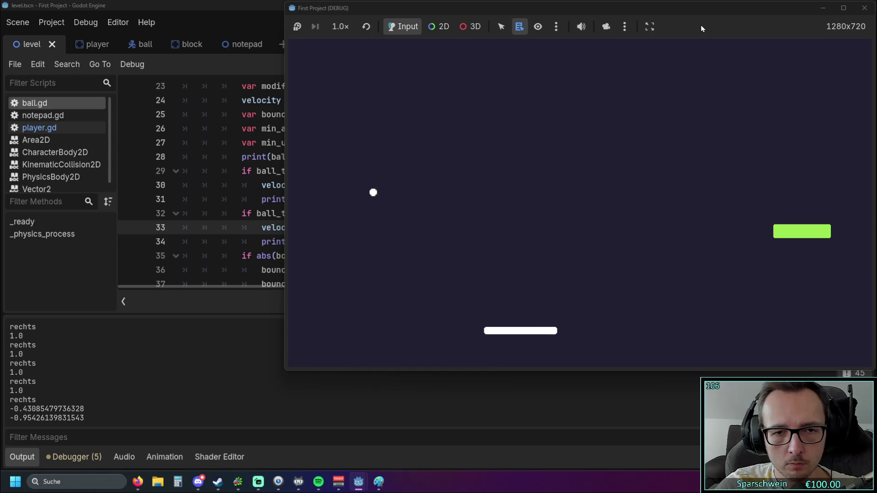
key("Right")
key("Left")
key("Right")
key("Left")
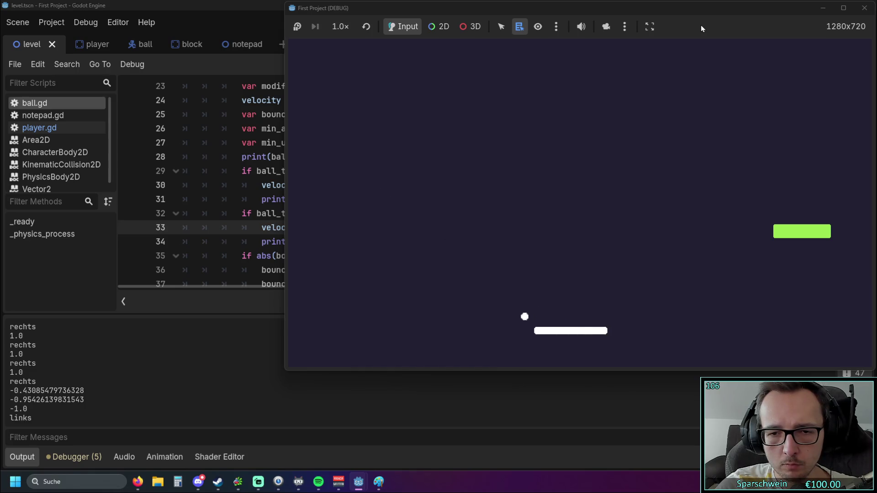
- Keep playing until the ball hits the paddle's right edge, logging 'rechts' in Output
key("Left")
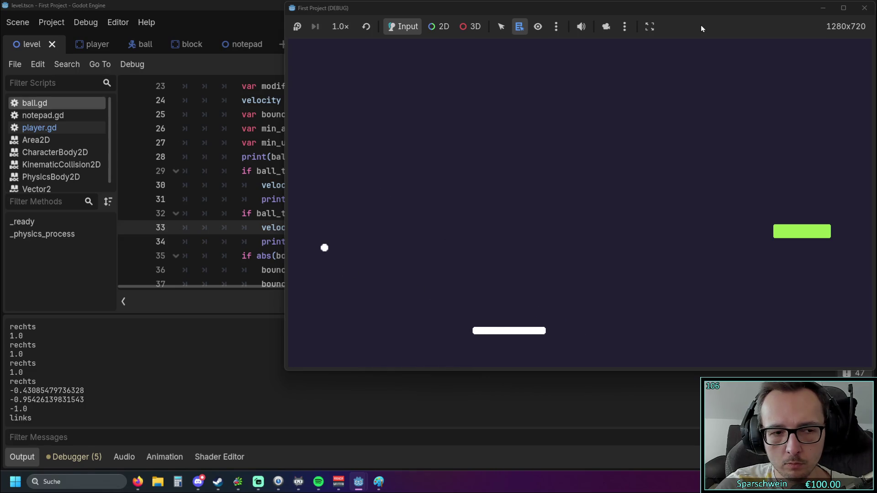
key("Right")
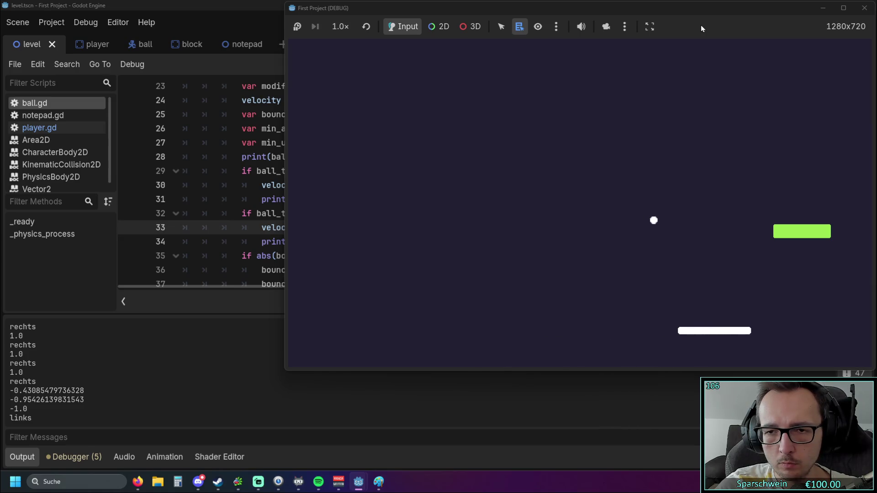
key("Right")
key("Left")
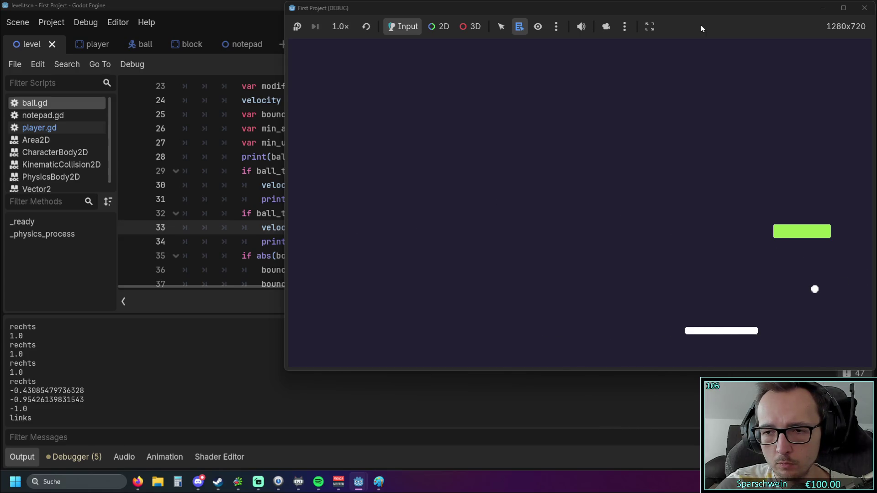
key("Left")
key("Right")
key("Left")
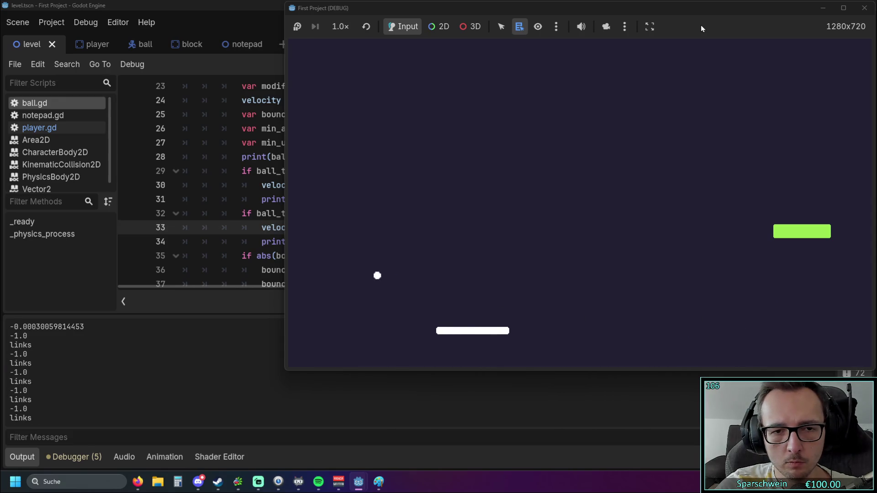
key("Left")
key("Right")
key("Right")
key("Left")
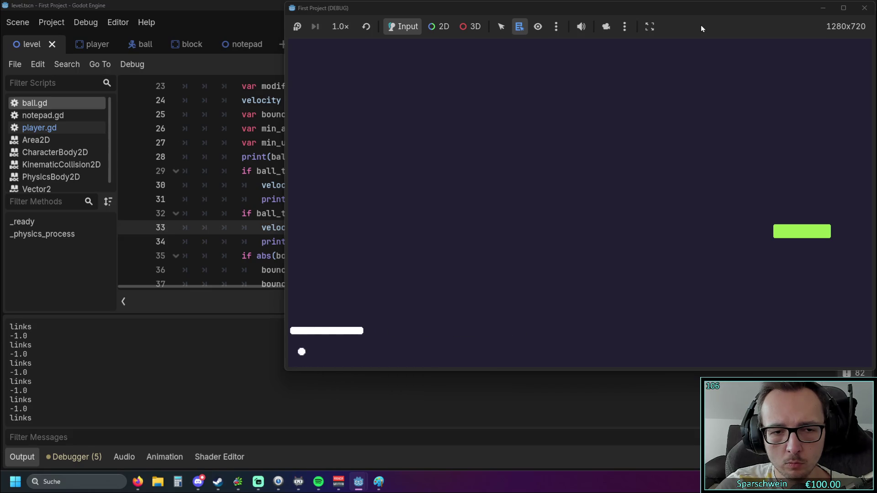
key("Right")
key("Right")
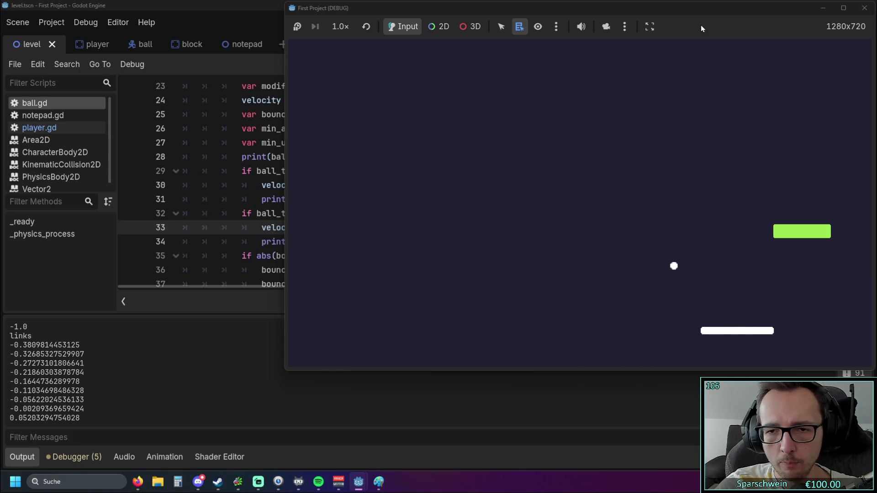
key("Left")
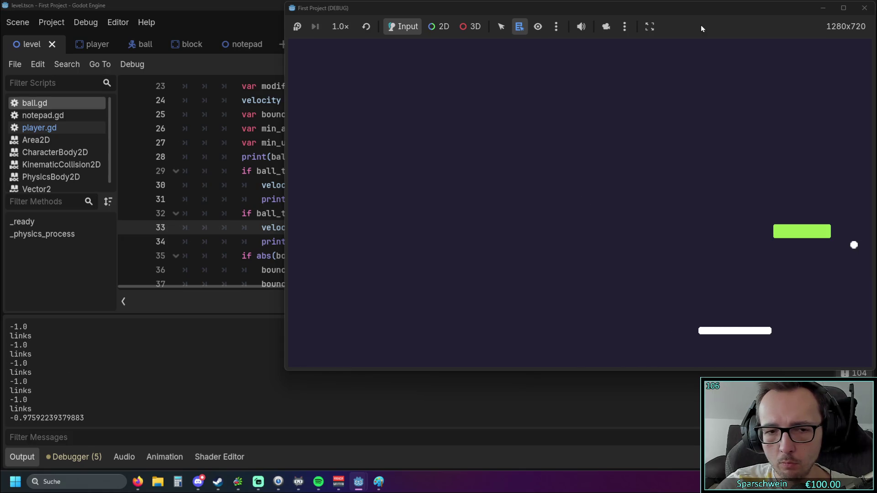
key("Left")
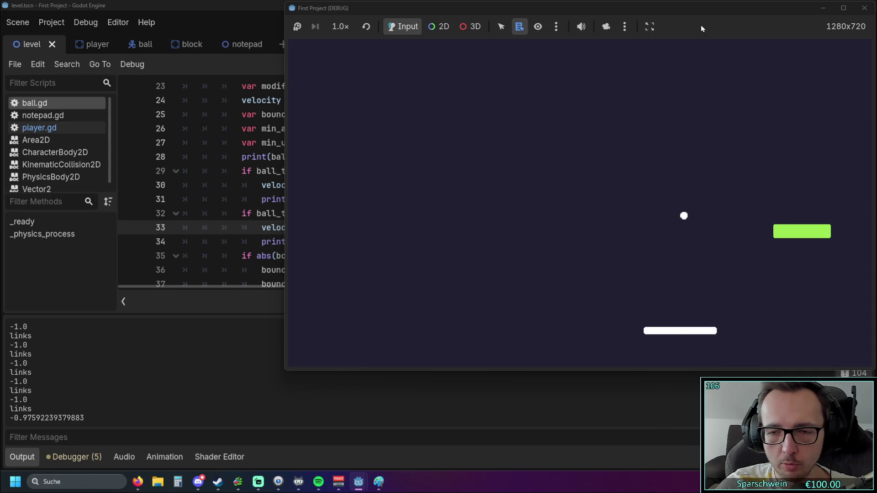
key("Right")
key("Right")
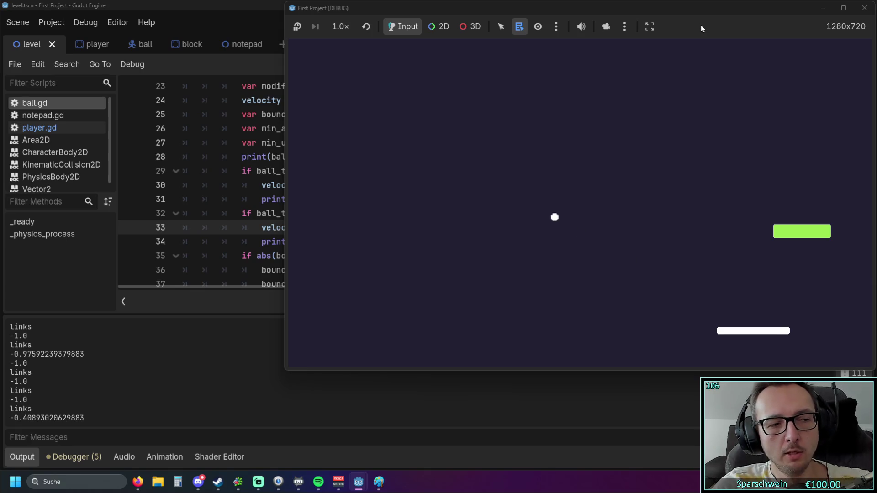
key("Left")
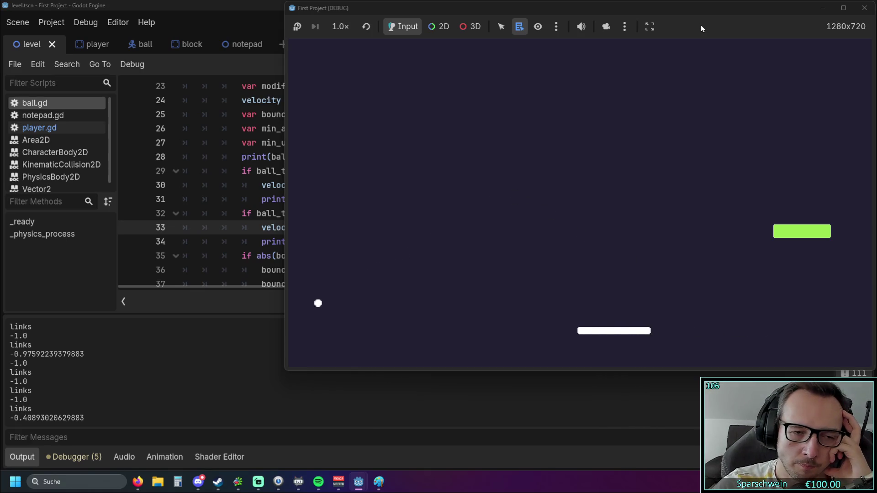
key("Right")
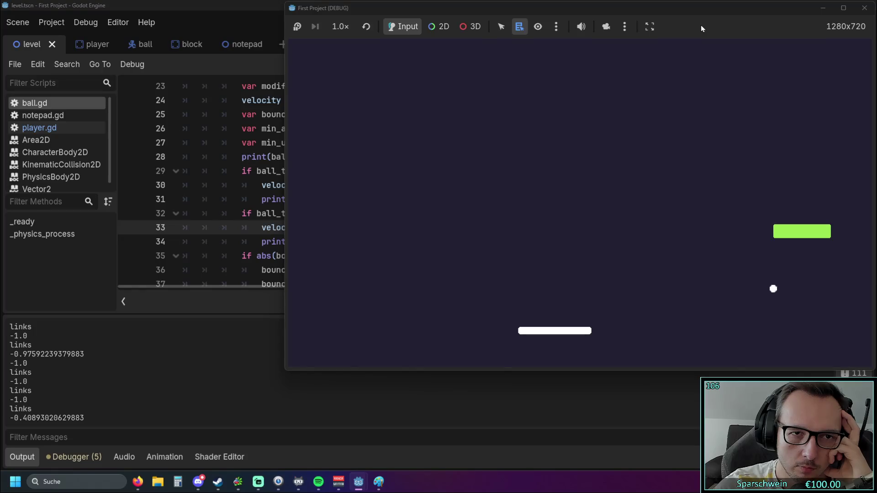
key("Left")
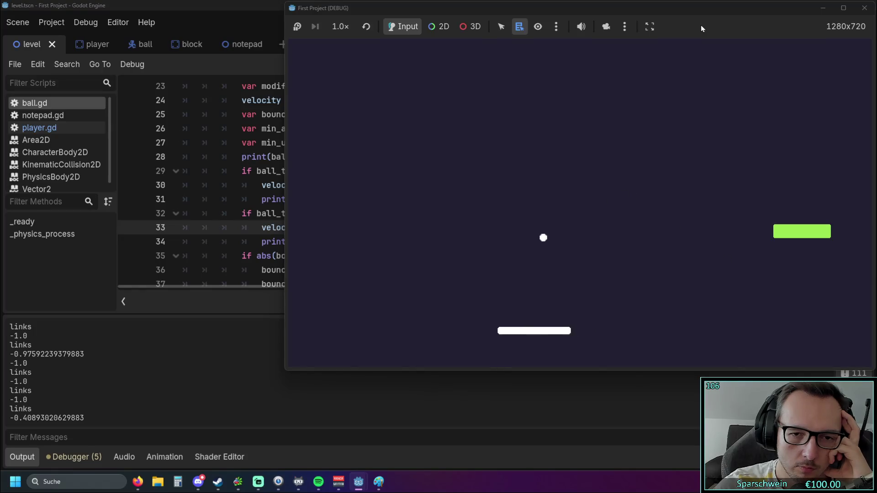
key("Right")
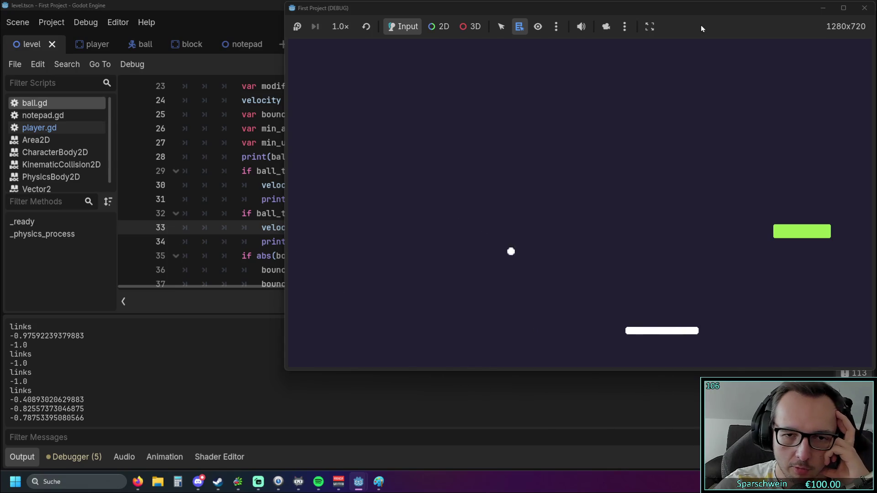
key("Left")
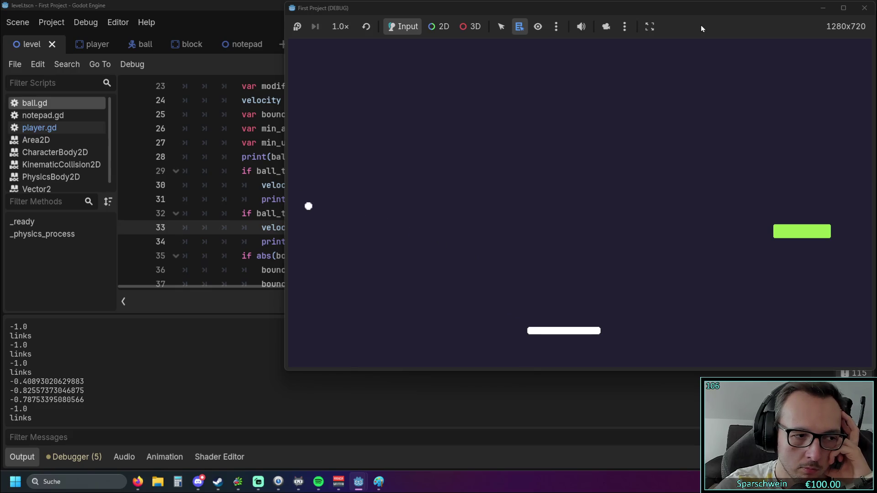
key("Right")
key("Left")
key("Right")
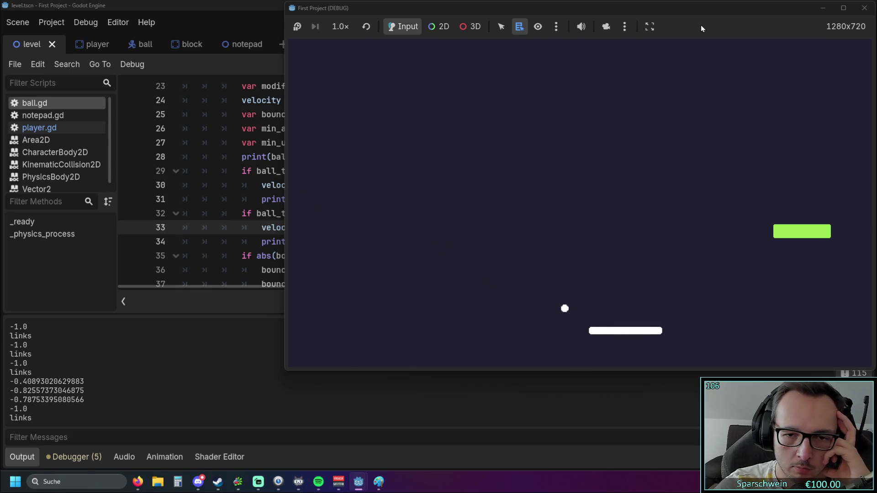
key("Left")
key("Left")
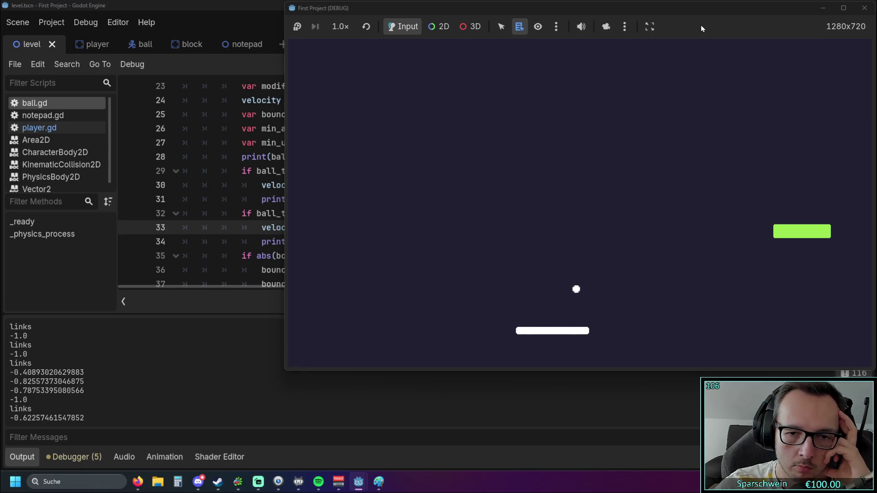
key("Right")
key("Left")
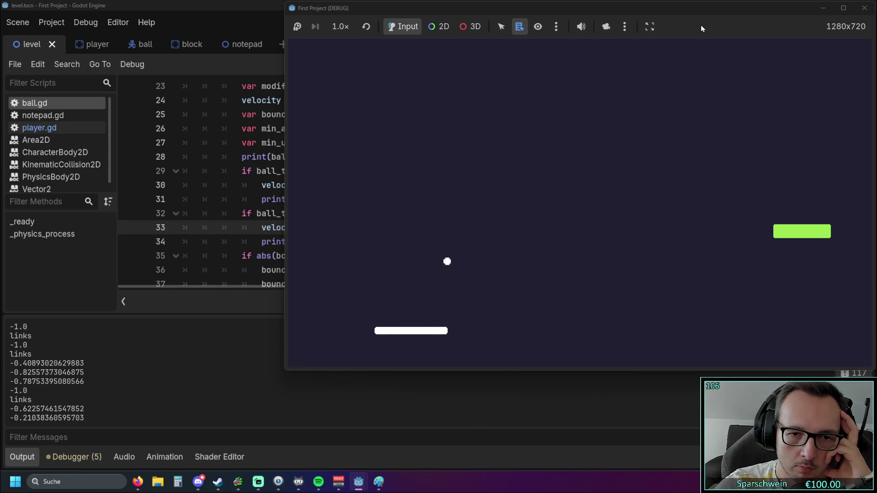
key("Right")
key("Right")
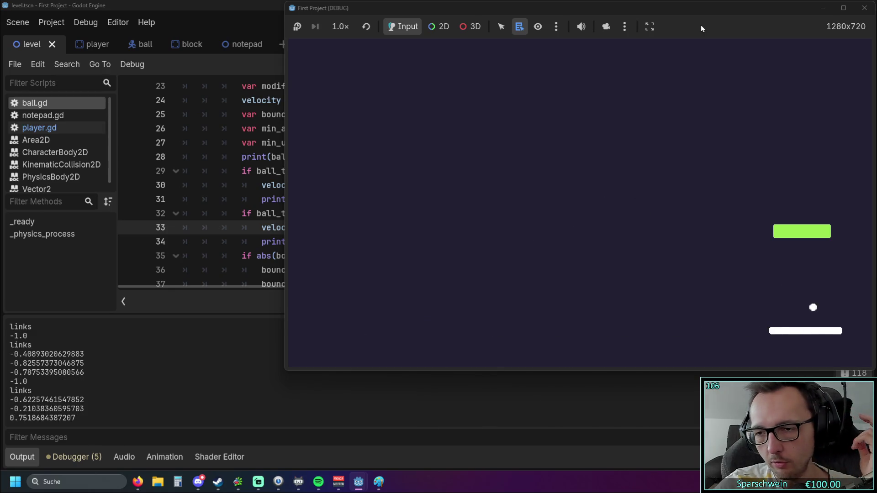
key("Left")
key("Left")
key("Left")
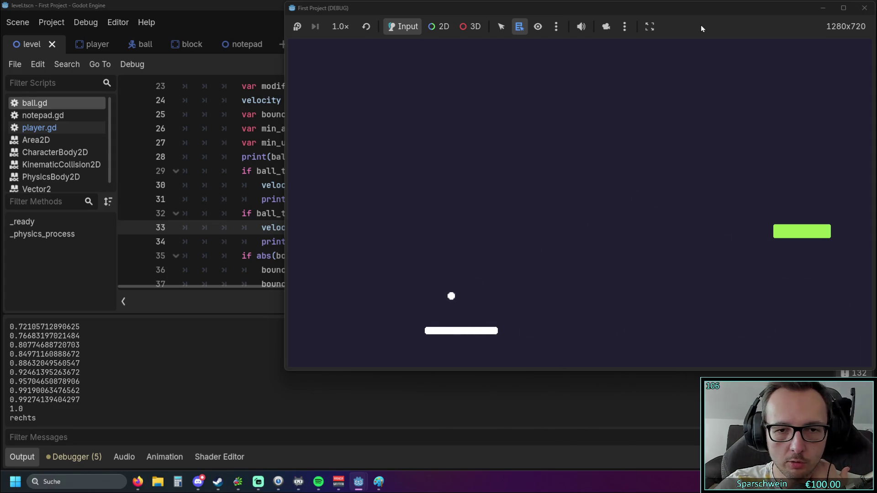
key("Right")
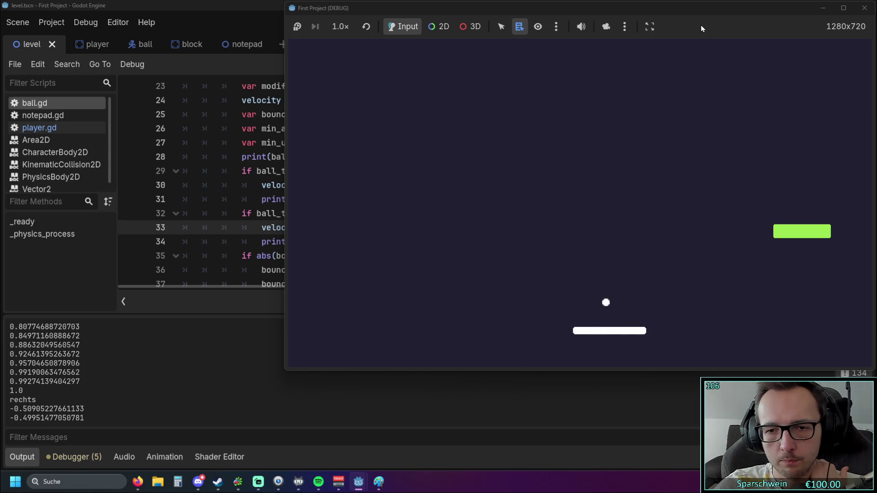
key("Right")
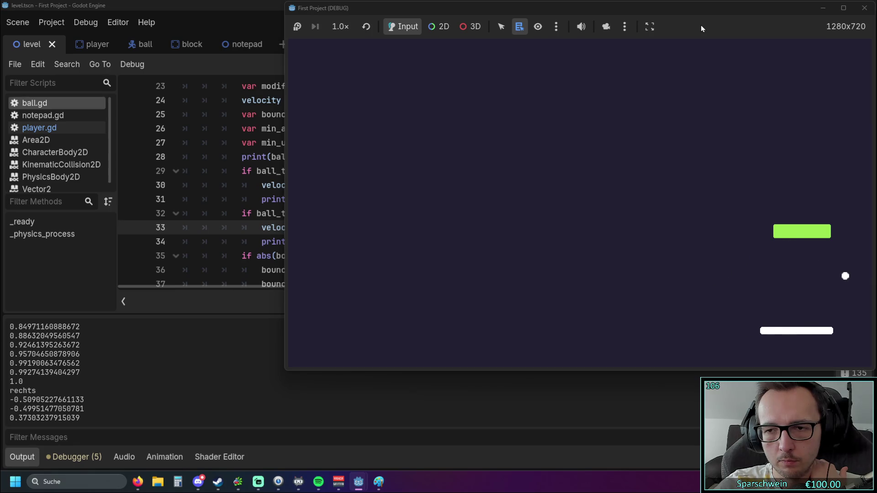
key("Left")
key("Left")
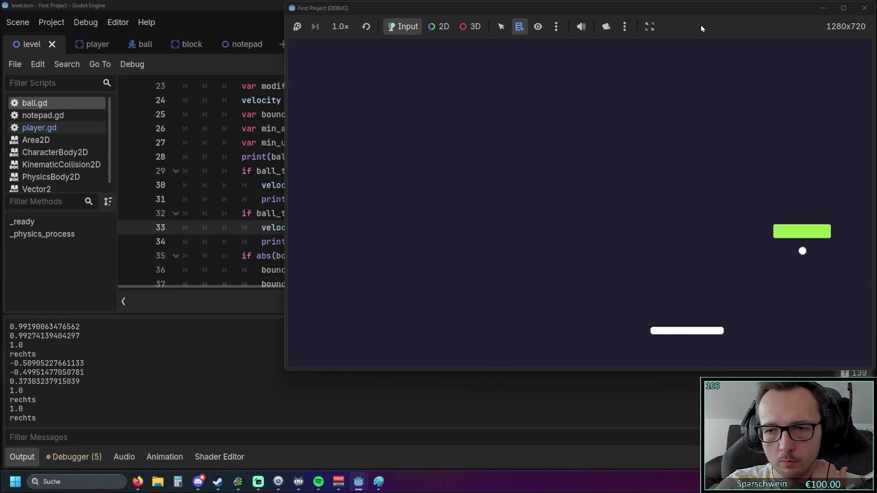
key("Right")
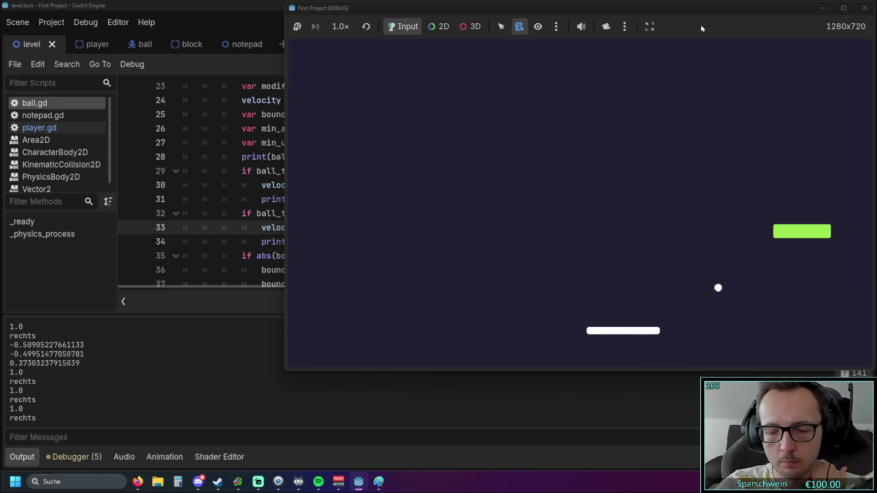
key("Left")
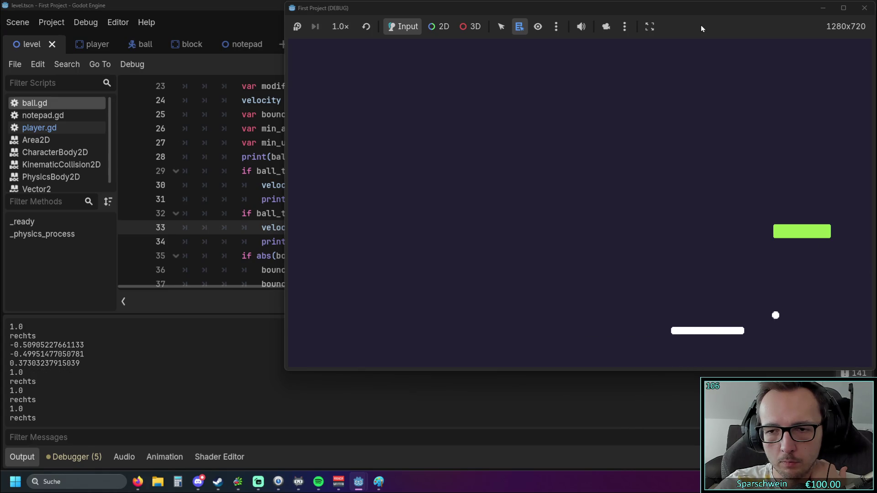
key("Right")
key("Left")
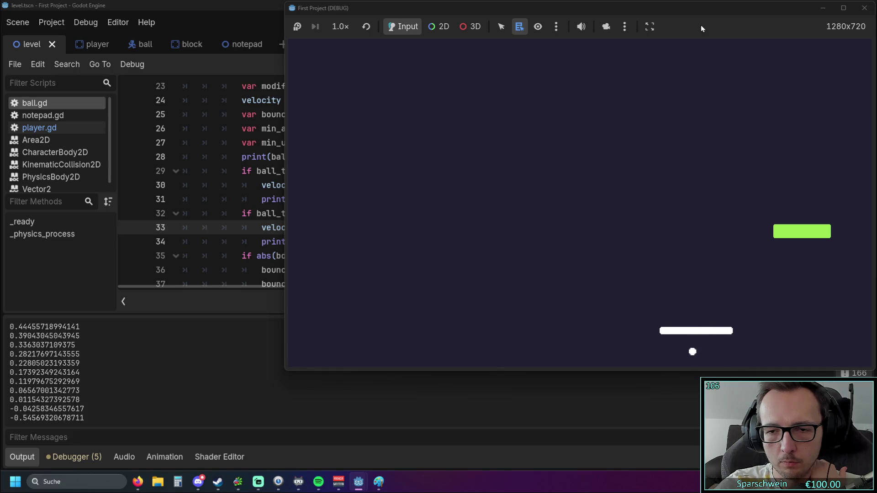
key("Right")
key("Left")
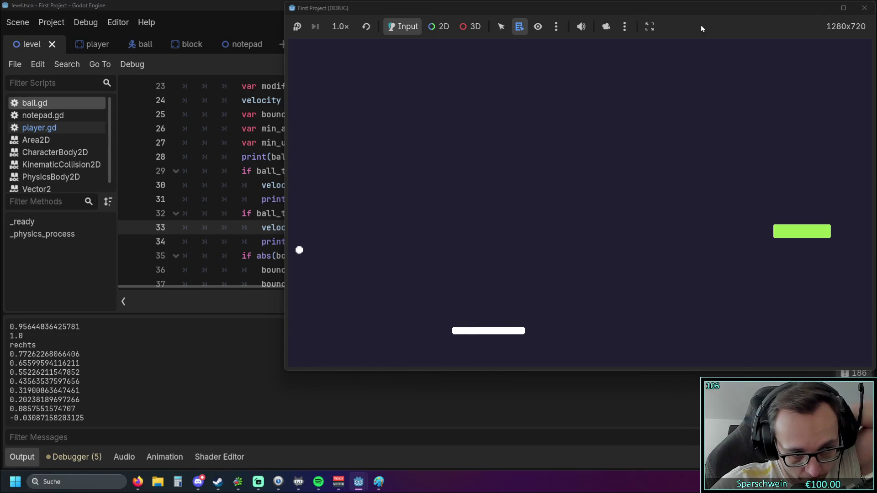
key("Left")
key("Right")
key("Left")
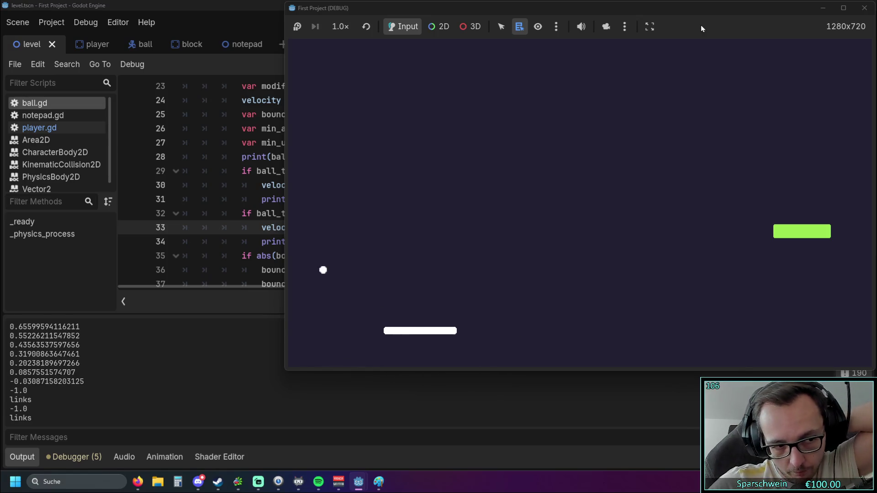
key("Right")
key("Right")
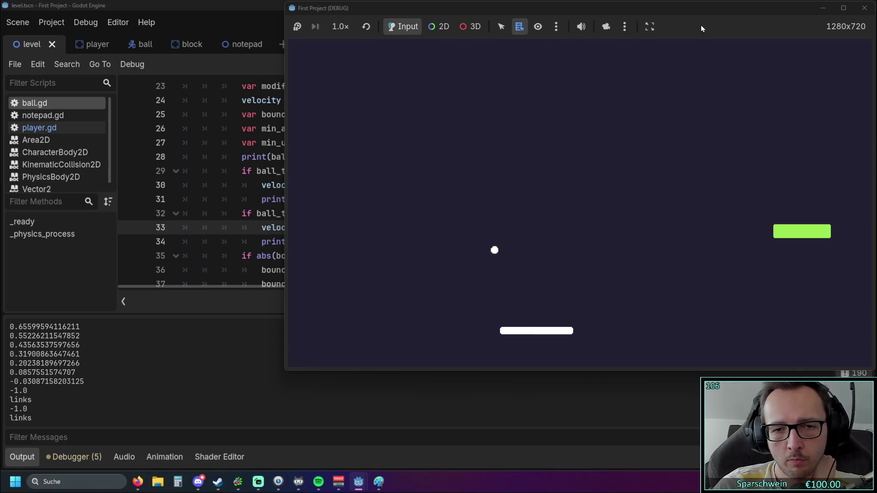
key("Left")
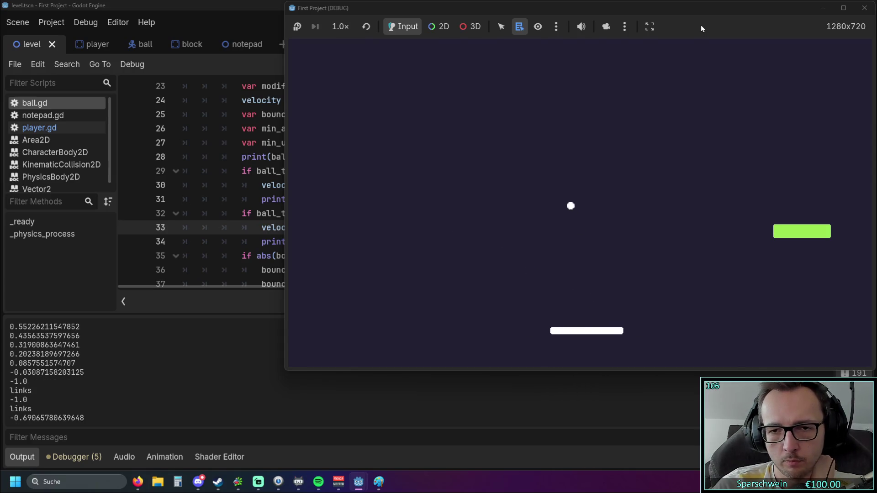
key("Right")
key("Right")
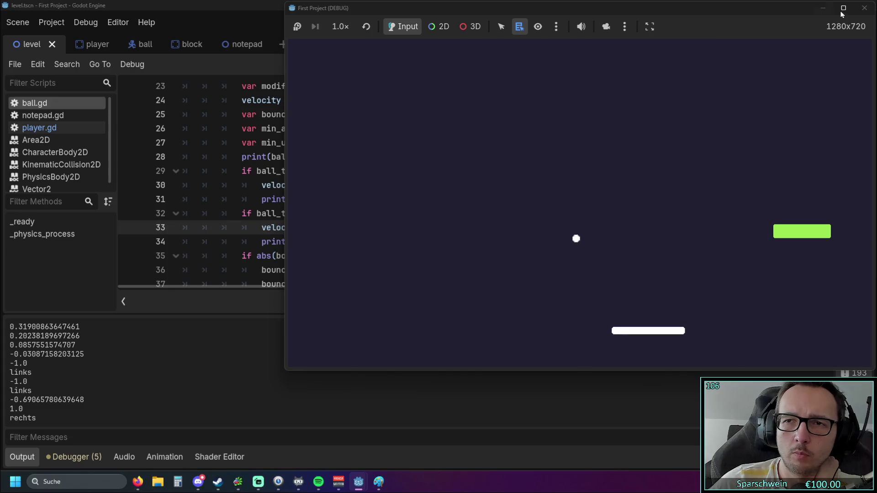
- Stop the game and scroll through ball.gd's -1.0 'links' and 1.0 'rechts' bounce branches
left_click(864, 8)
scroll(433, 165, "up", 3)
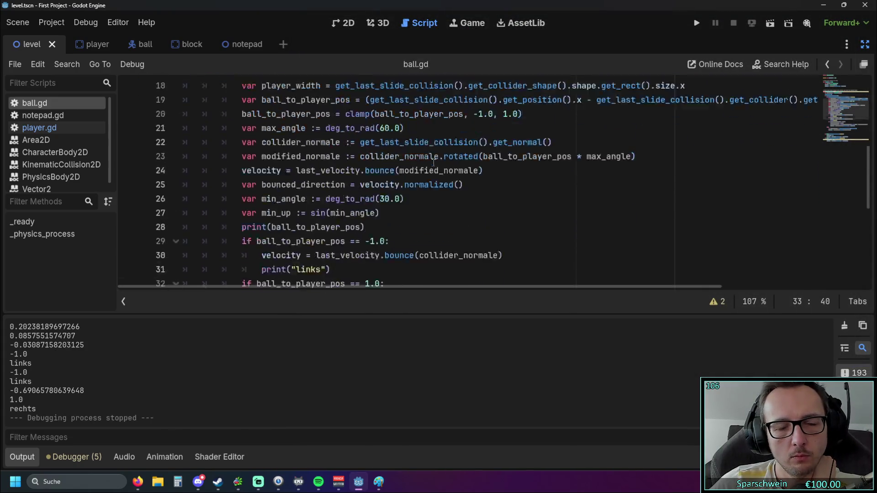
scroll(434, 163, "down", 5)
scroll(434, 160, "up", 6)
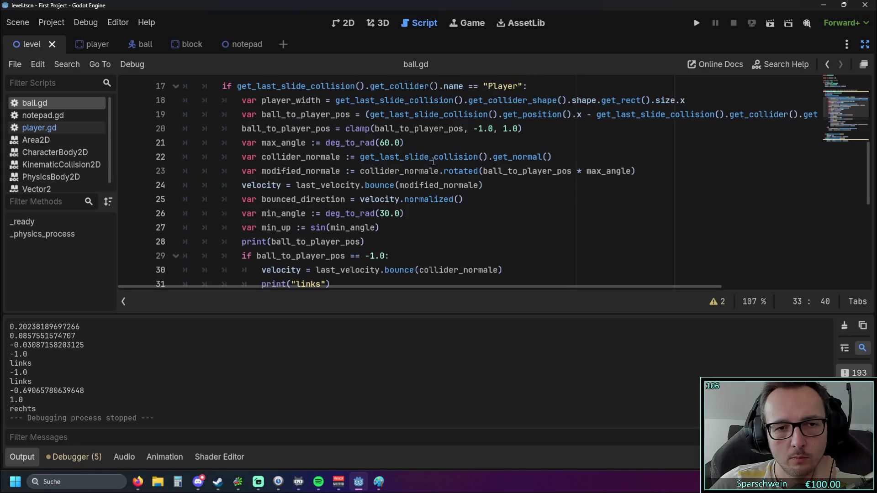
scroll(427, 161, "down", 7)
scroll(427, 161, "up", 4)
scroll(427, 161, "down", 3)
scroll(426, 161, "up", 4)
scroll(426, 161, "down", 4)
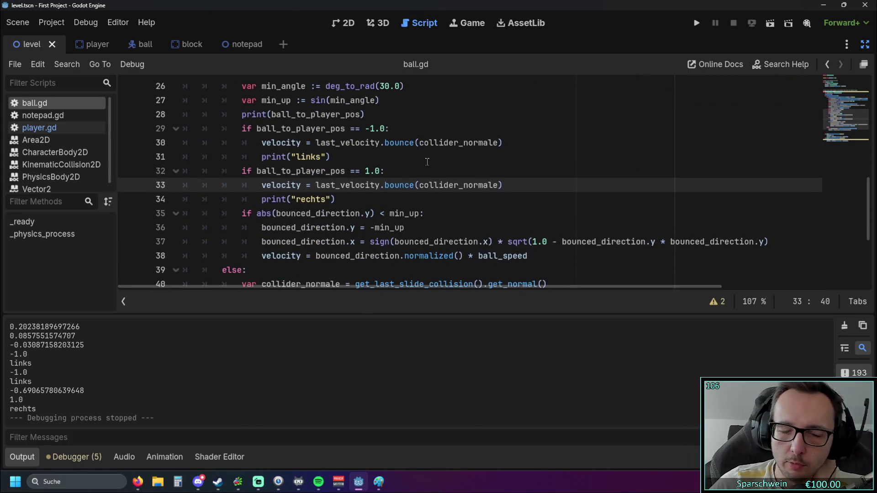
scroll(446, 173, "down", 1)
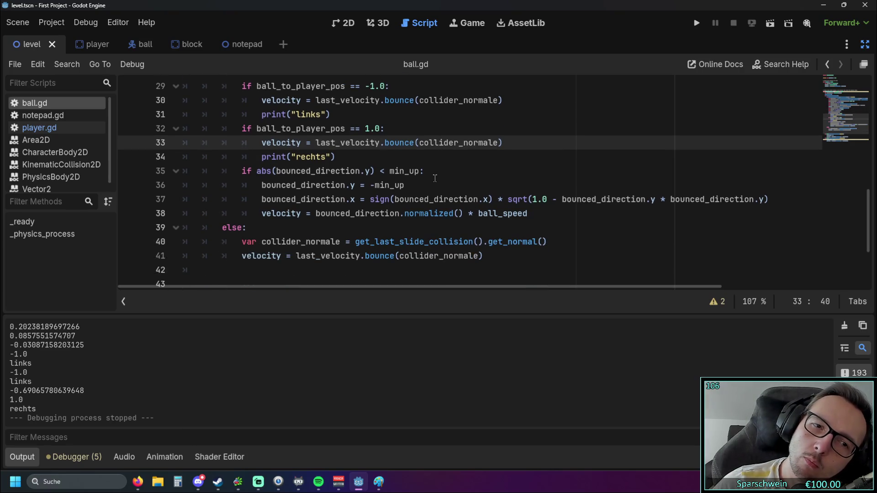
scroll(475, 177, "up", 1)
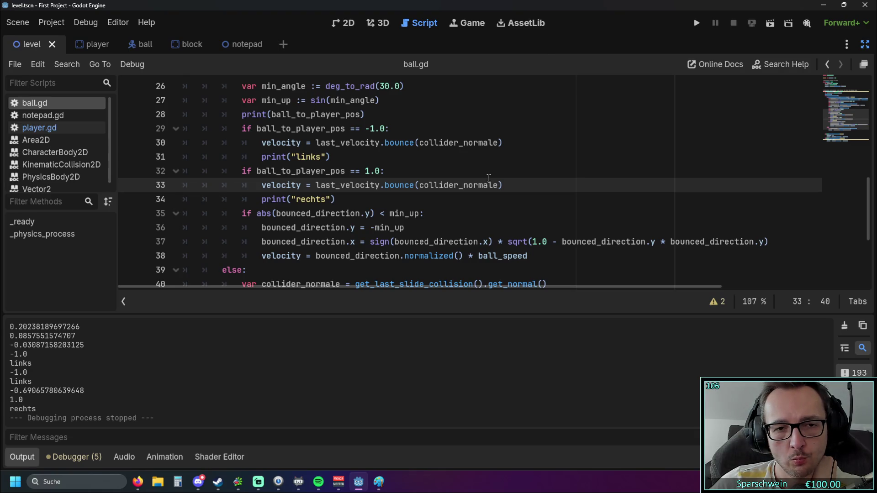
scroll(489, 177, "down", 1)
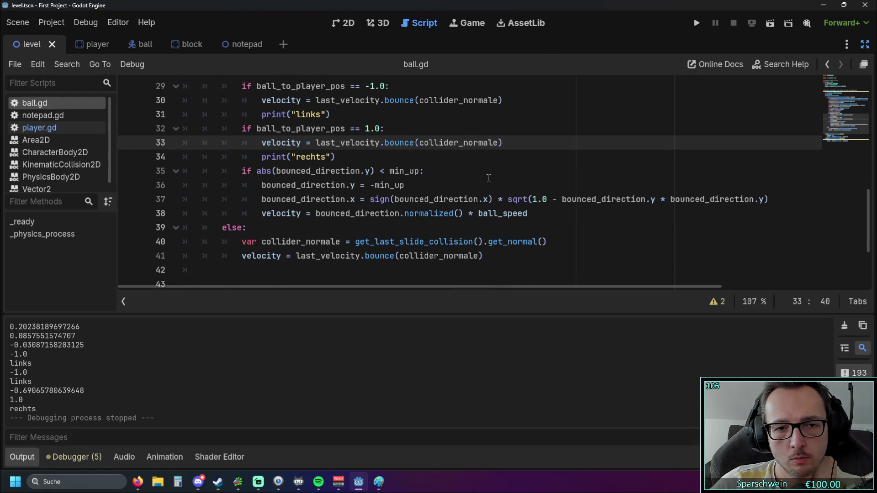
scroll(488, 178, "up", 5)
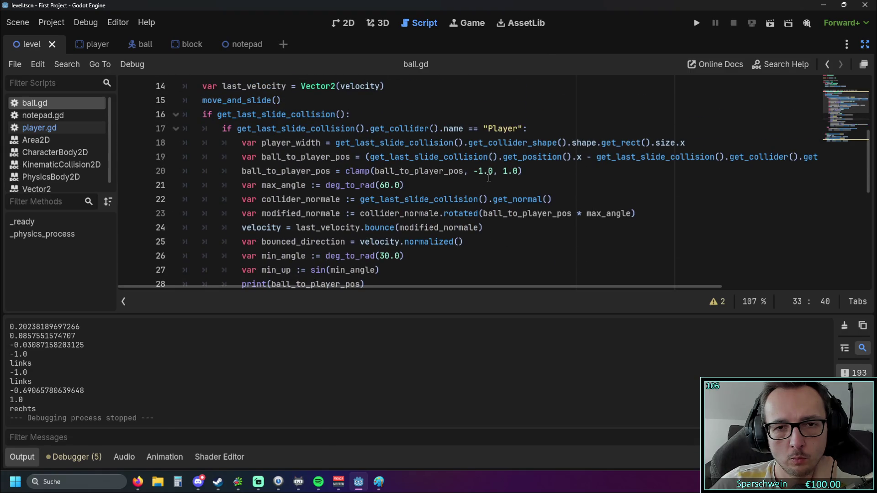
scroll(489, 177, "down", 5)
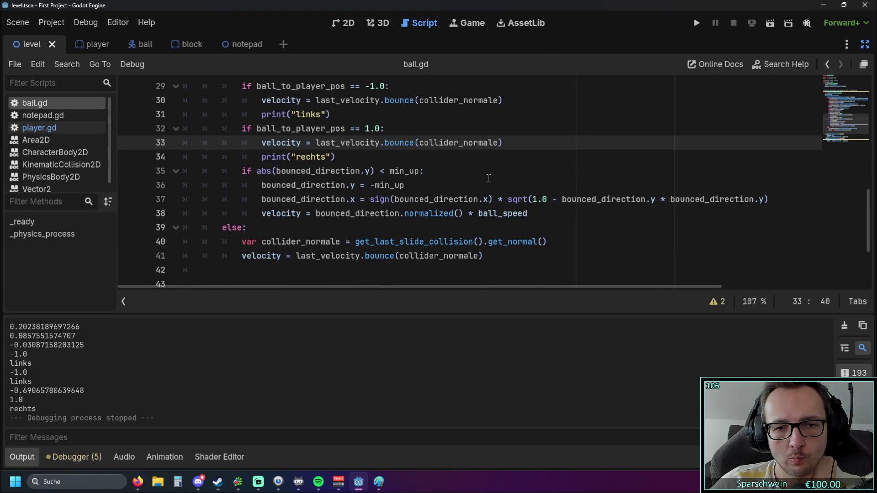
scroll(488, 178, "up", 2)
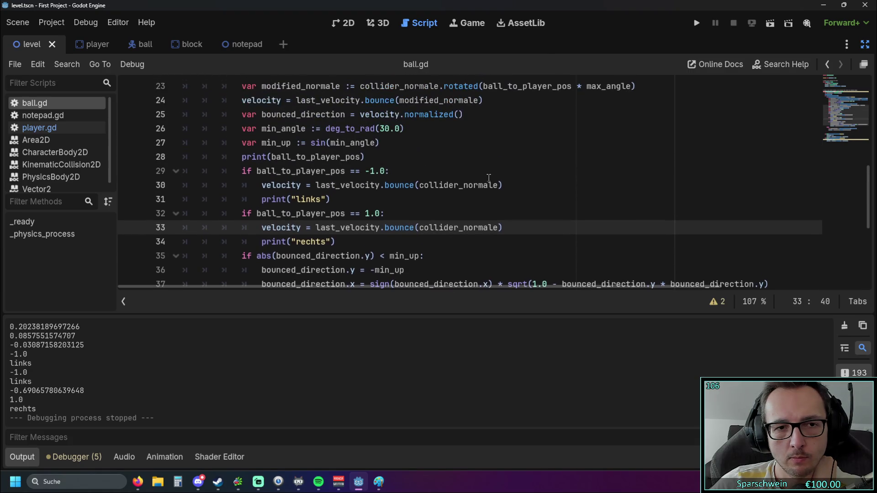
scroll(489, 178, "up", 1)
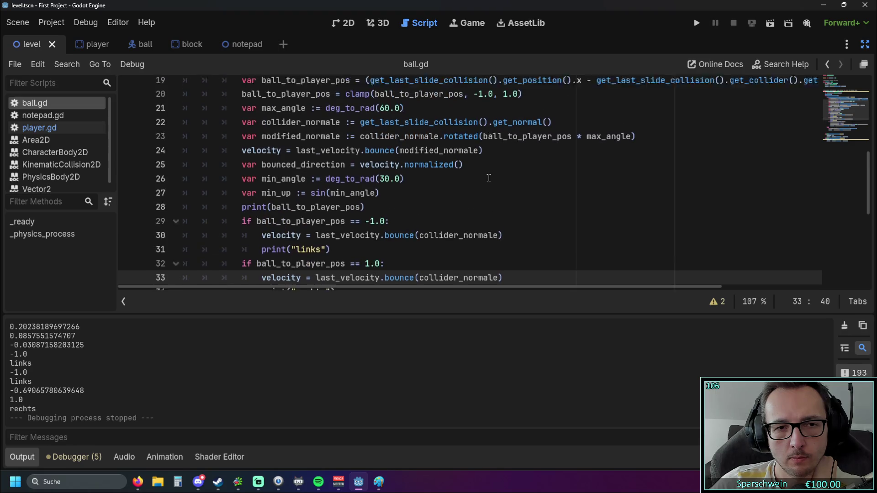